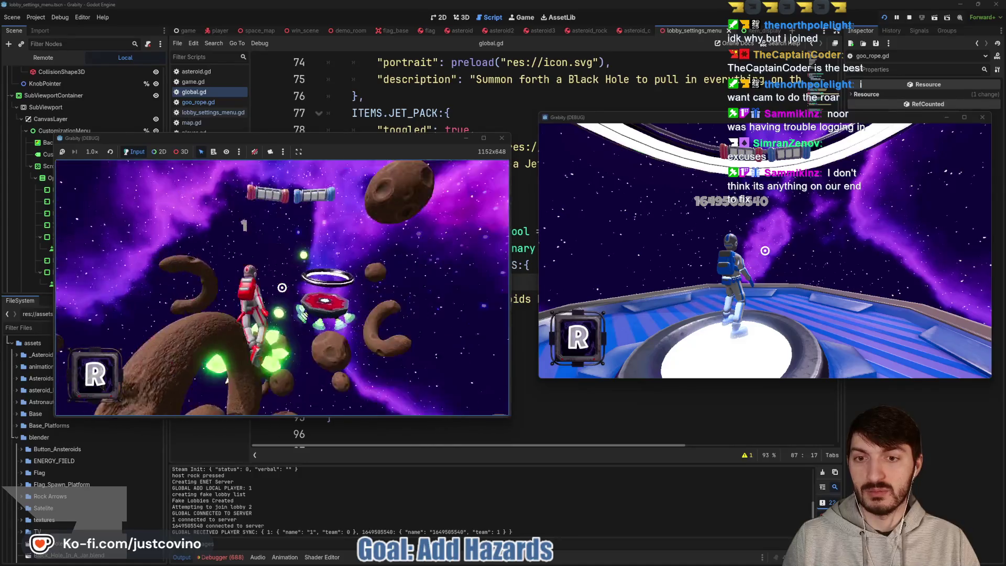
Fire the grapple once more in the game, then stop both running instances.
left_click(281, 287)
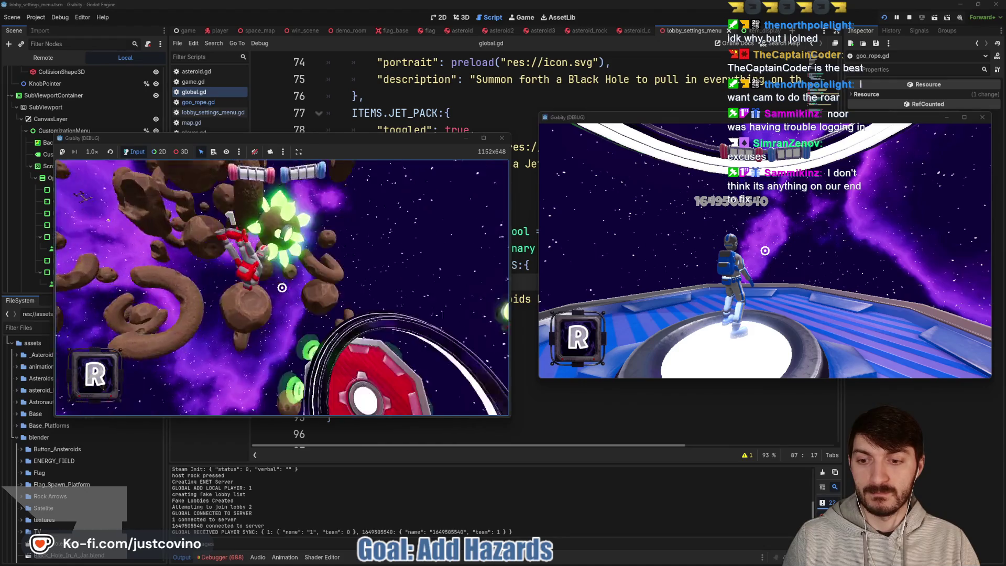
key("F8")
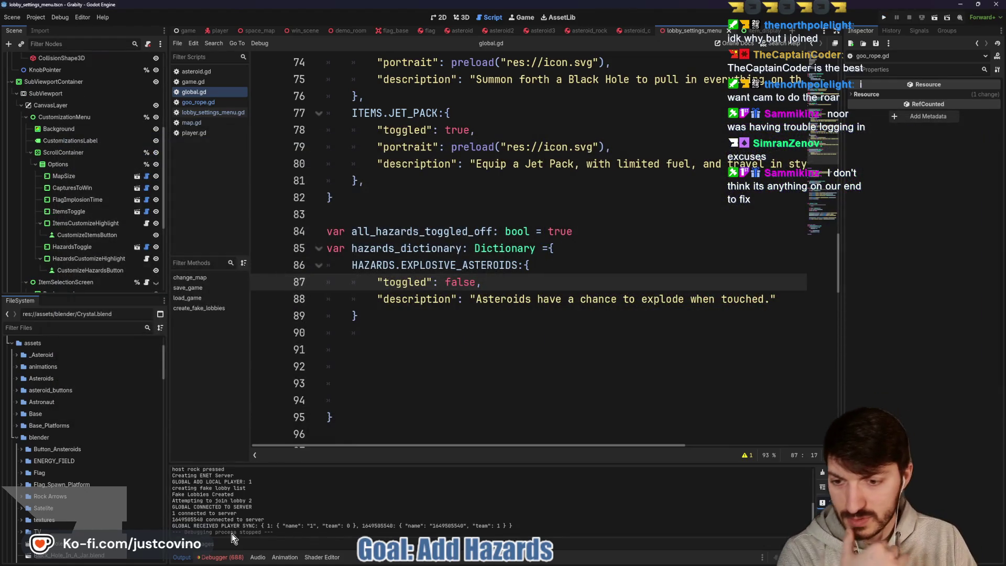
Show the debugger's Errors list, enlarge the panel, and scroll through Session 2's errors.
left_click(222, 556)
left_click(236, 377)
scroll(314, 450, "down", 15)
scroll(327, 464, "down", 10)
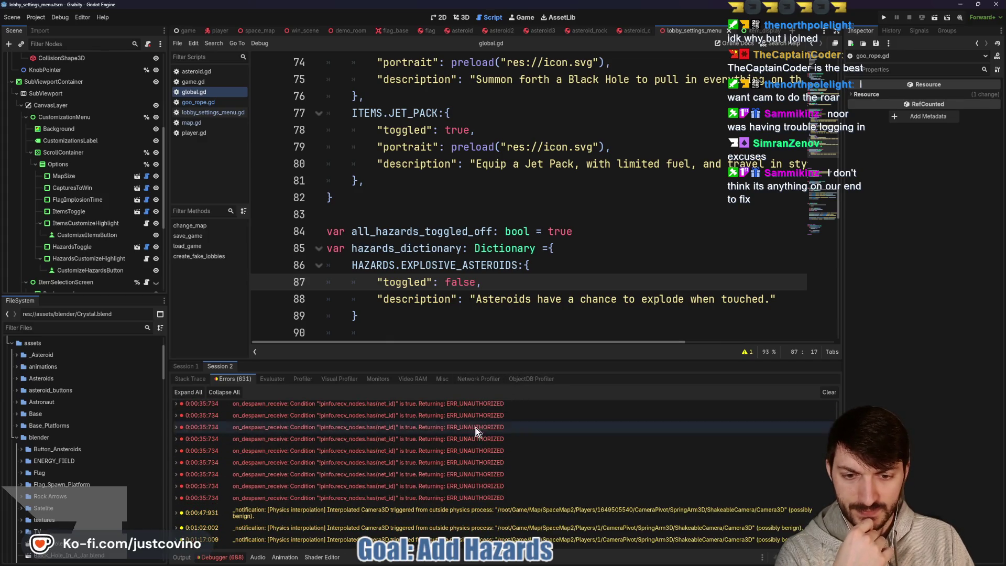
scroll(477, 429, "up", 5)
scroll(476, 436, "up", 6)
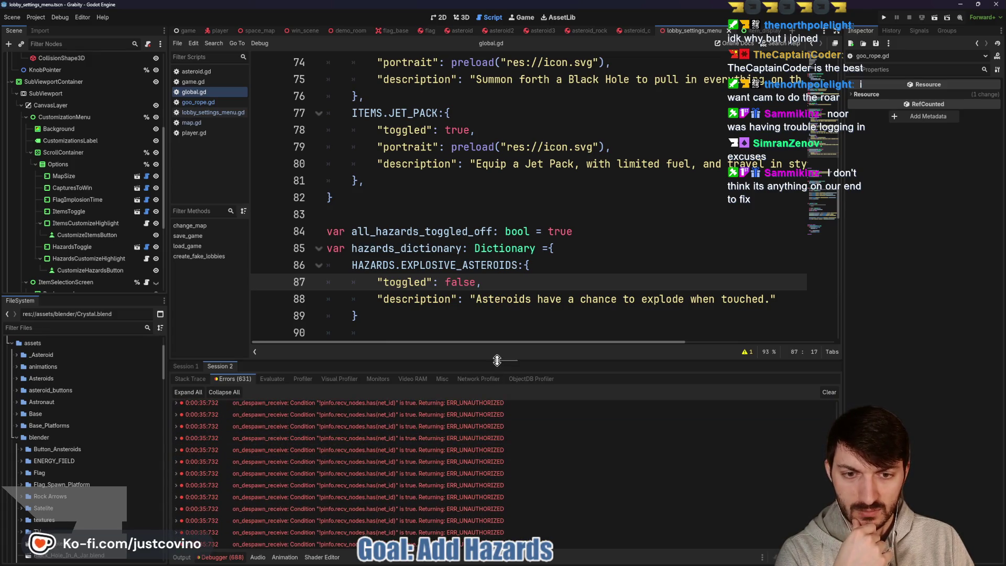
key("shift+F12")
scroll(476, 379, "up", 10)
scroll(474, 380, "up", 6)
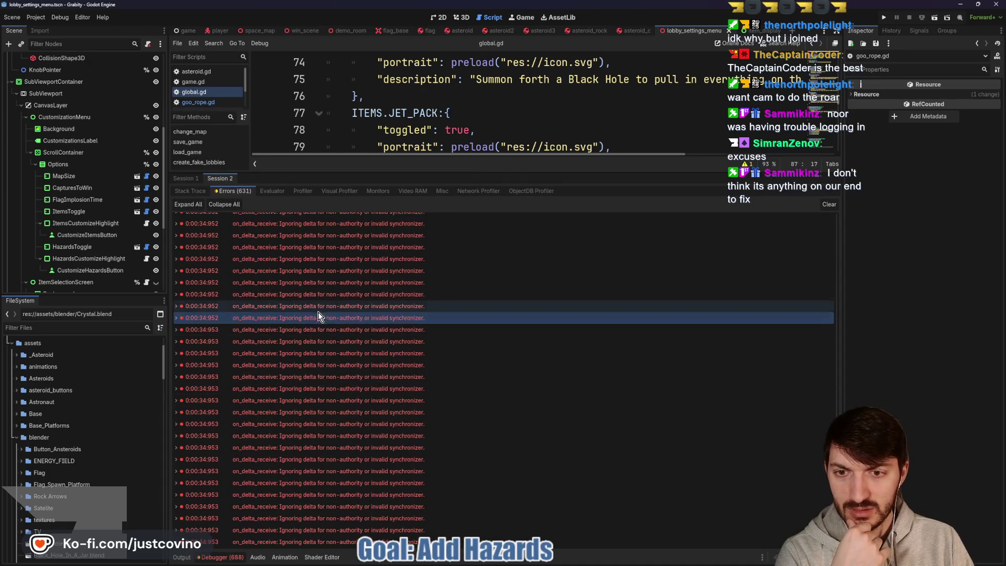
scroll(362, 366, "up", 3)
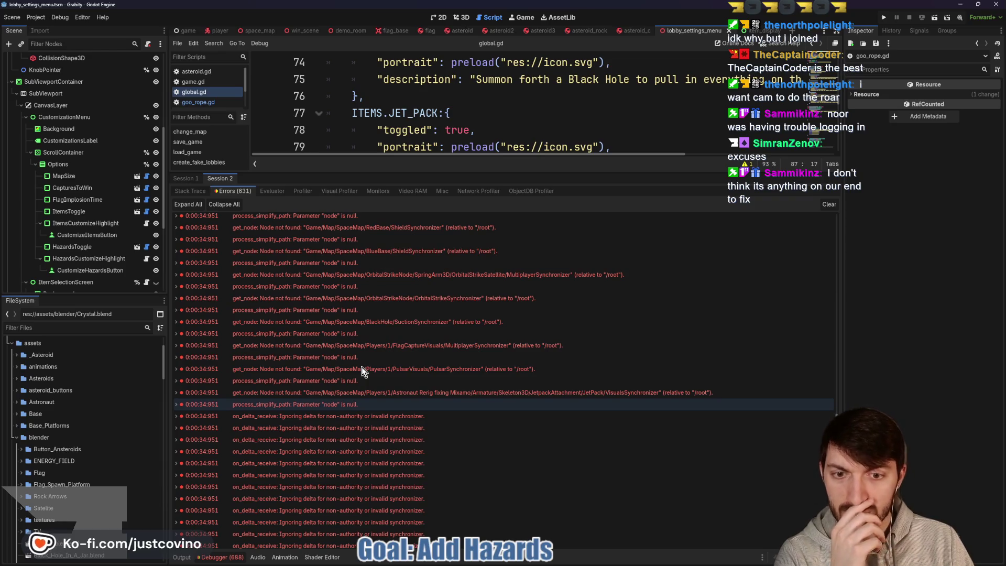
scroll(362, 369, "up", 6)
scroll(361, 370, "up", 10)
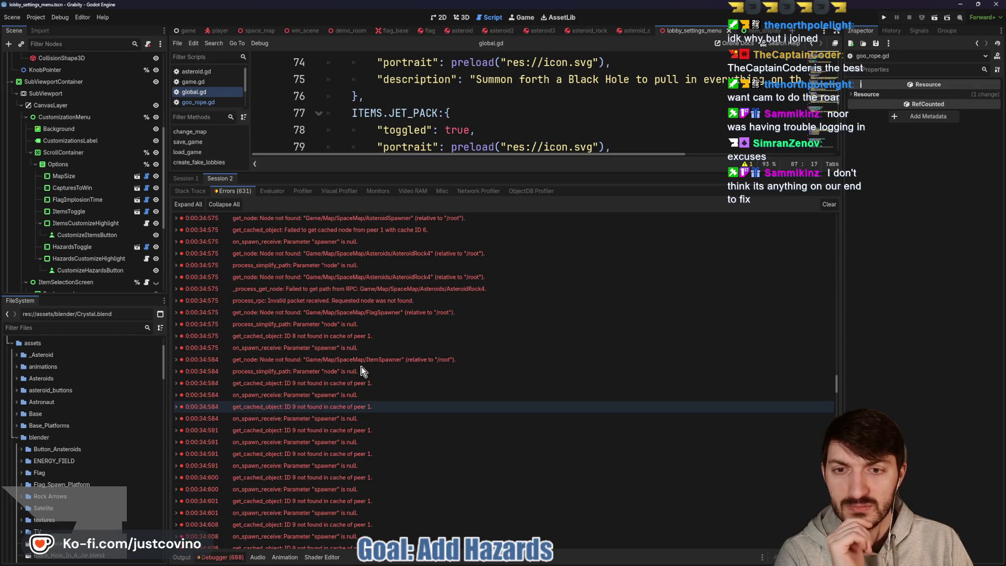
scroll(360, 366, "up", 7)
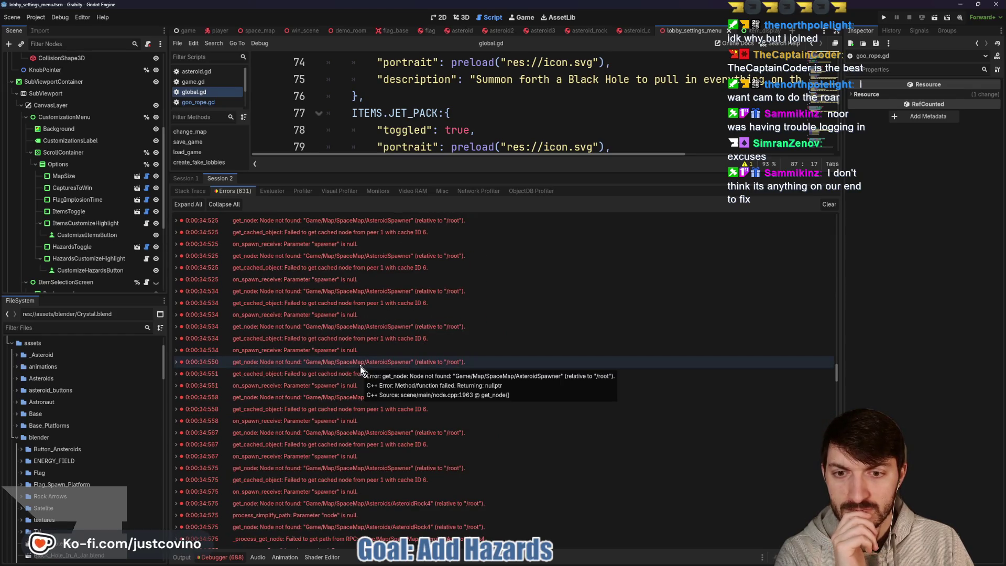
scroll(359, 365, "up", 15)
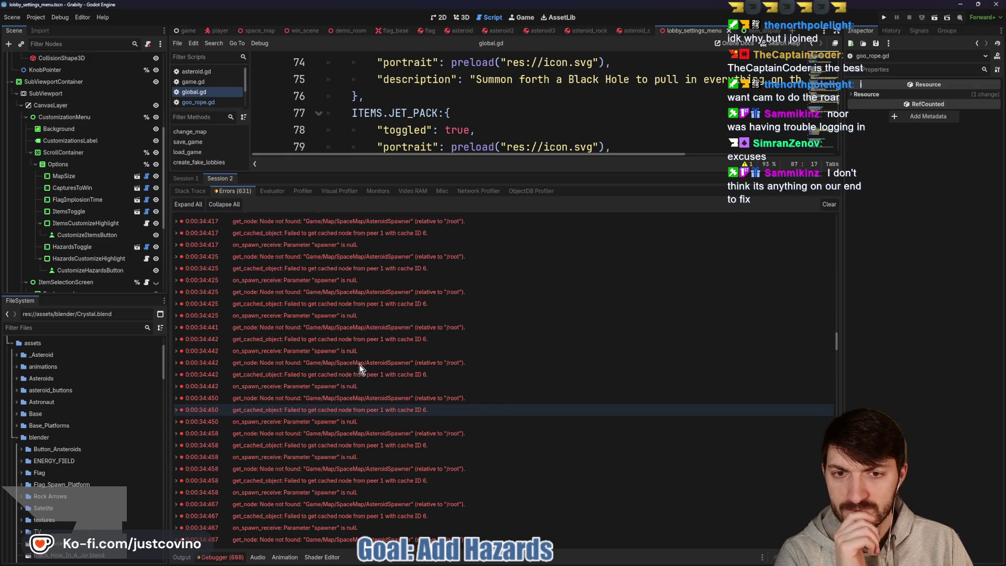
Switch to Session 1 and inspect its missing SpaceMap2 asteroid node and RPC path errors.
left_click(185, 177)
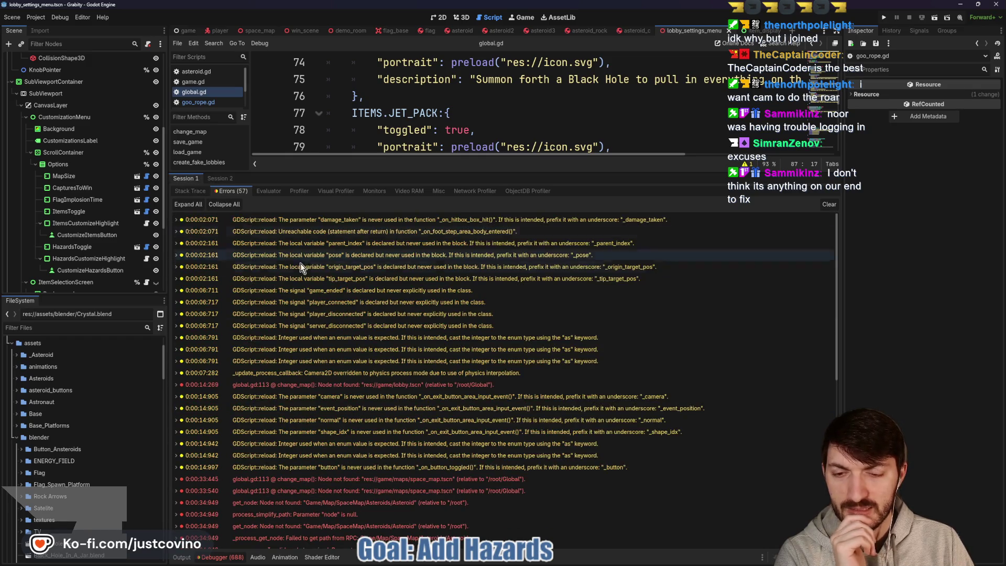
scroll(518, 369, "down", 10)
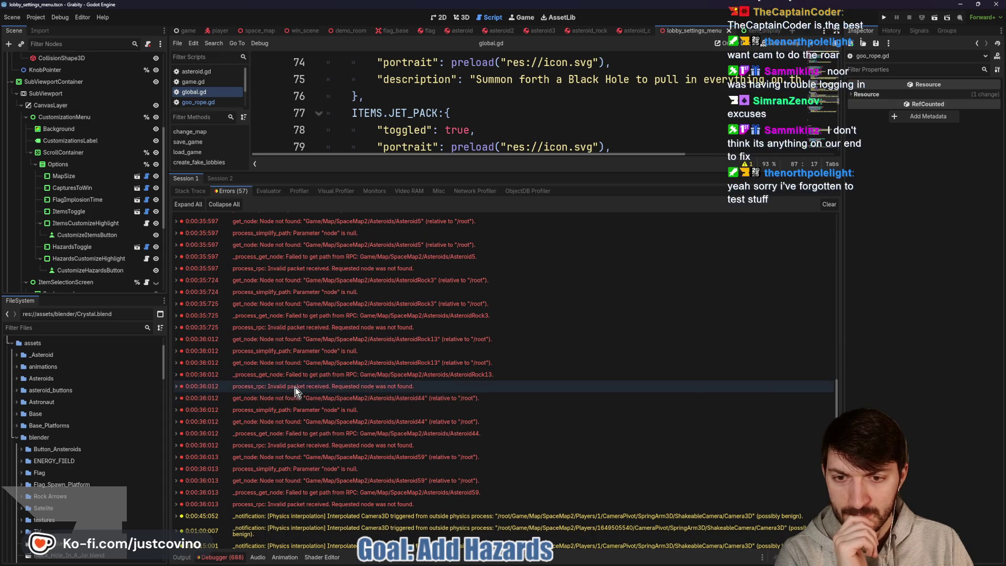
mouse_move(297, 388)
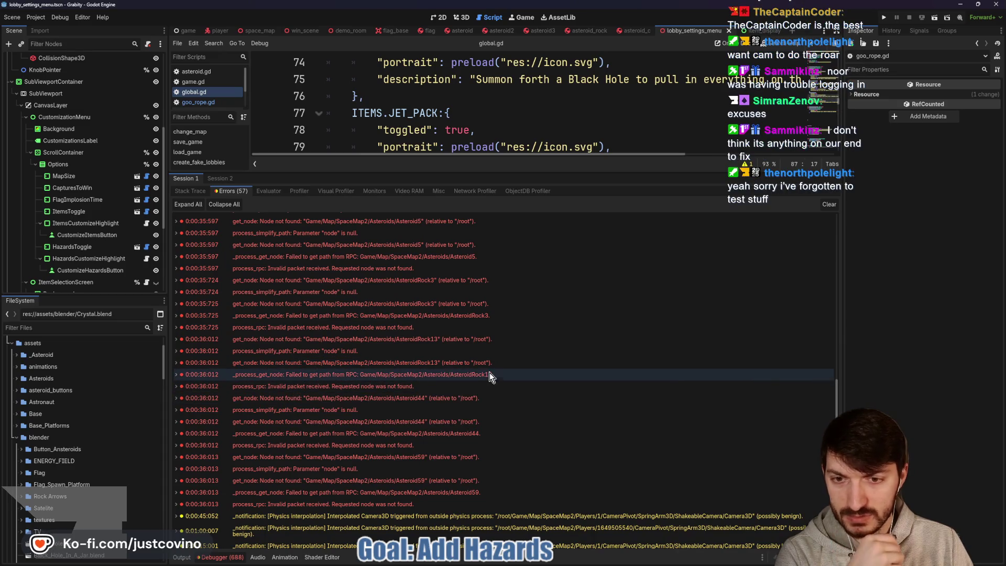
mouse_move(490, 372)
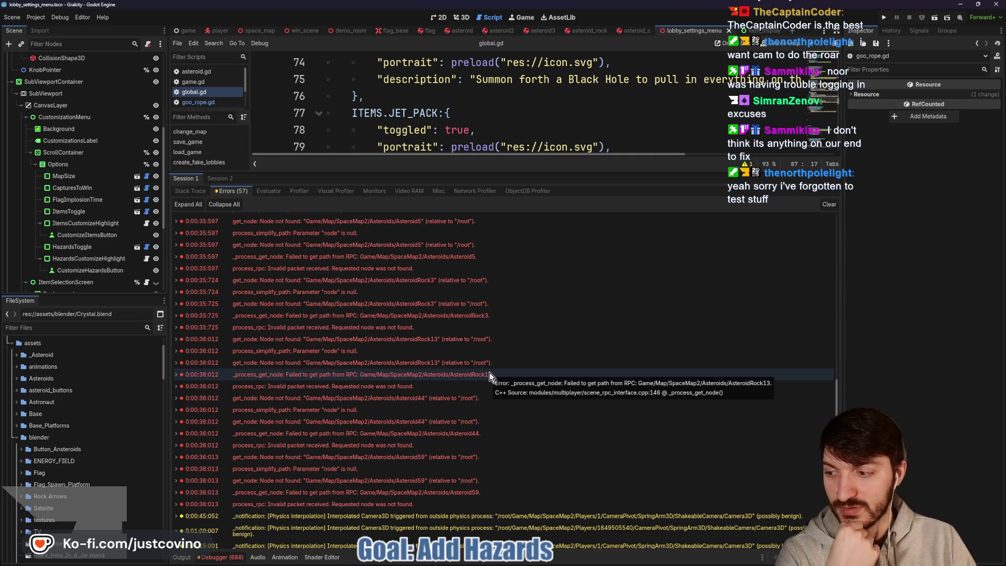
scroll(516, 394, "down", 1)
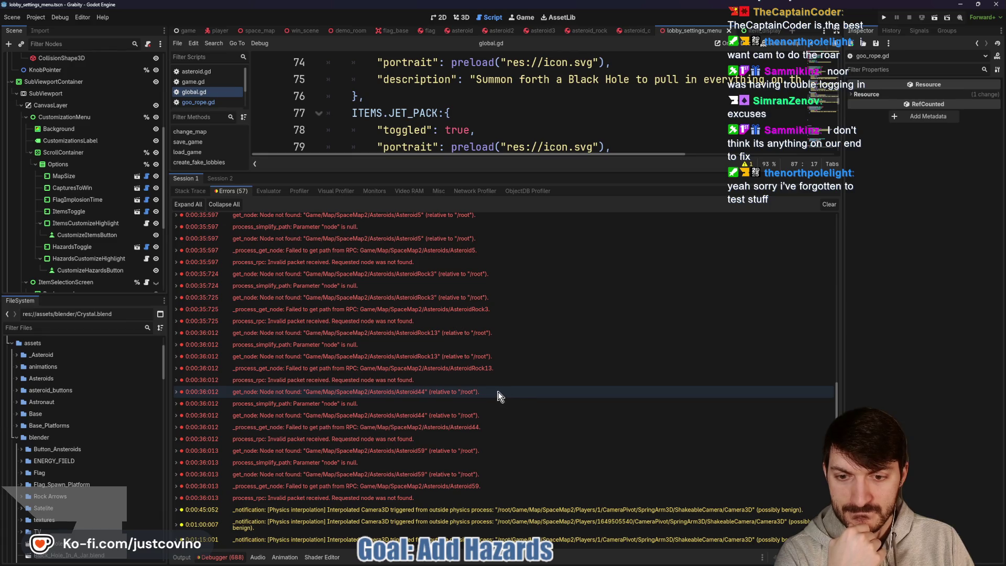
mouse_move(498, 396)
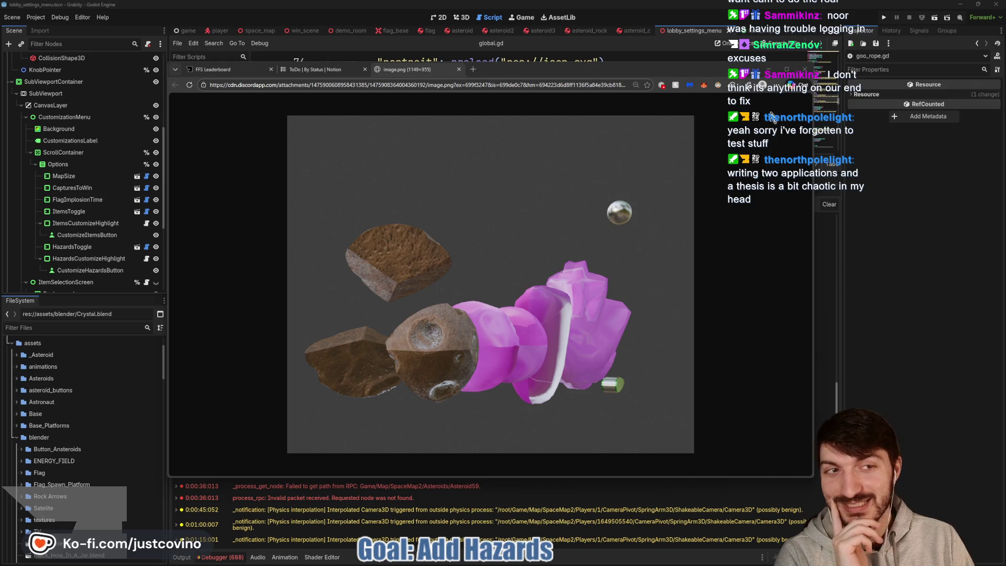
Close the image.png browser tab and go back to the Godot editor.
left_click(458, 70)
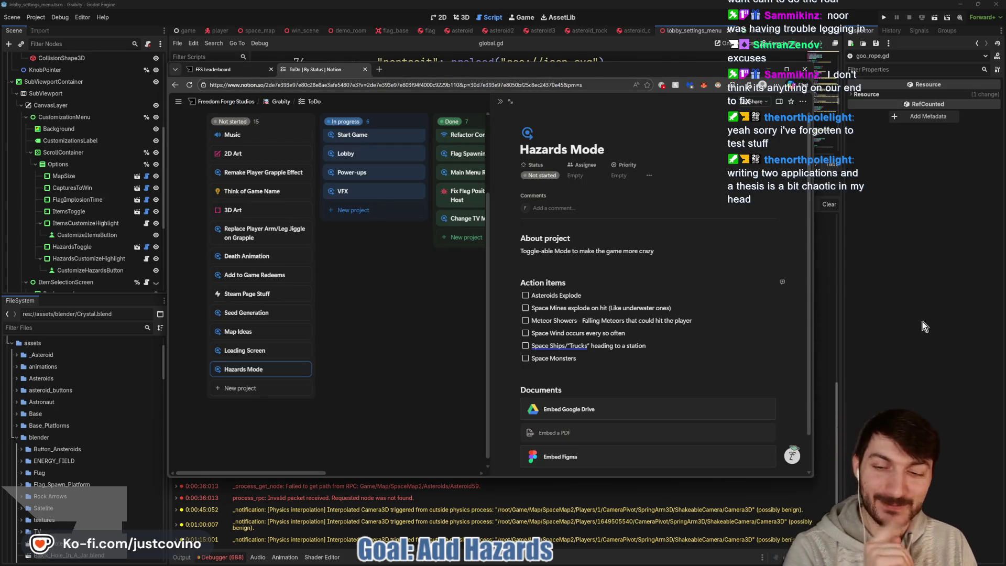
left_click(926, 325)
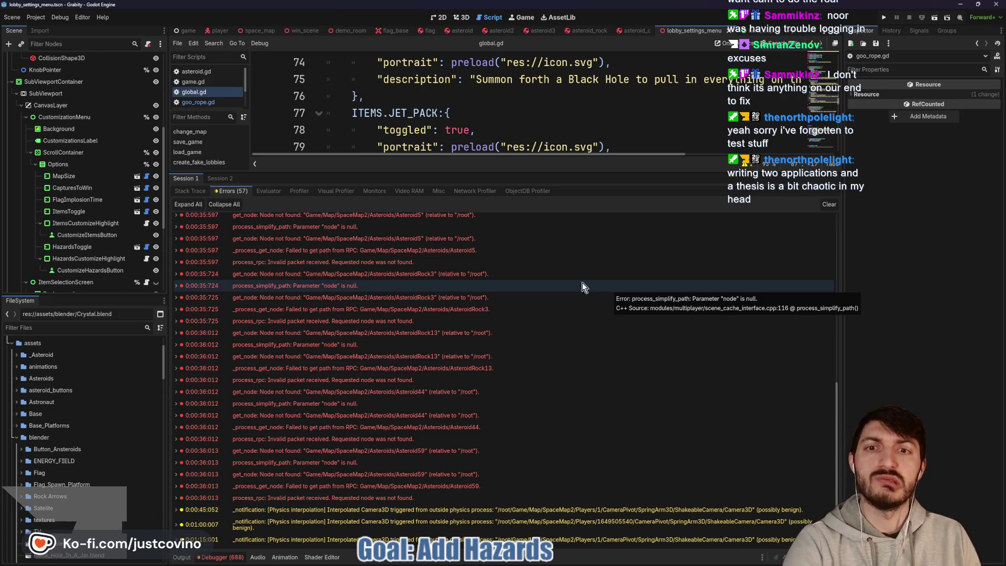
Shrink the Debugger panel for more code space and show asteroid.gd from the asteroid scene.
left_click_drag(553, 173, 549, 388)
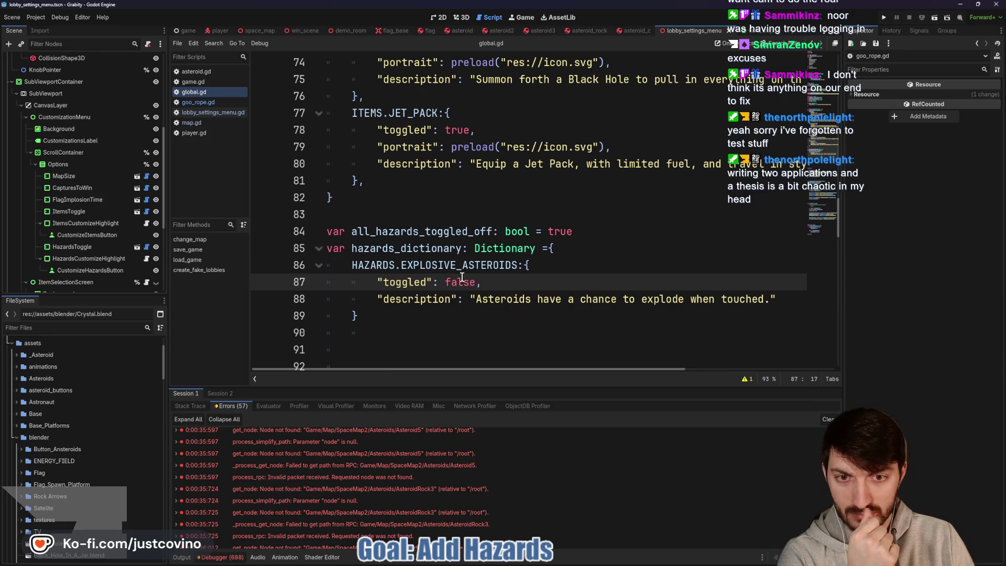
left_click(461, 30)
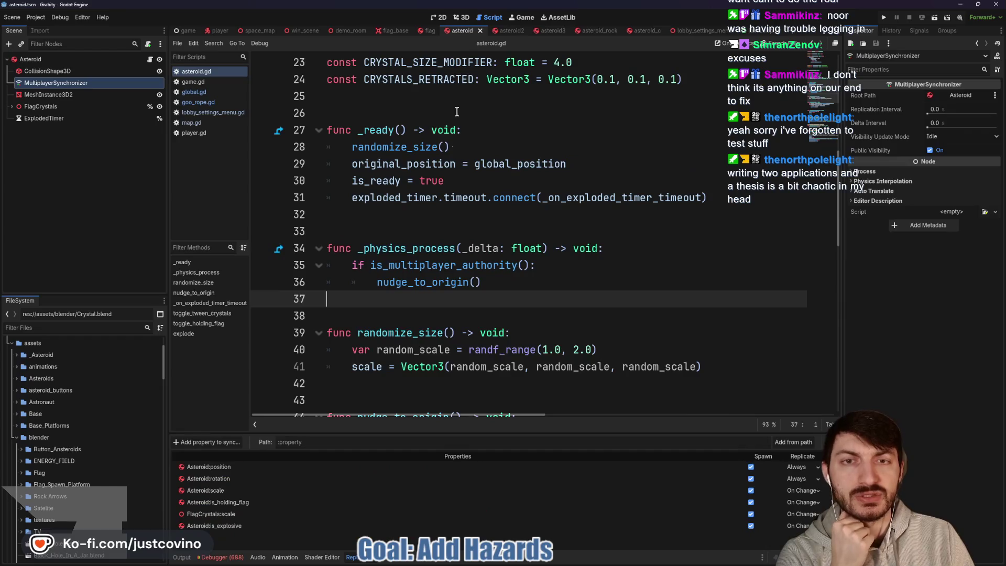
Add print("Exploded Timer Timeout") inside the exploded-timer timeout function and save asteroid.gd.
scroll(462, 226, "down", 6)
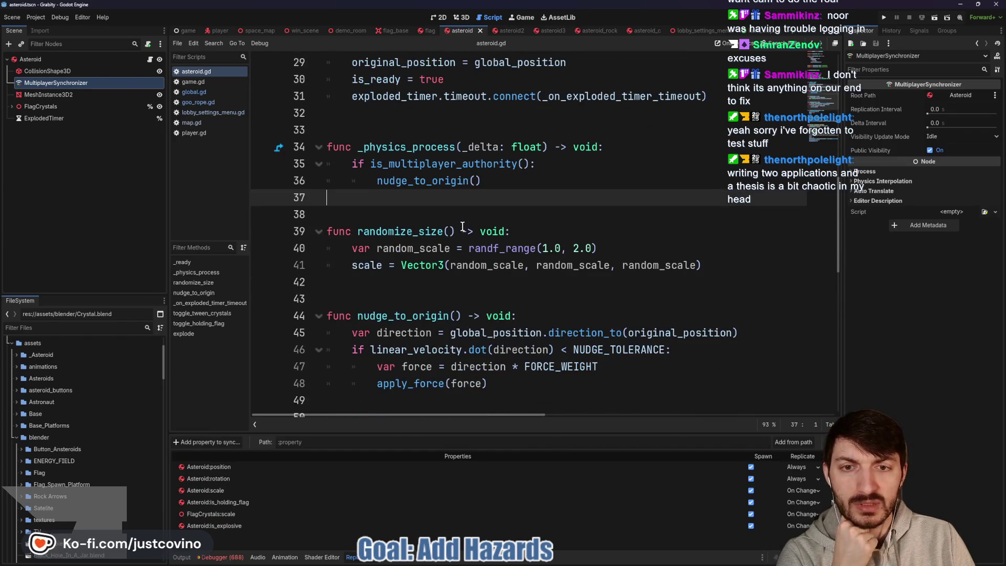
scroll(471, 252, "down", 2)
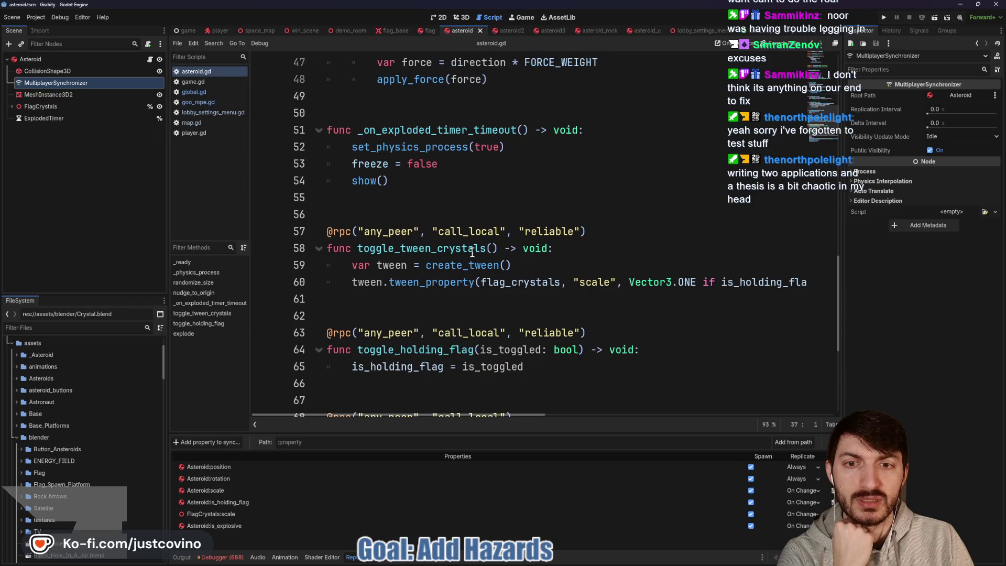
left_click(593, 132)
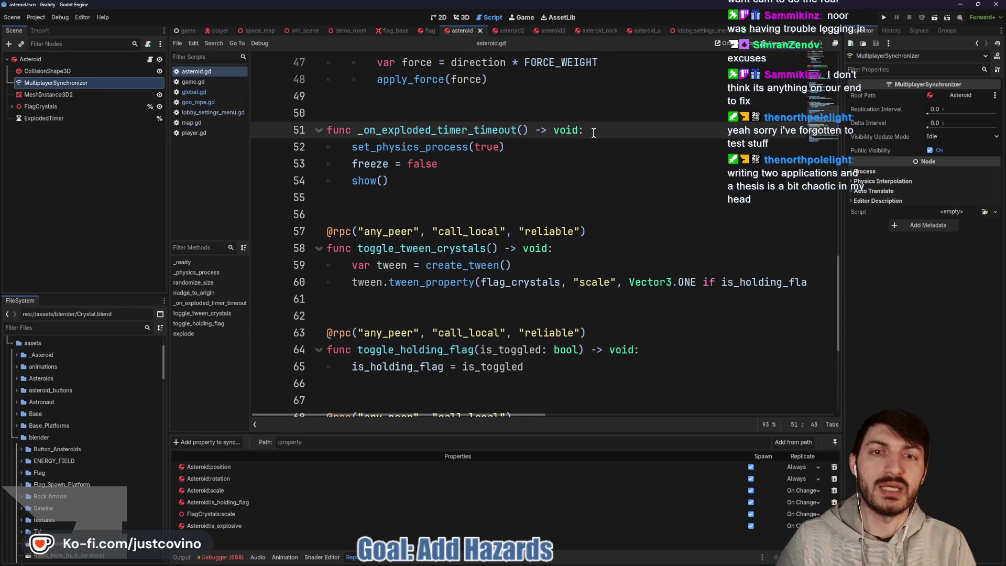
key("Return")
type("print(E")
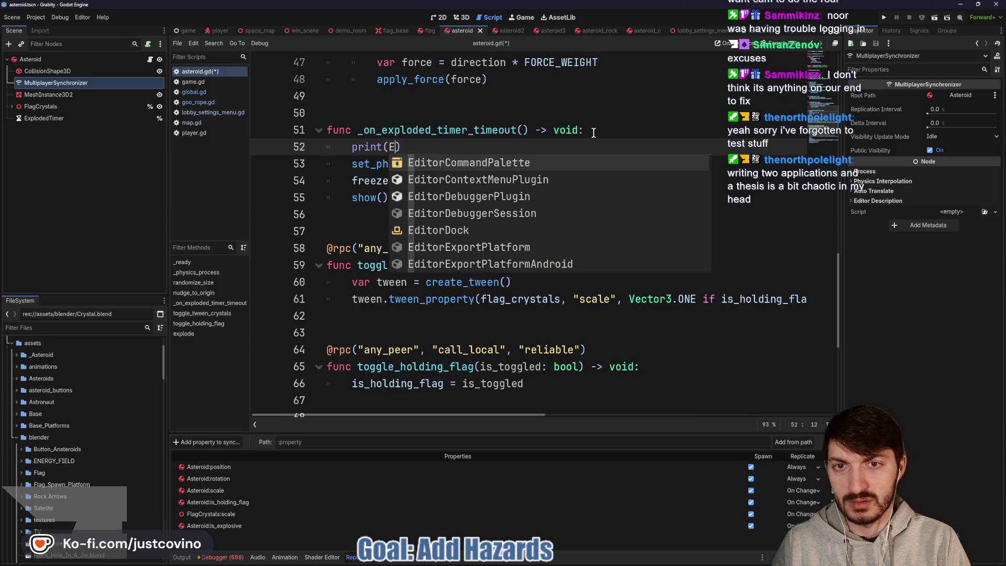
key("Escape")
type("\"Exploded Timer Timeout")
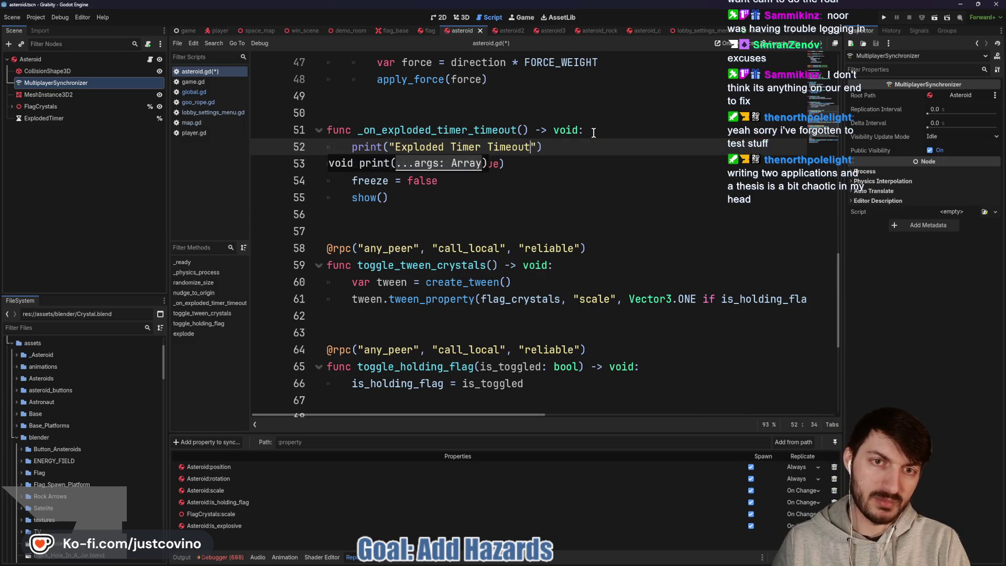
type("\")")
key("ctrl+s")
Add print("EXPLODE!") at the top of explode(), save, and switch to the player scene.
scroll(470, 237, "down", 5)
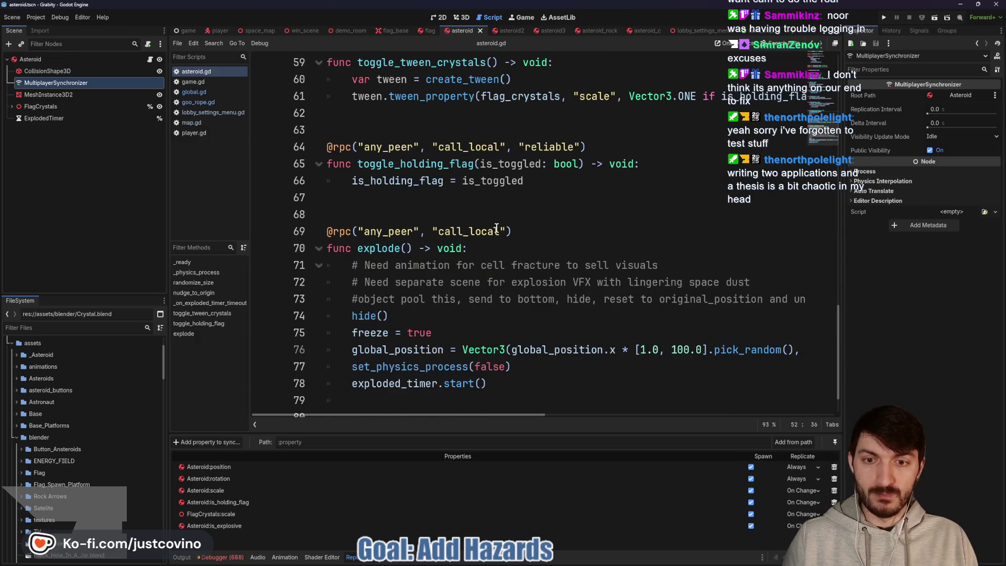
left_click(521, 201)
key("Return")
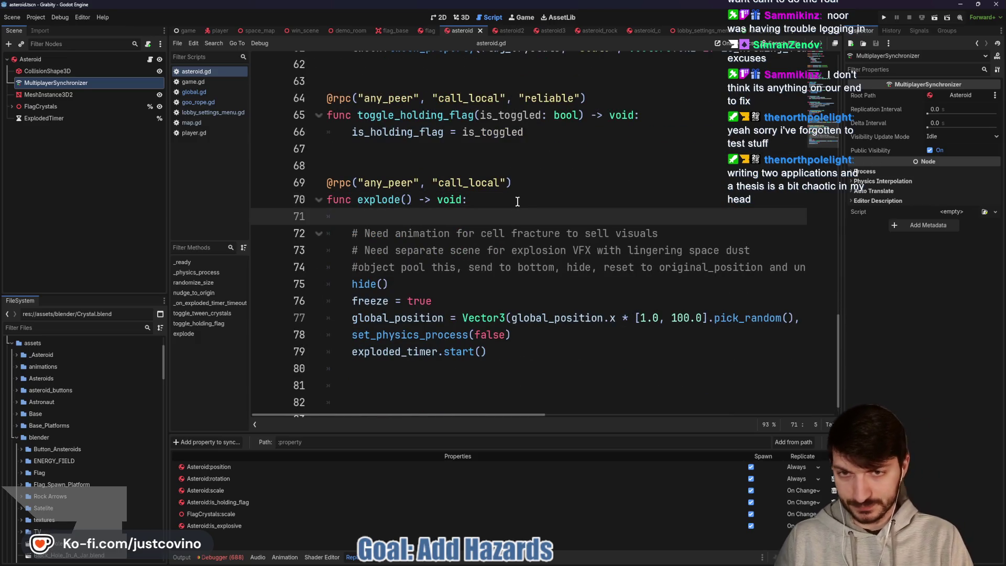
type("print(\"EXPLODE!")
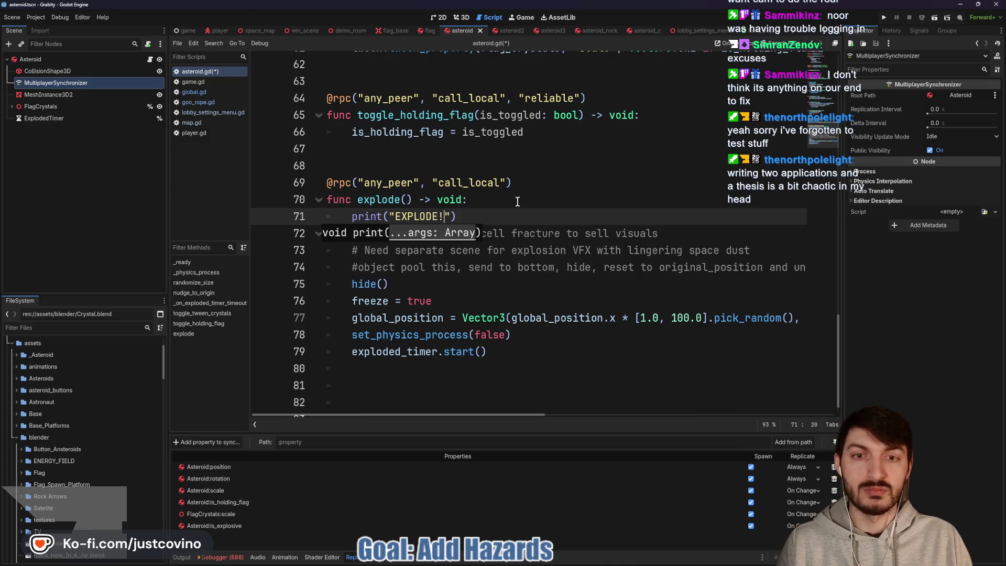
key("End")
key("ctrl+s")
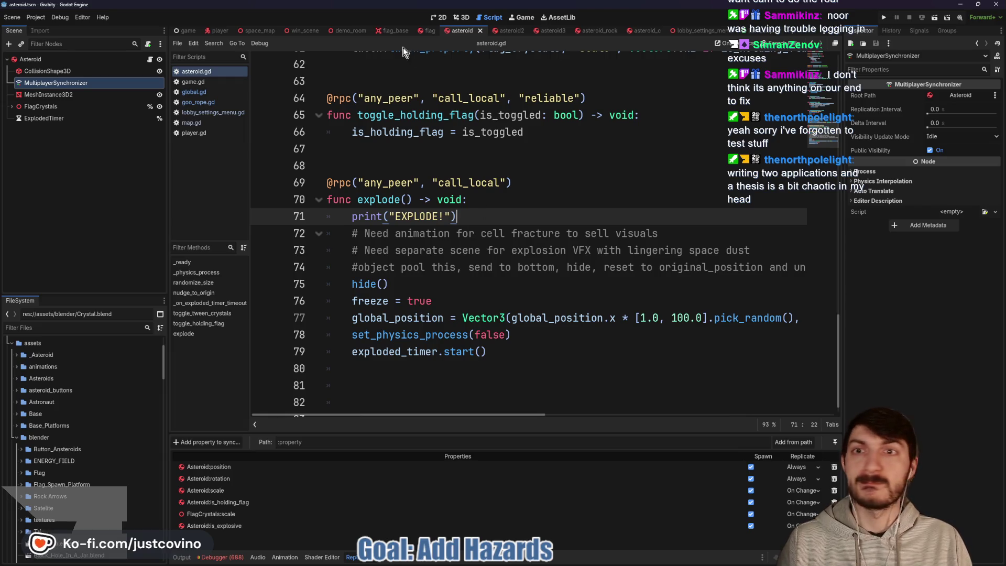
left_click(220, 32)
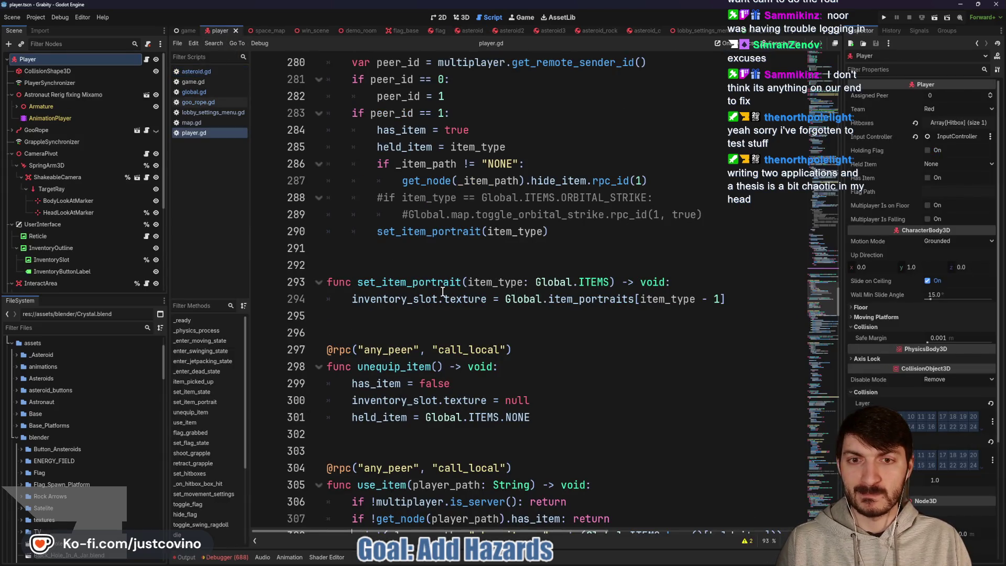
In goo_rope.gd, add print("Explosive Chance Successful") under the chance check and save.
scroll(443, 292, "down", 10)
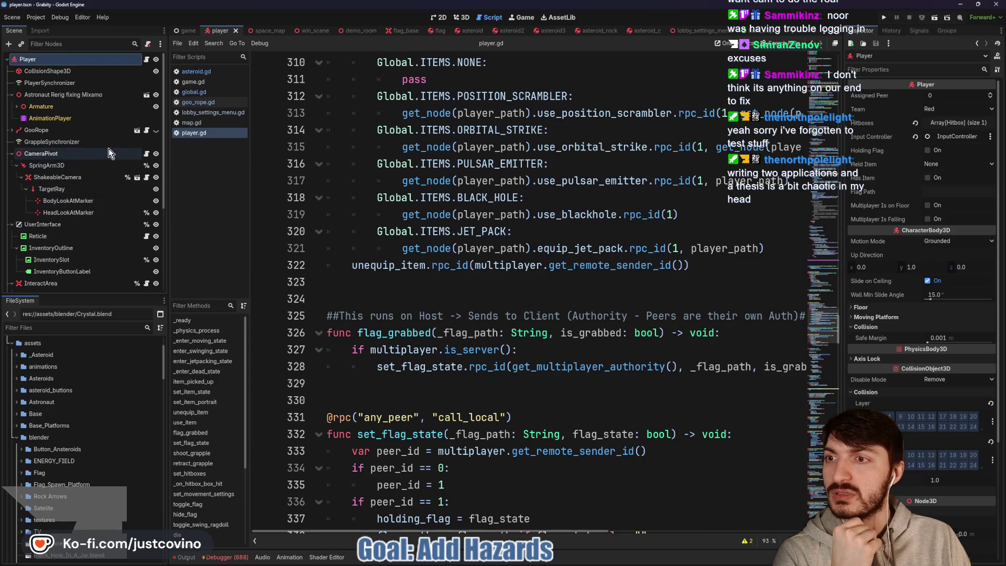
left_click(147, 131)
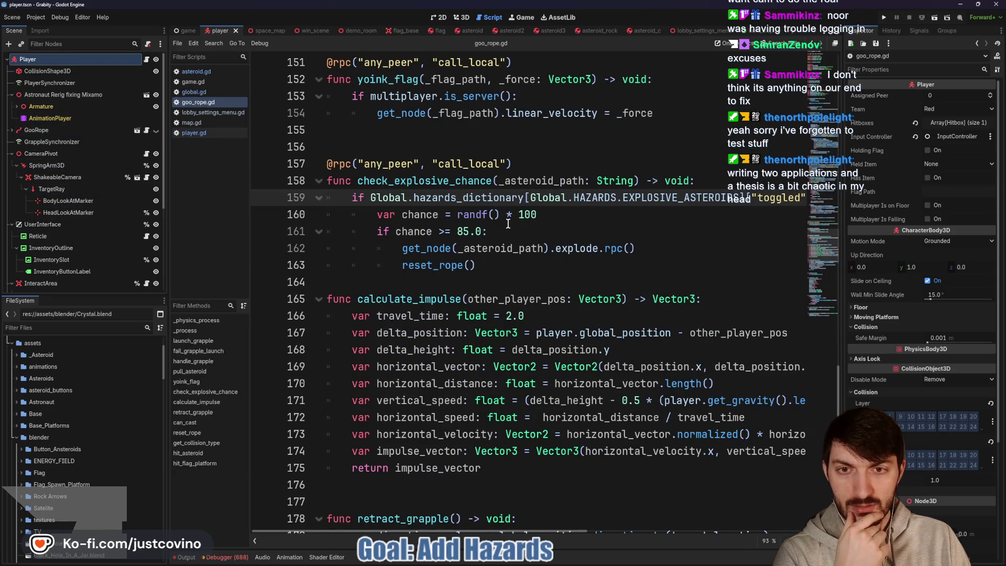
left_click(558, 233)
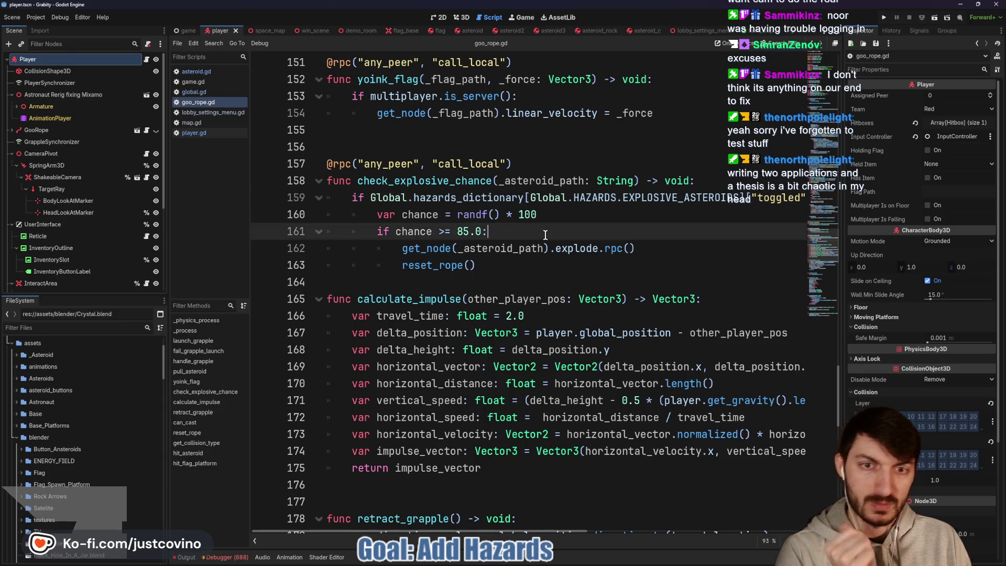
key("Return")
type("rint(\"")
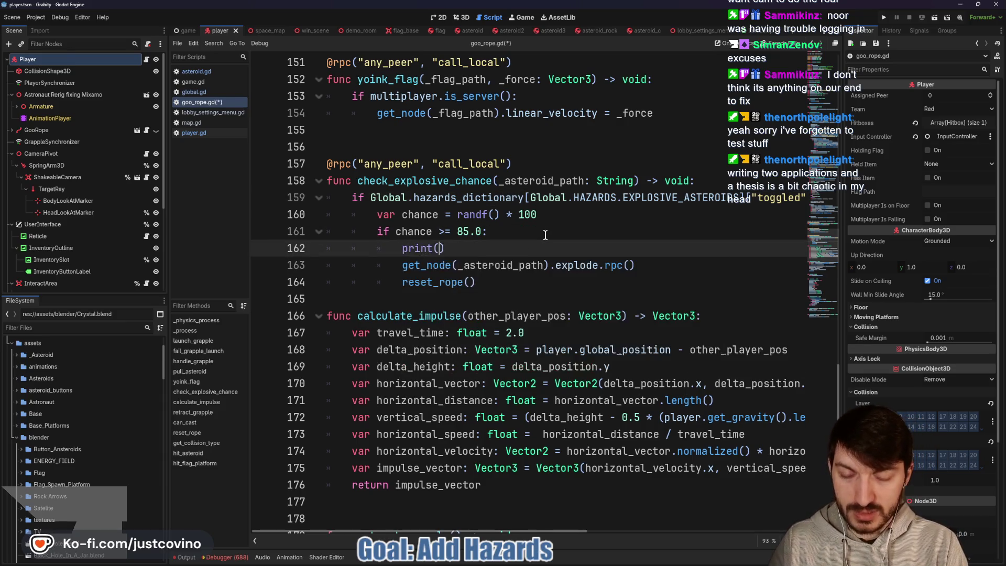
type("ane")
key("BackSpace")
type("ce Success")
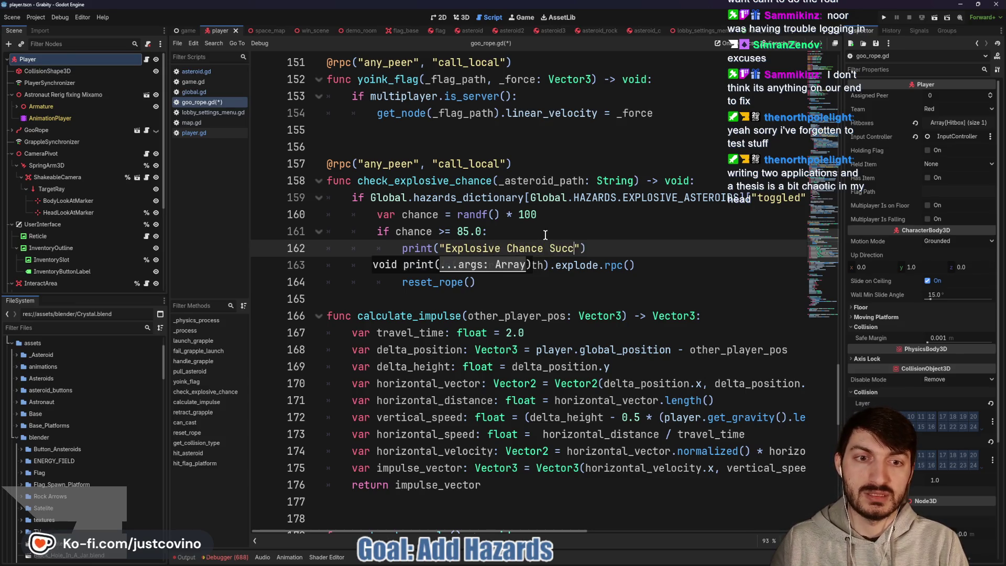
key("ctrl+s")
Review the check_explosive_chance function, then launch the project's two game instances.
scroll(524, 246, "up", 8)
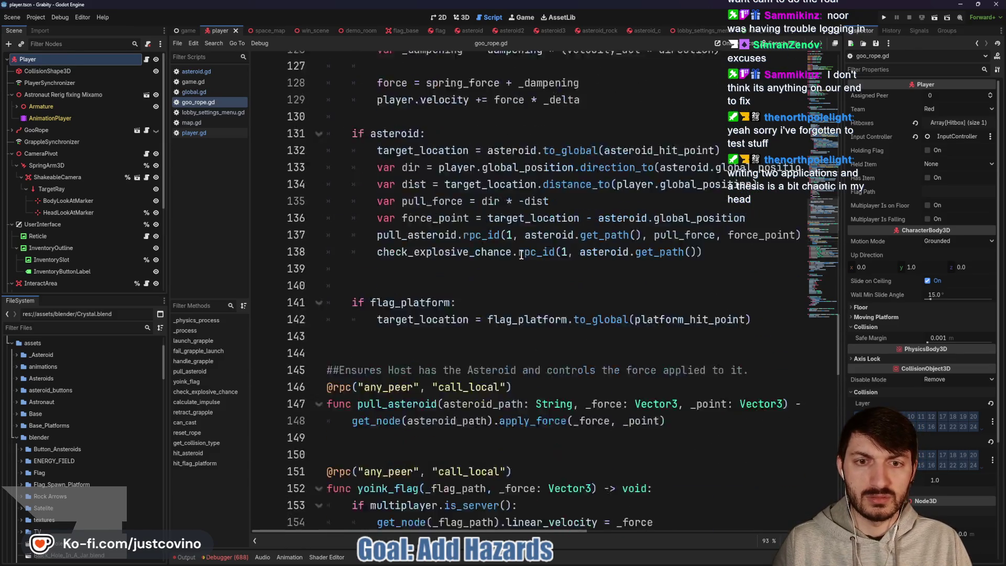
scroll(372, 326, "down", 6)
left_click(390, 282)
double_click(390, 282)
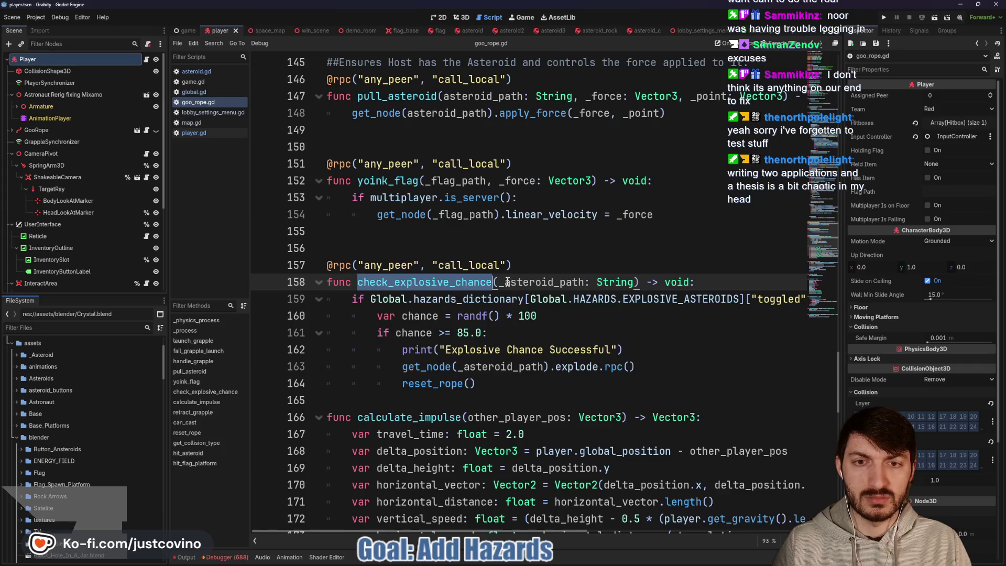
scroll(507, 282, "up", 7)
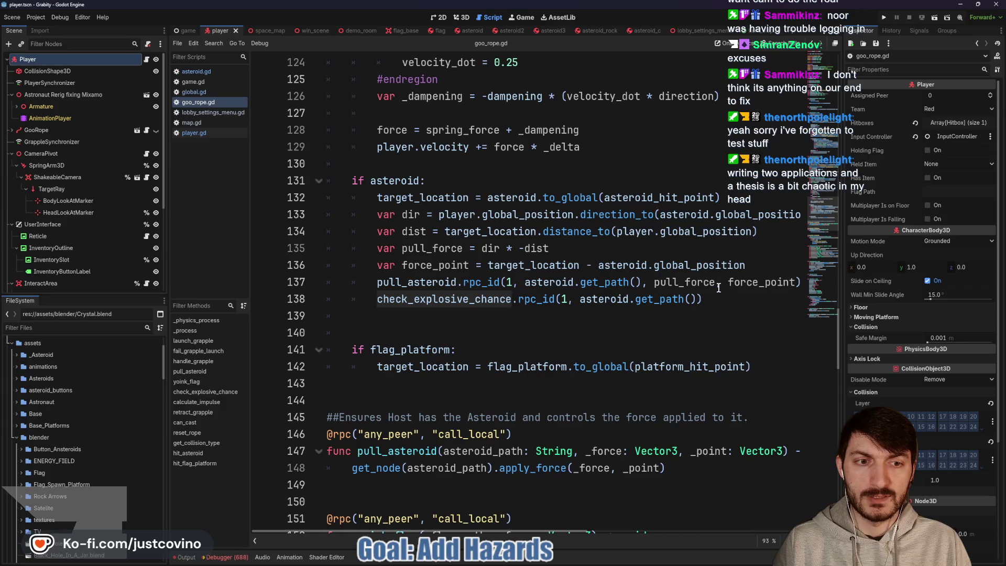
scroll(507, 301, "down", 7)
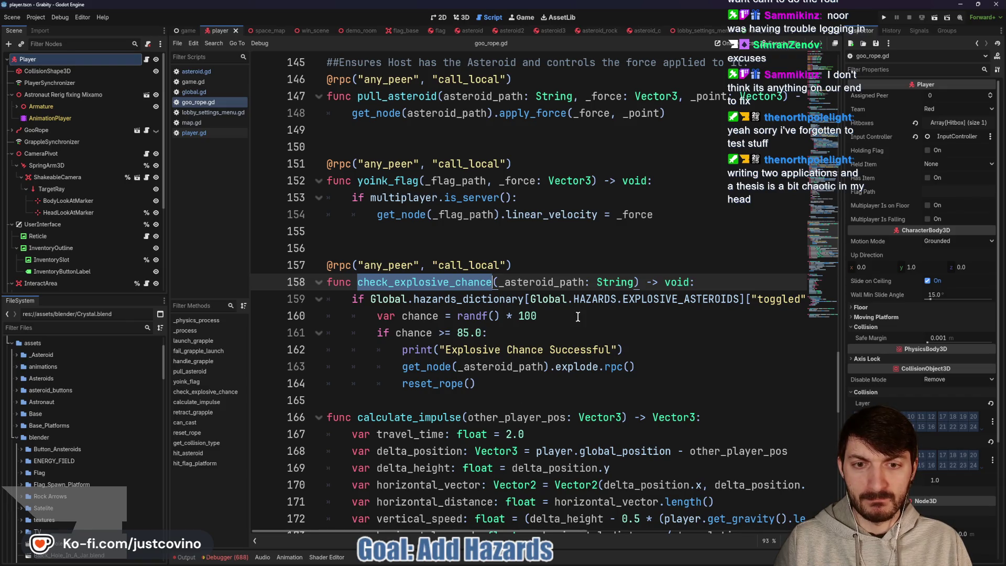
left_click(547, 315)
left_click(890, 16)
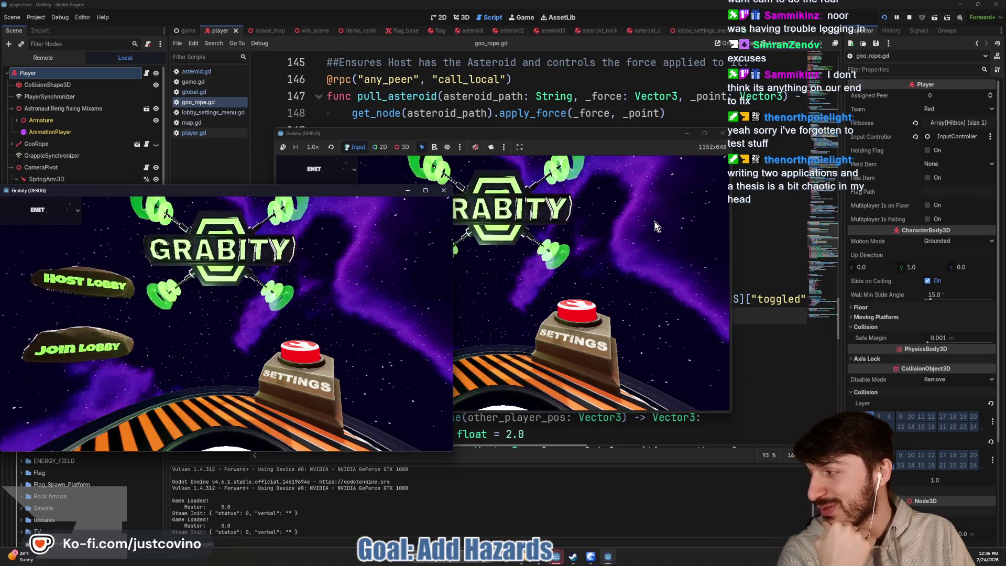
Arrange both game windows, host a private lobby in one, and join it from the other.
mouse_move(332, 190)
left_mouse_down()
mouse_move(512, 206)
mouse_move(609, 189)
mouse_move(778, 190)
left_mouse_up()
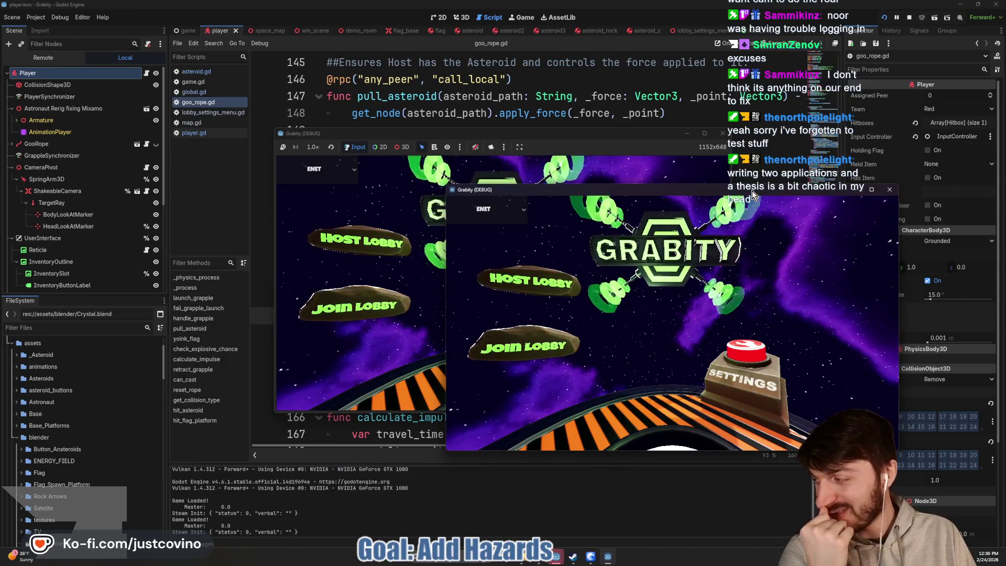
left_click_drag(641, 130, 368, 142)
left_click_drag(702, 200, 758, 141)
left_click(157, 241)
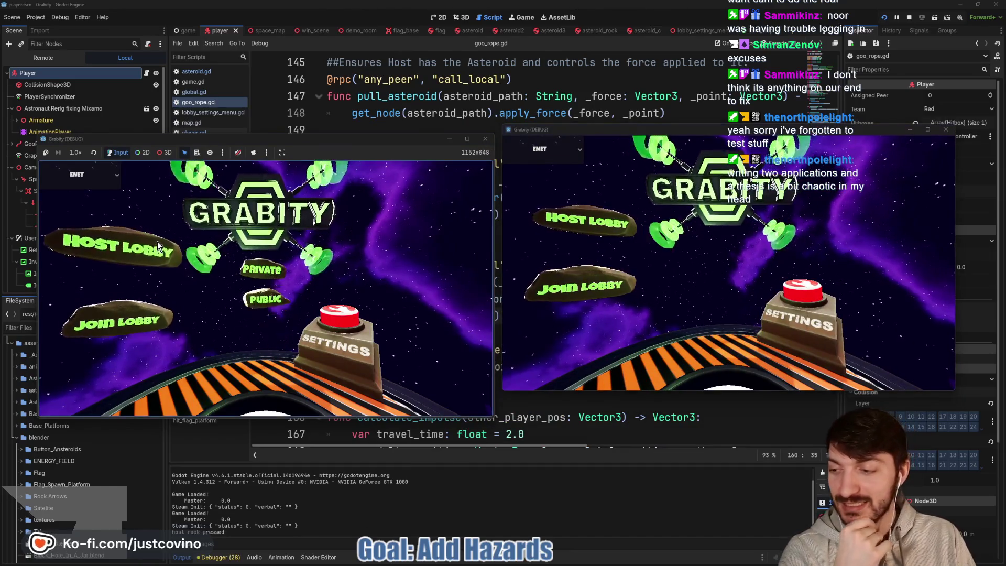
left_click(253, 236)
left_click(586, 285)
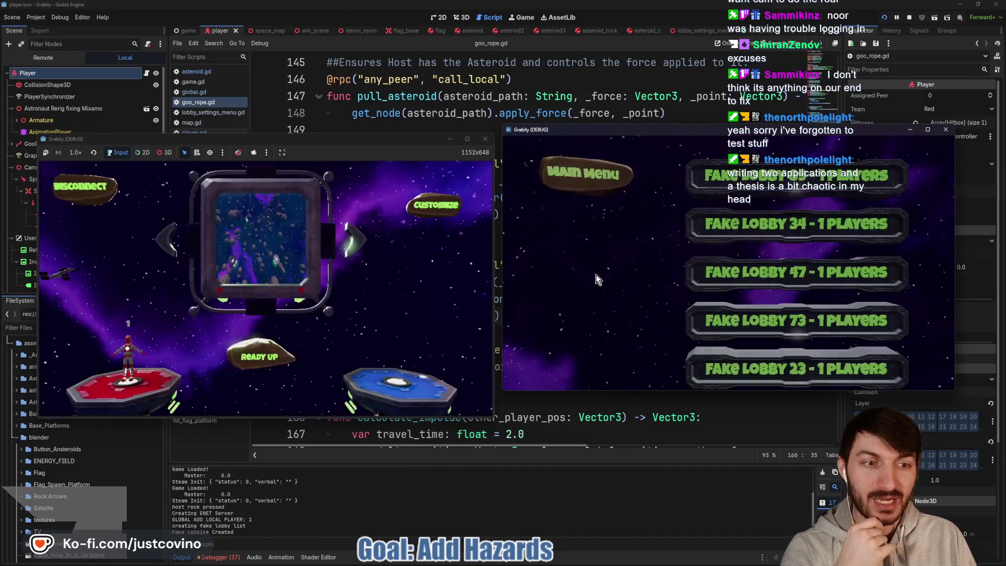
left_click(765, 277)
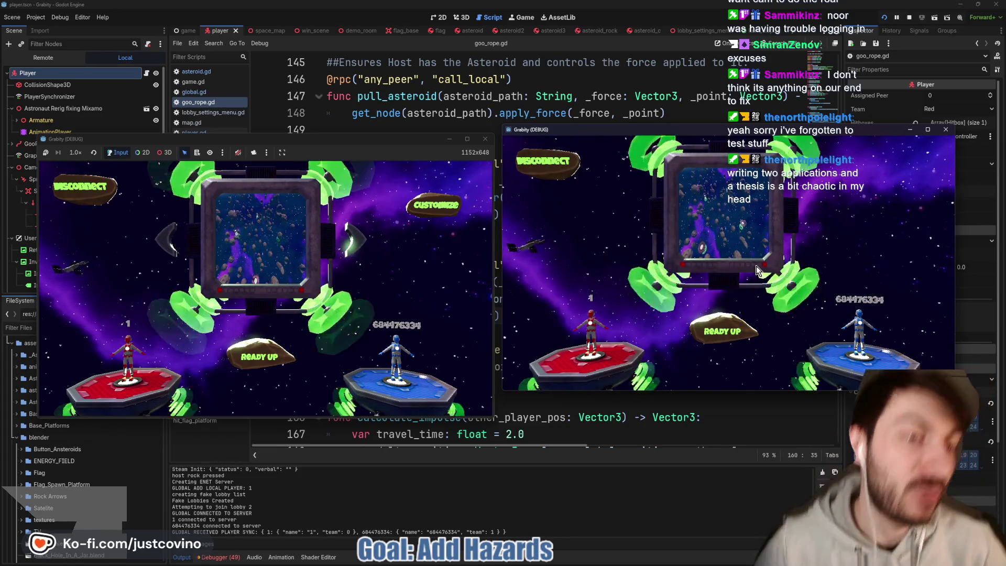
Check the Hazards Toggle in the lobby's Customize settings and return to the lobby.
left_click(436, 205)
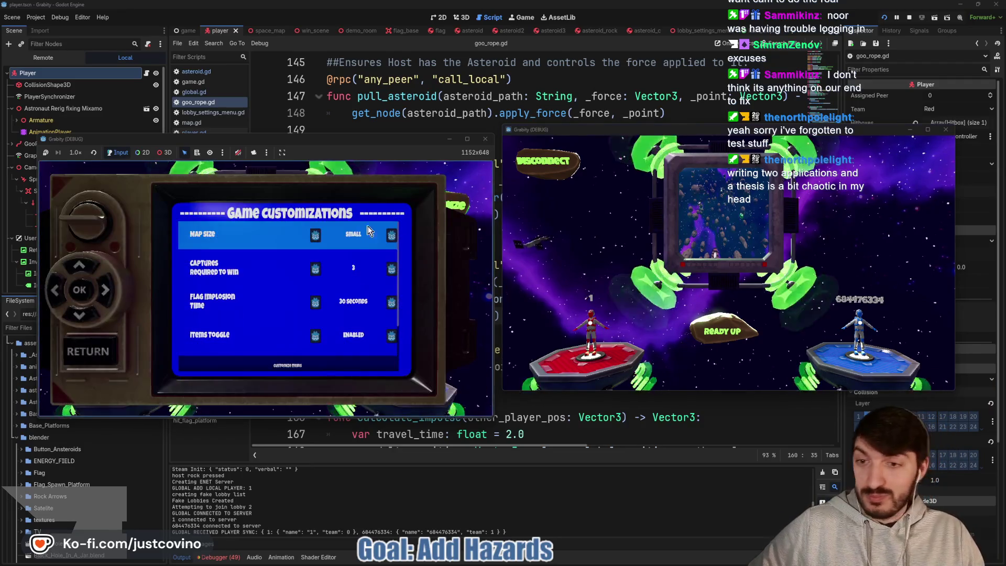
key("Down")
key("Down")
key("Down")
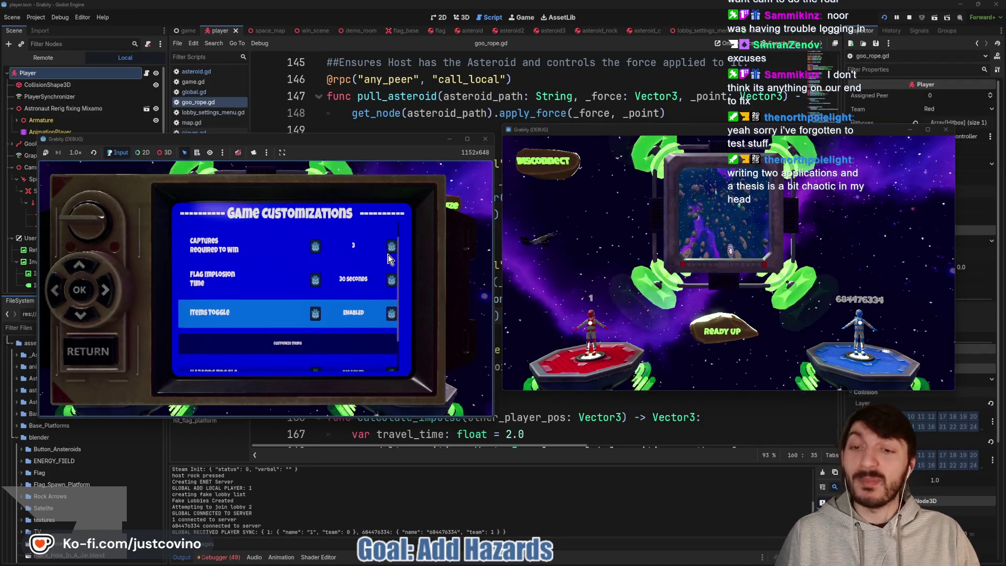
scroll(392, 255, "down", 1)
scroll(392, 257, "down", 1)
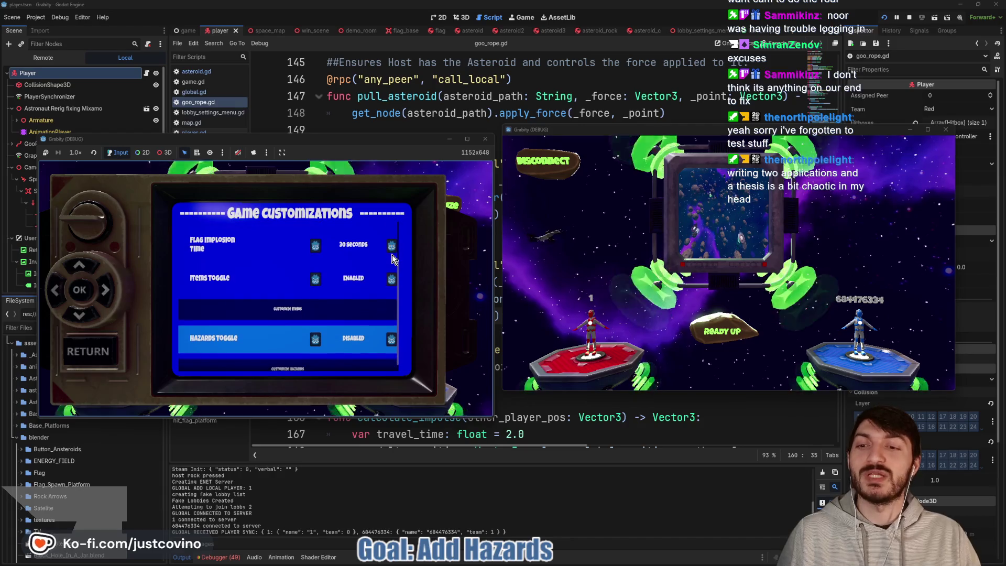
key("Escape")
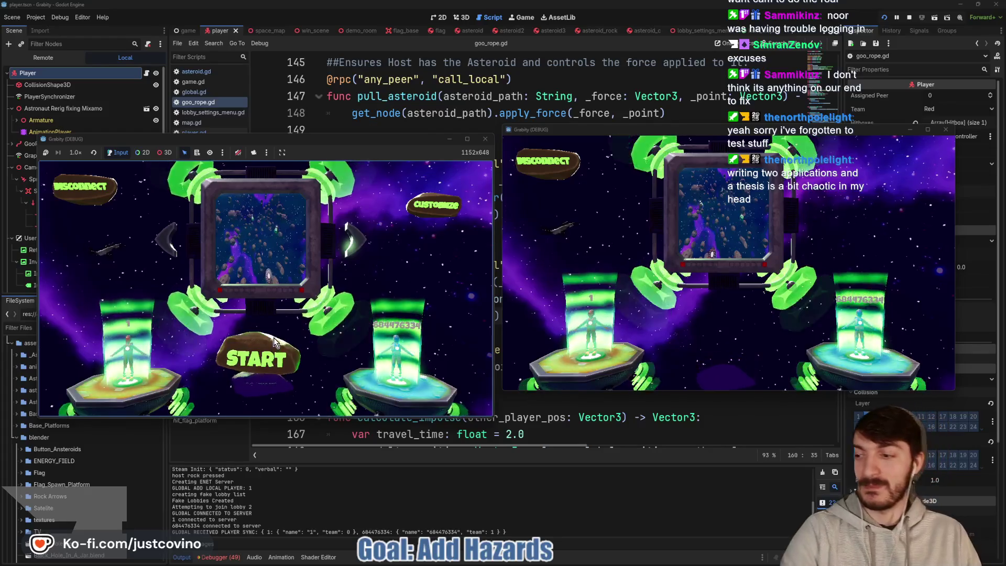
Start the match, grapple an asteroid, then bring the script editor back.
left_click(255, 353)
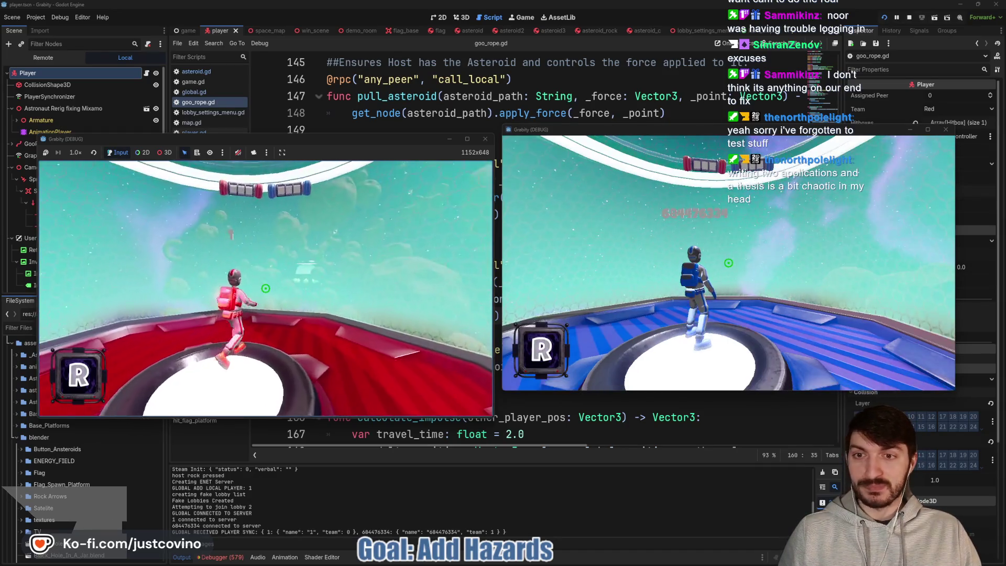
key("super")
key("Escape")
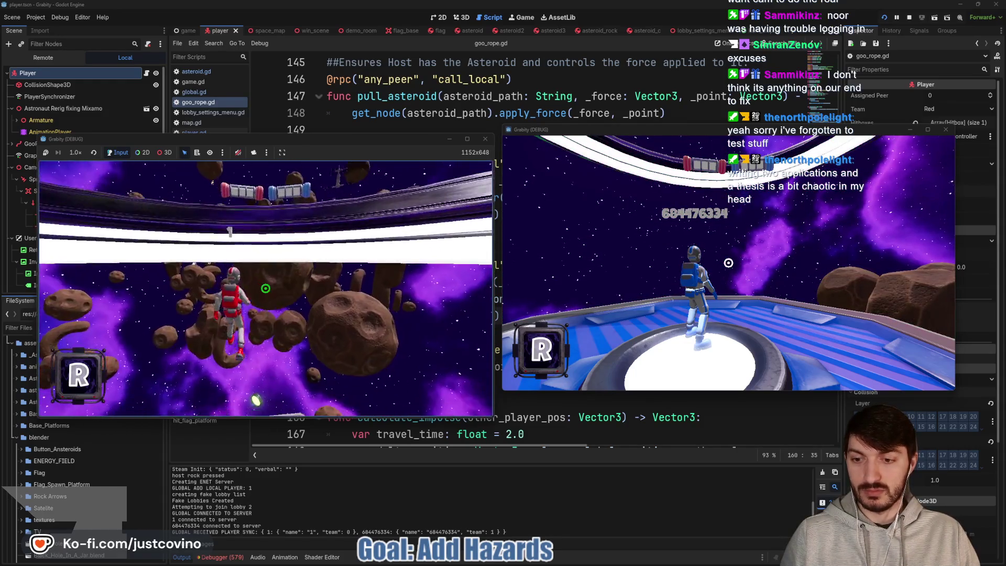
left_click(266, 288)
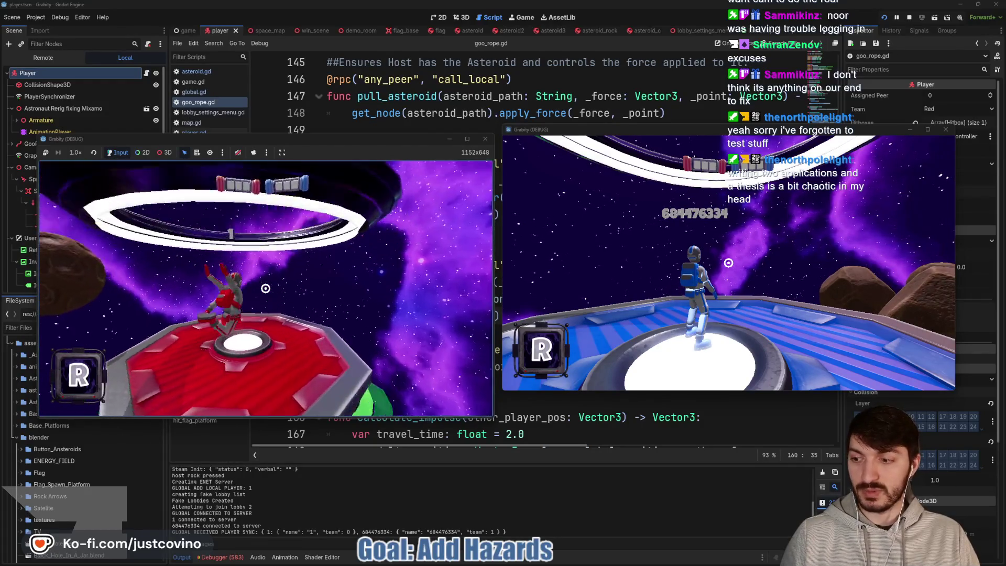
key("super")
key("super")
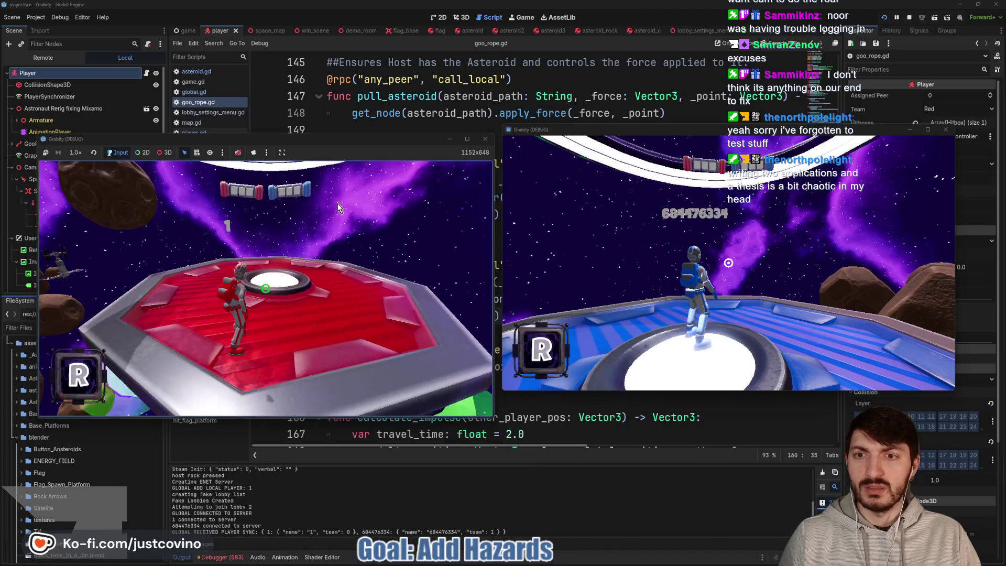
left_click(470, 91)
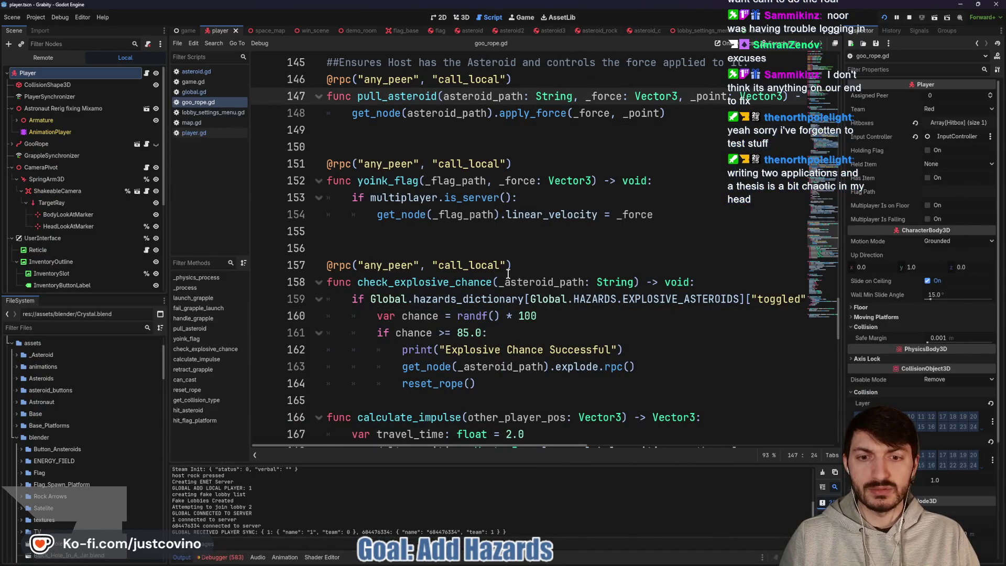
Change the check_explosive_chance threshold from 85.0 to 1.0 and save goo_rope.gd.
scroll(375, 181, "down", 2)
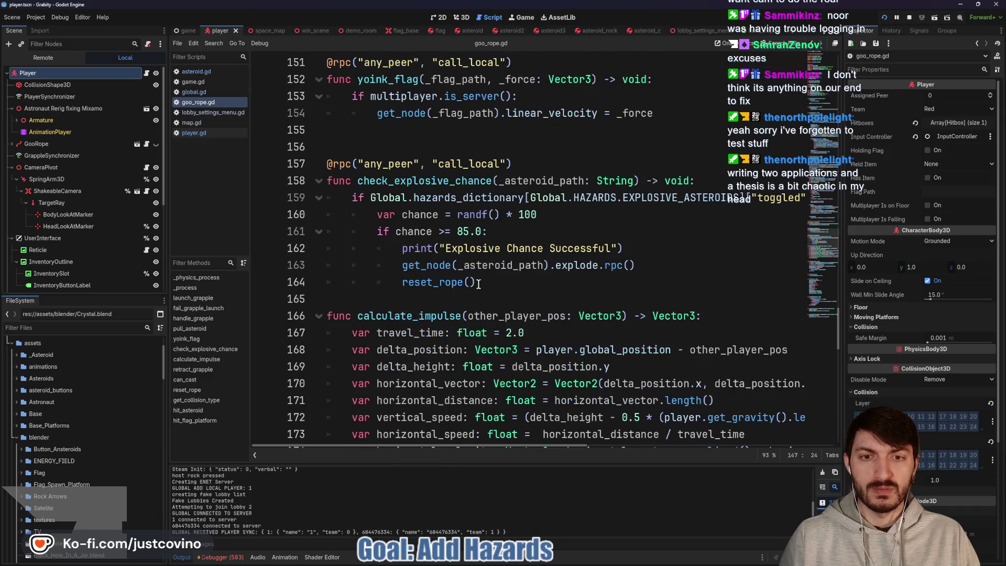
left_click_drag(466, 231, 458, 232)
type("1")
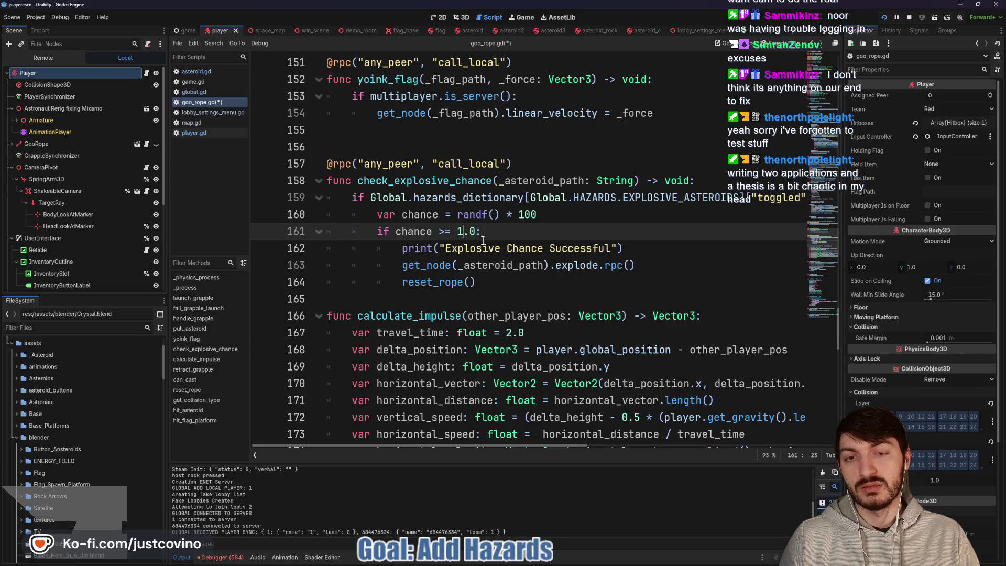
key("ctrl+s")
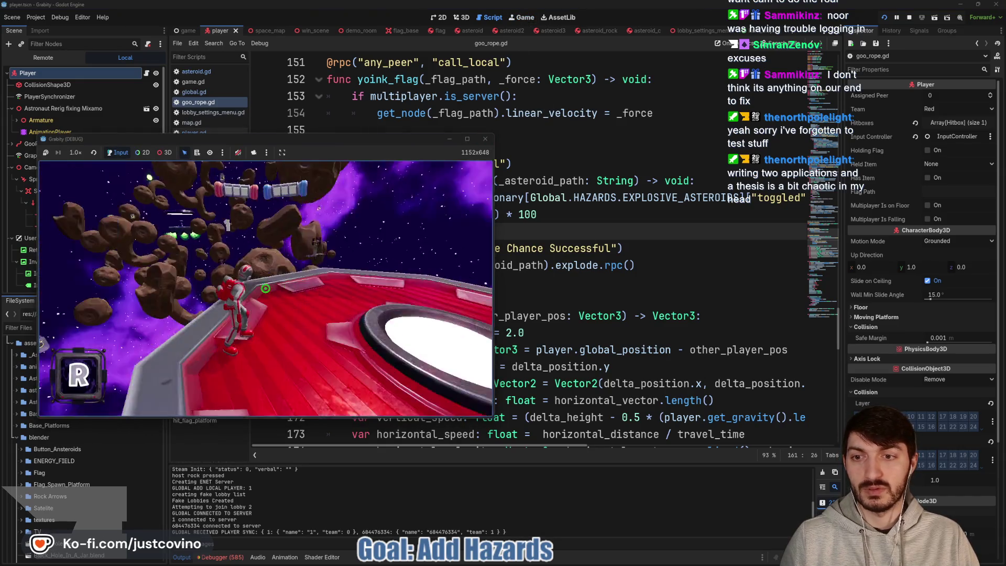
Move the character around the asteroids to test explosions, then stop the game.
key("w")
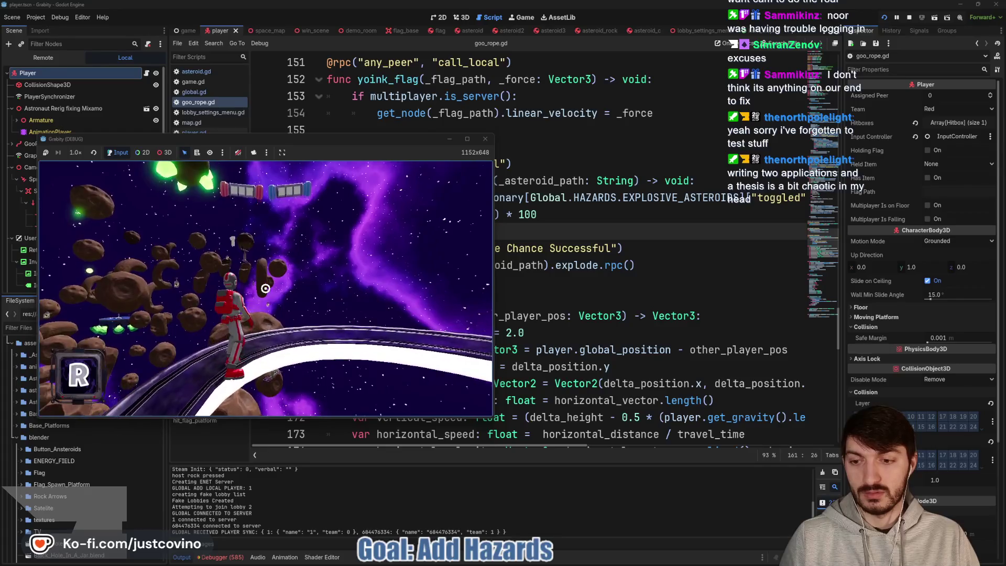
key("space")
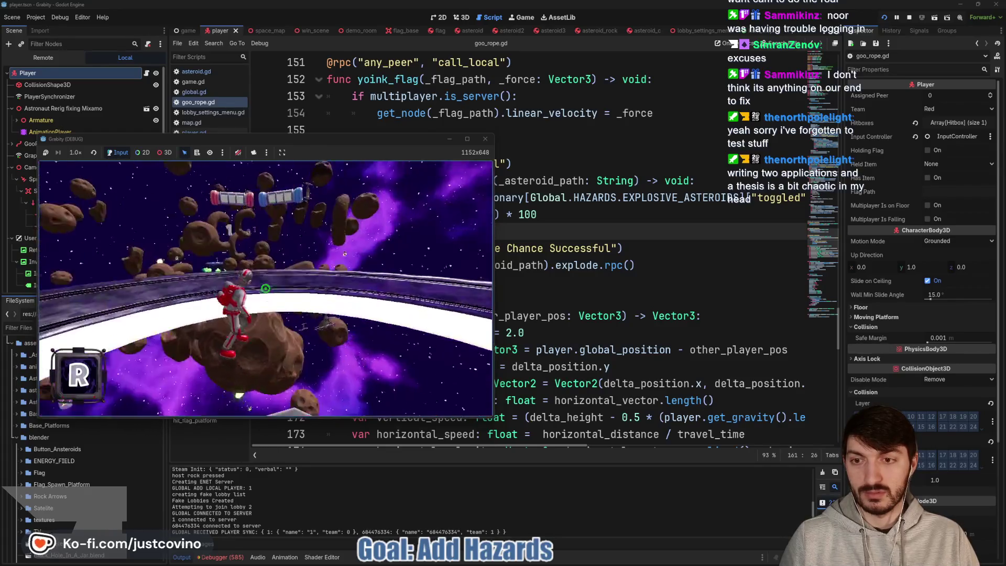
key("w")
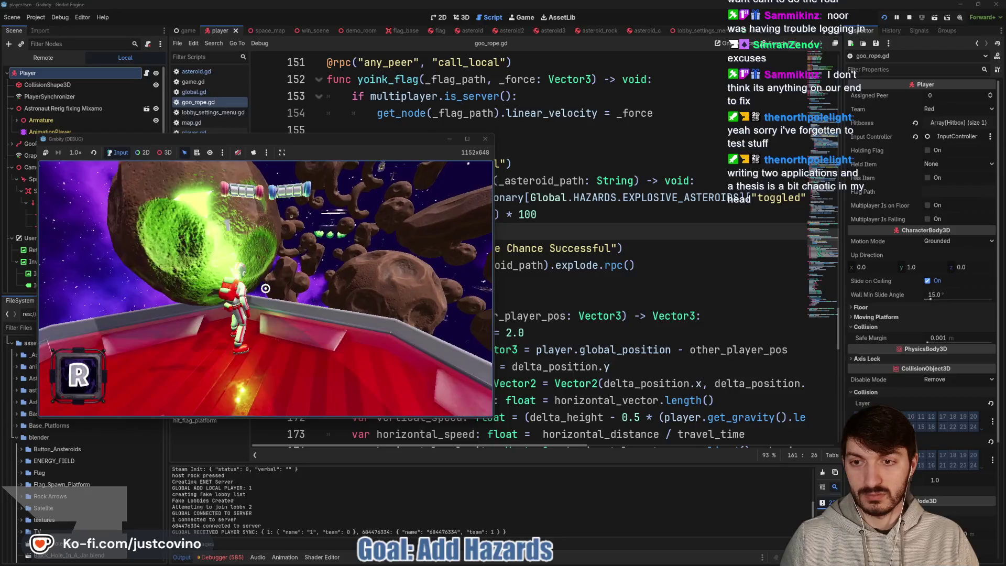
key("w")
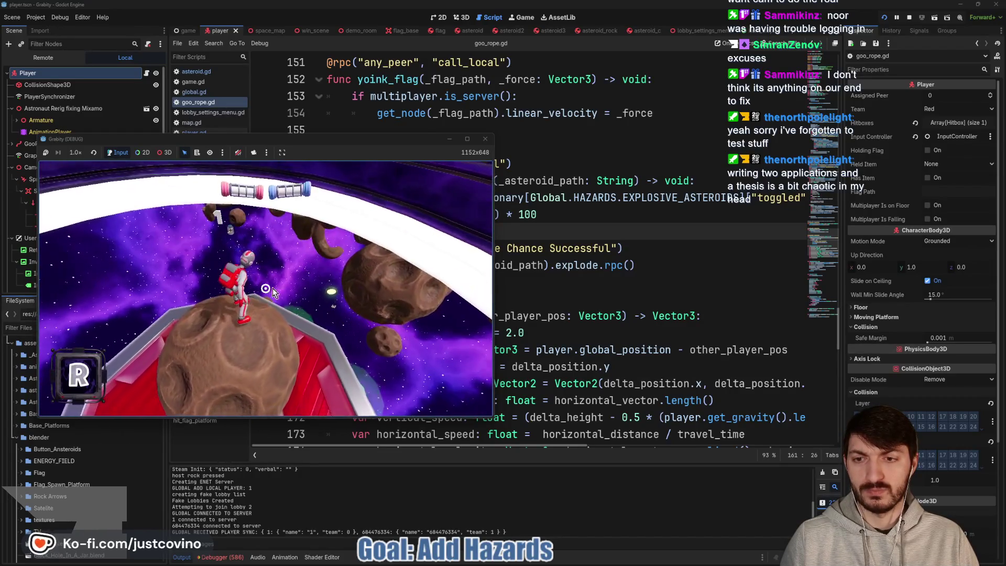
key("F8")
left_click_drag(544, 211, 506, 210)
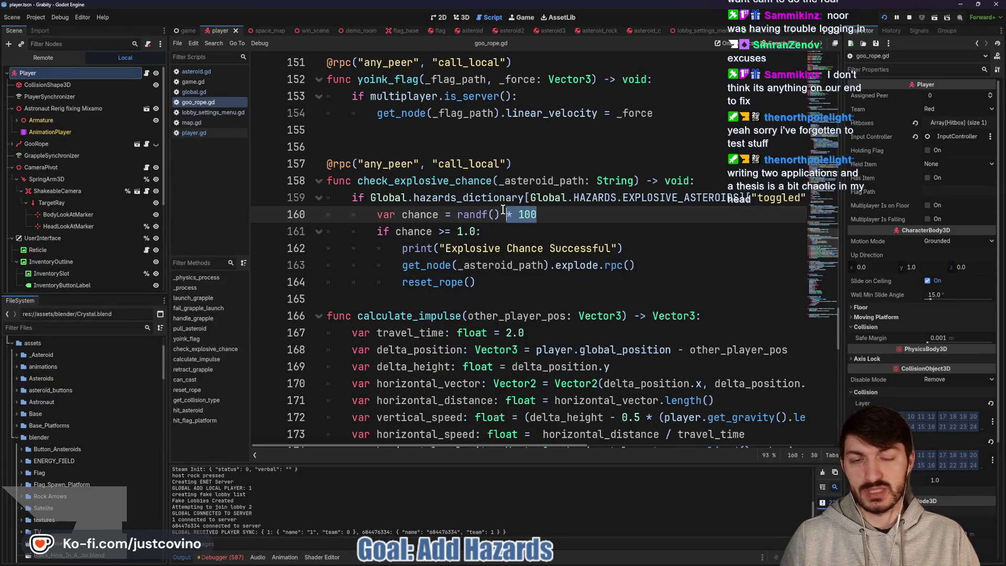
Remove the * 100 multiplier, set the threshold to 0.01, save, and run the game.
key("BackSpace")
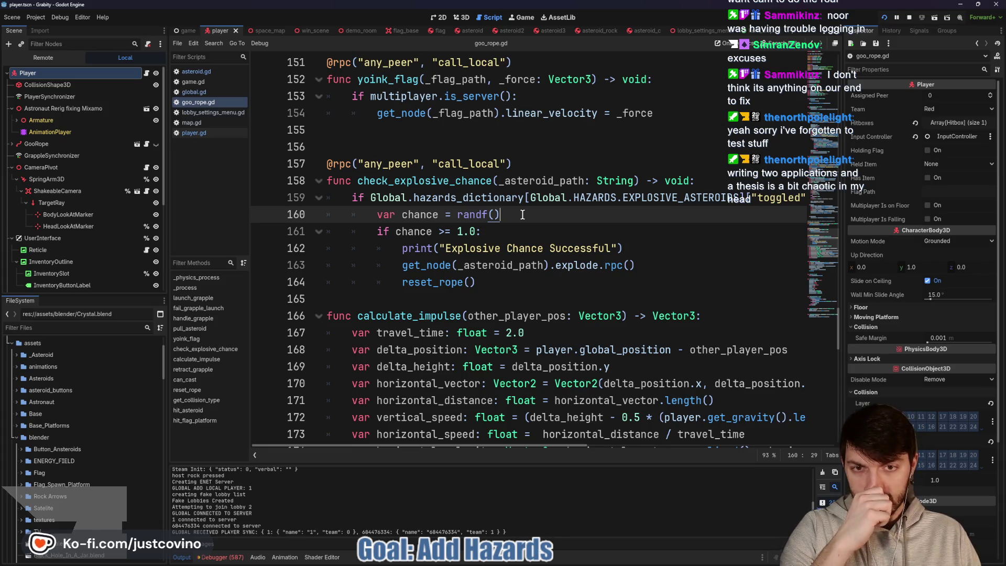
mouse_move(471, 214)
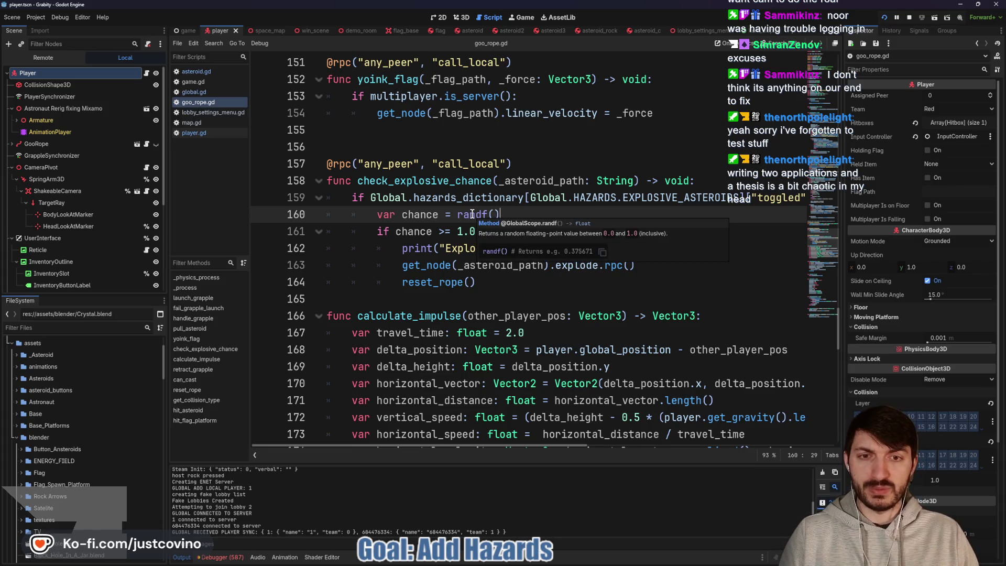
left_click(461, 231)
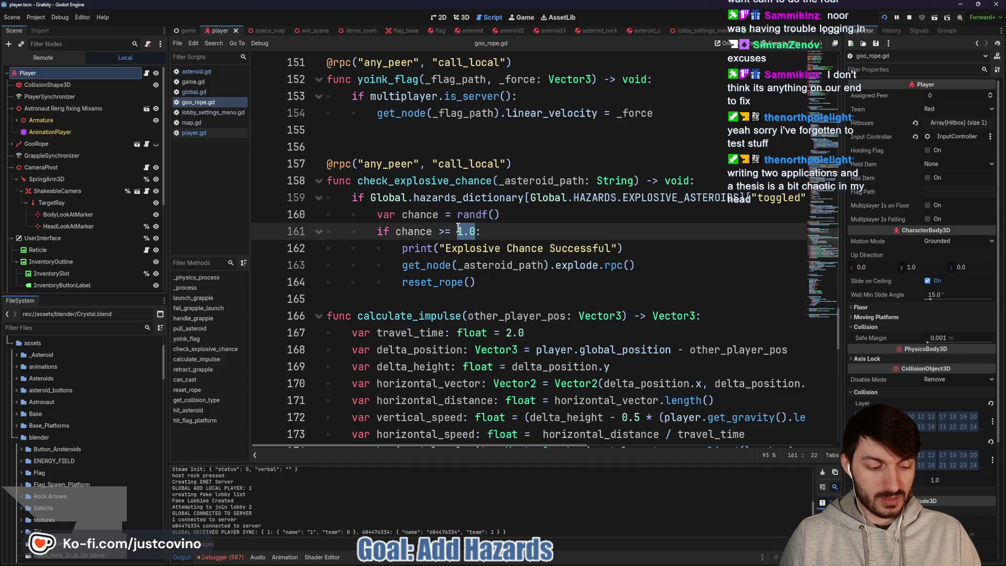
left_click(536, 231)
key("ctrl+s")
key("F5")
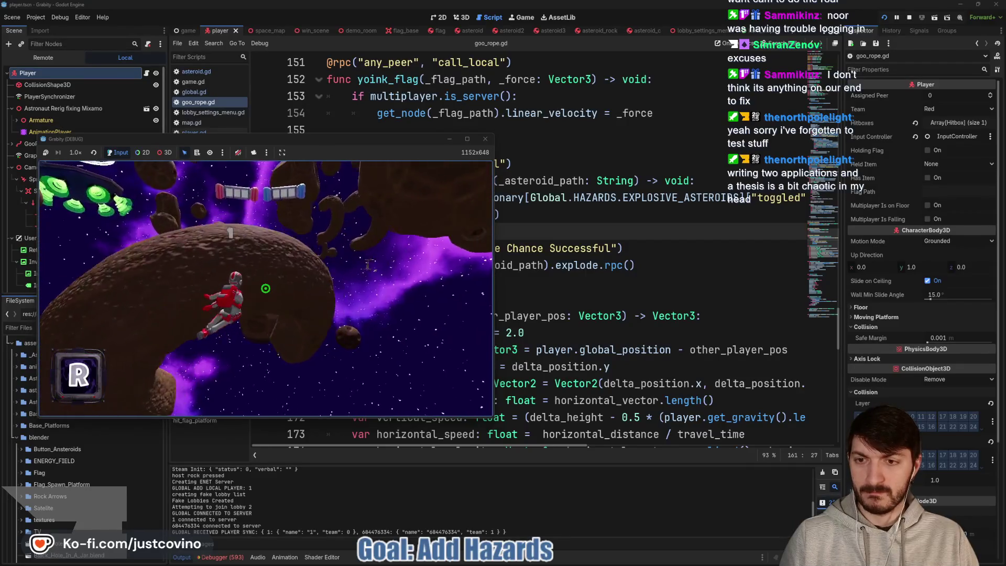
Grapple two asteroids, stop the game, and view the 47 debugger errors about missing asteroid nodes.
left_click(265, 289)
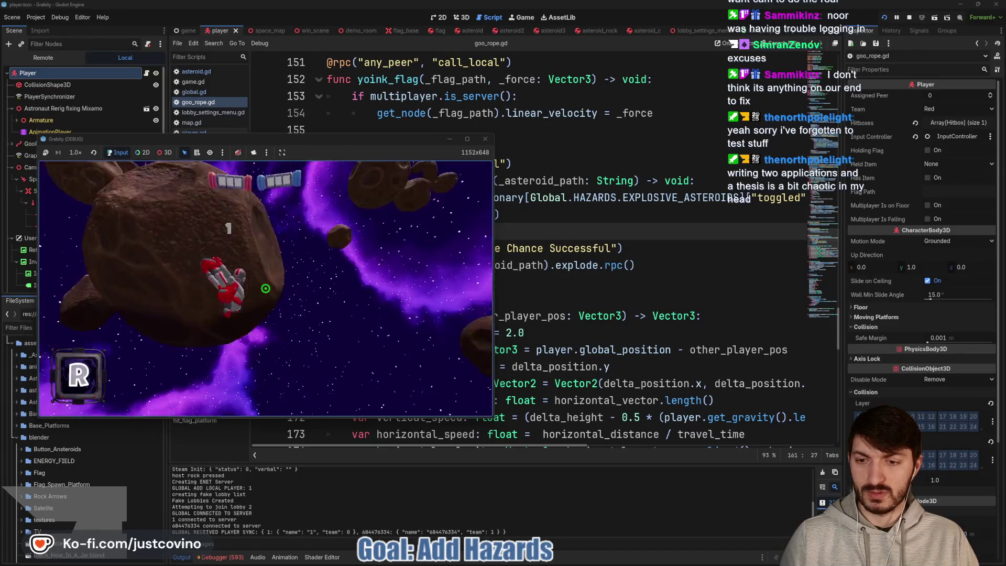
left_click(266, 288)
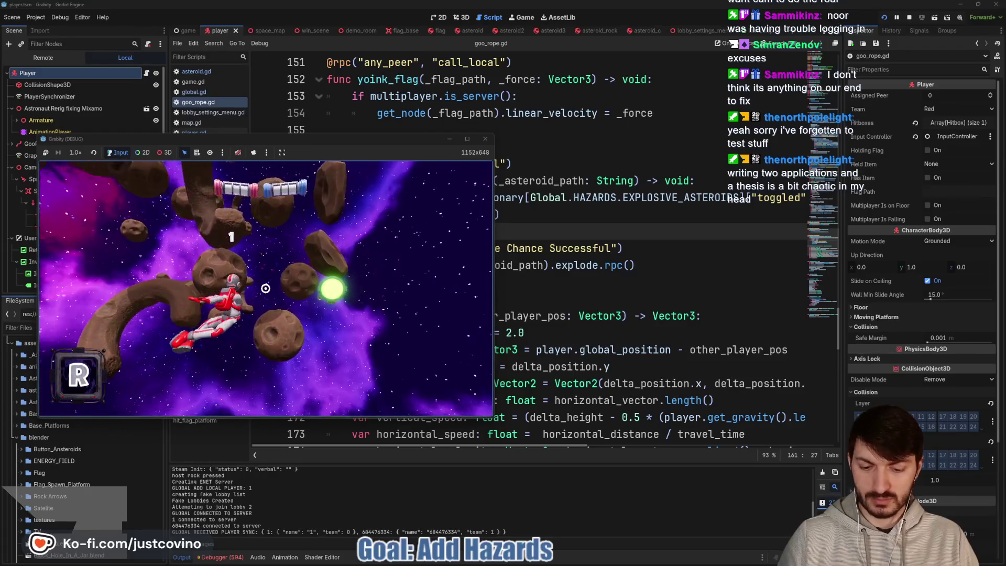
key("F8")
left_click(242, 556)
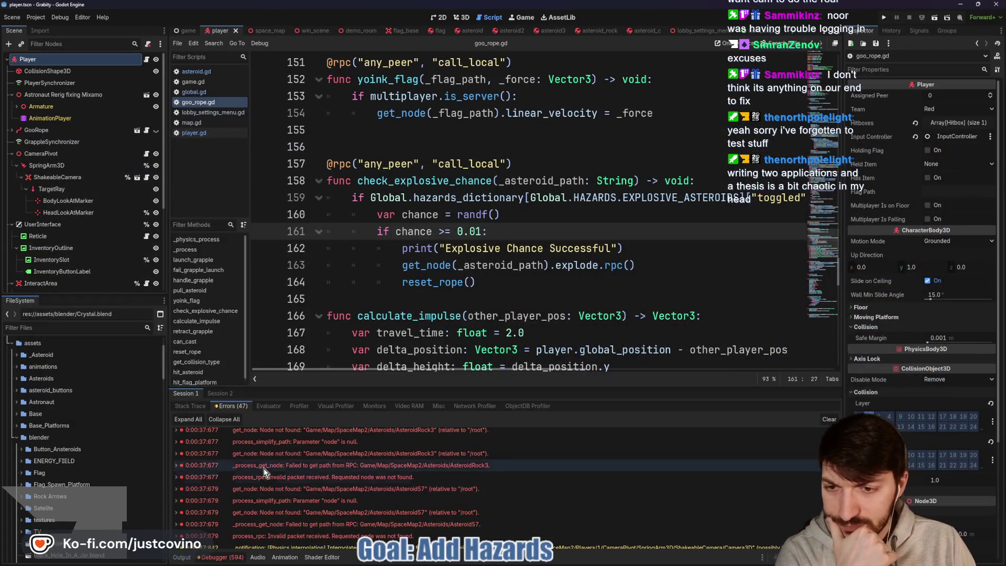
Enlarge the debugger and browse Session 2's errors about unauthorized despawns and missing synchronizers.
left_click_drag(432, 388, 433, 147)
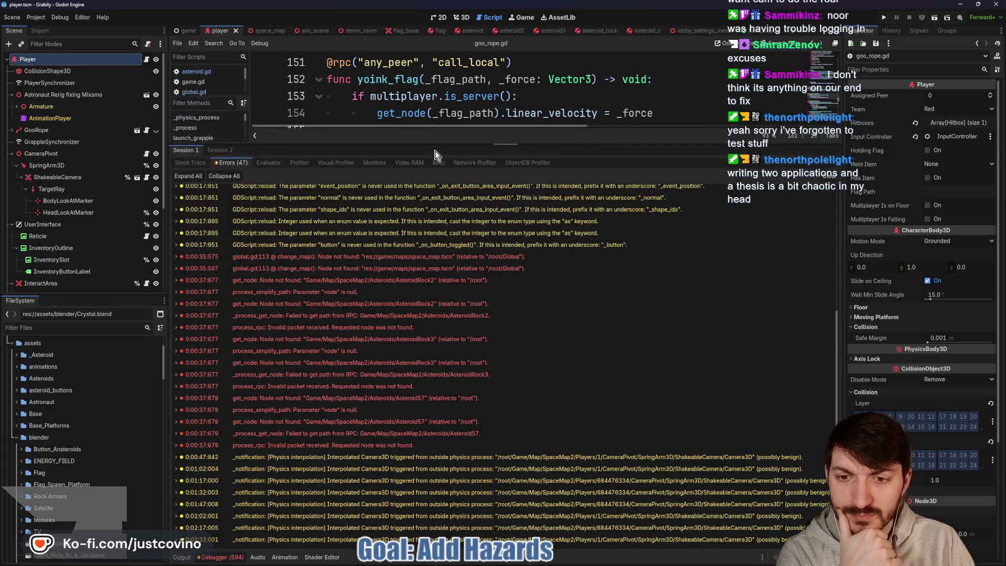
left_click(222, 151)
scroll(423, 322, "down", 10)
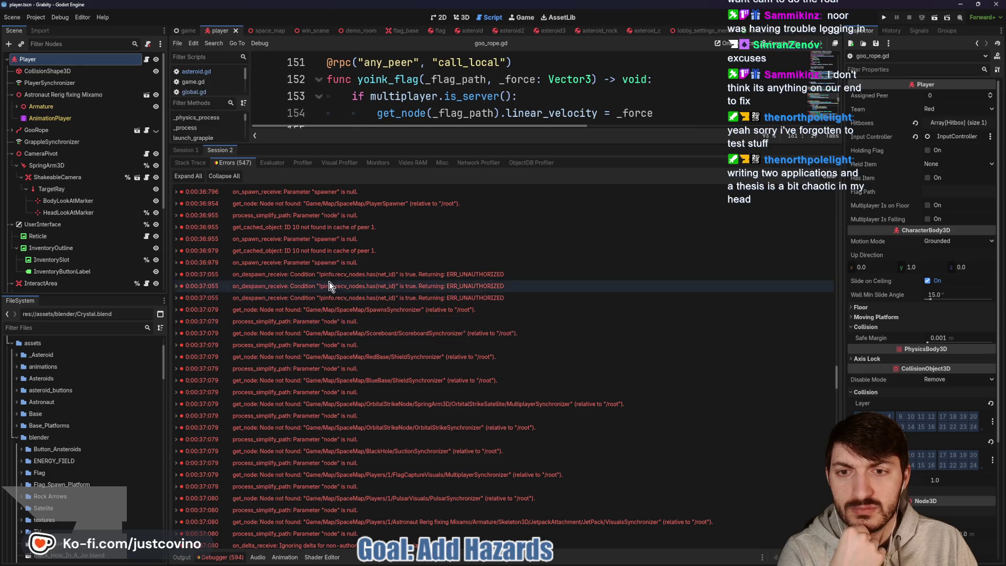
mouse_move(344, 267)
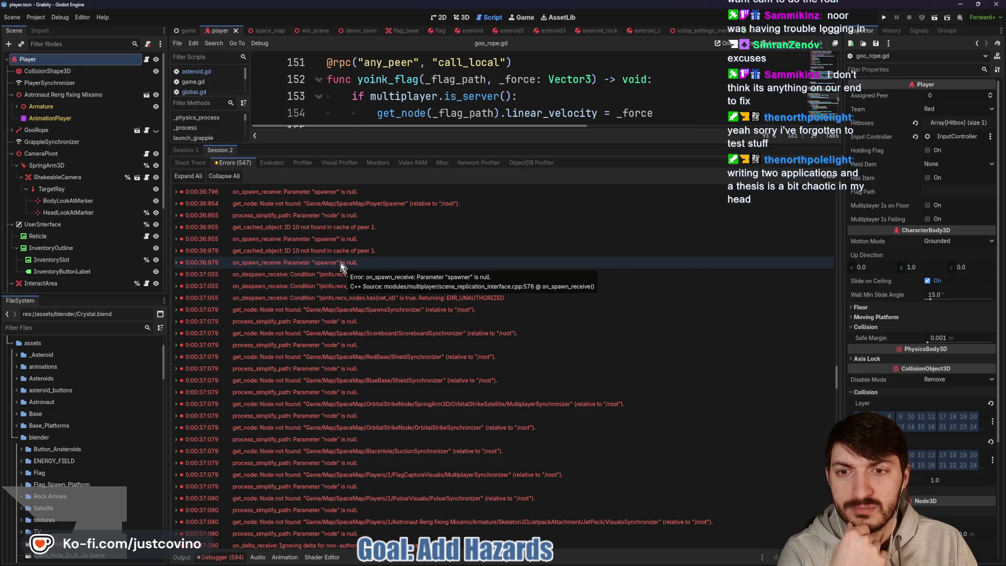
scroll(341, 266, "down", 5)
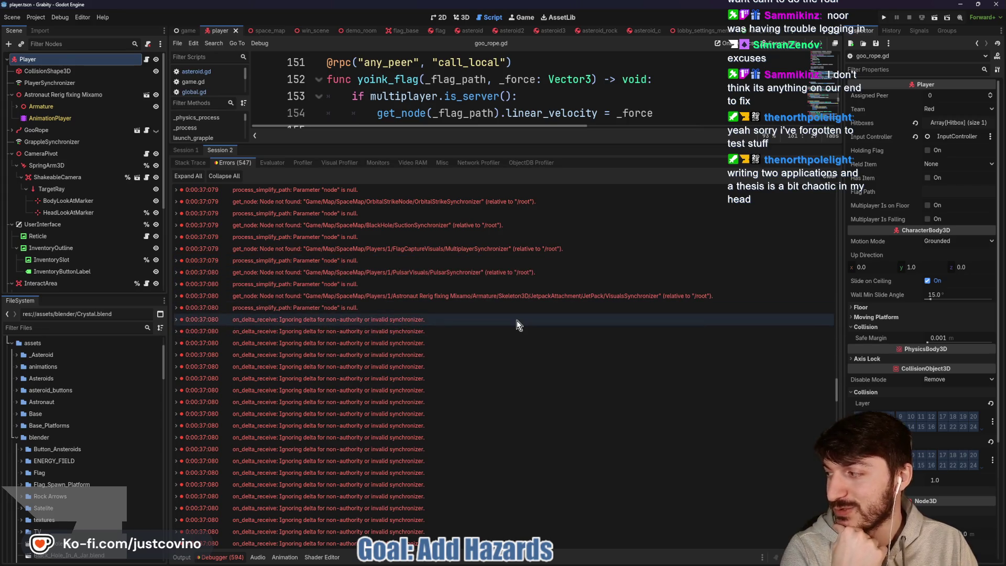
scroll(511, 322, "down", 5)
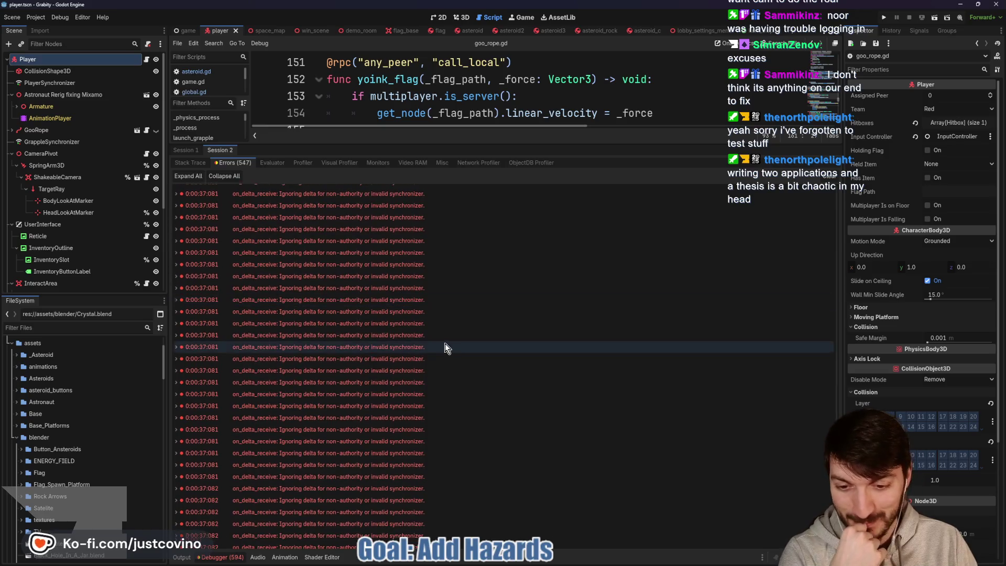
scroll(443, 345, "down", 5)
scroll(440, 347, "down", 2)
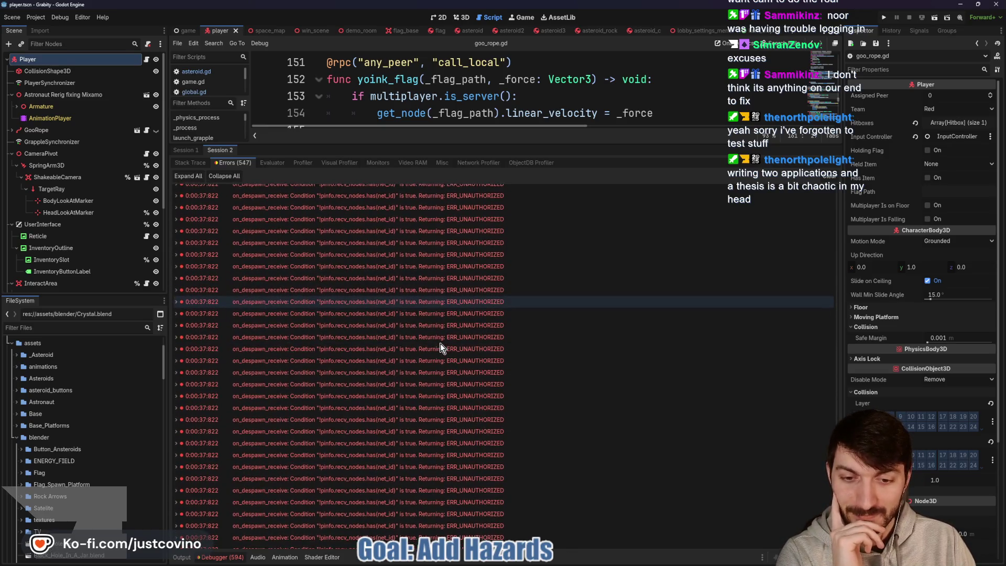
scroll(440, 343, "down", 3)
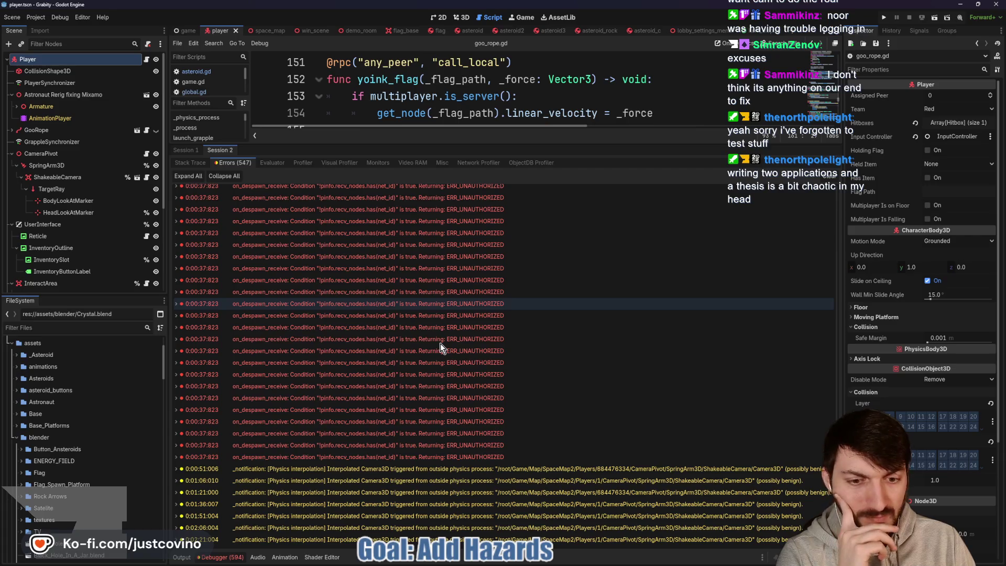
Scroll back up the error list and shrink the debugger to reveal check_explosive_chance again.
scroll(439, 347, "up", 4)
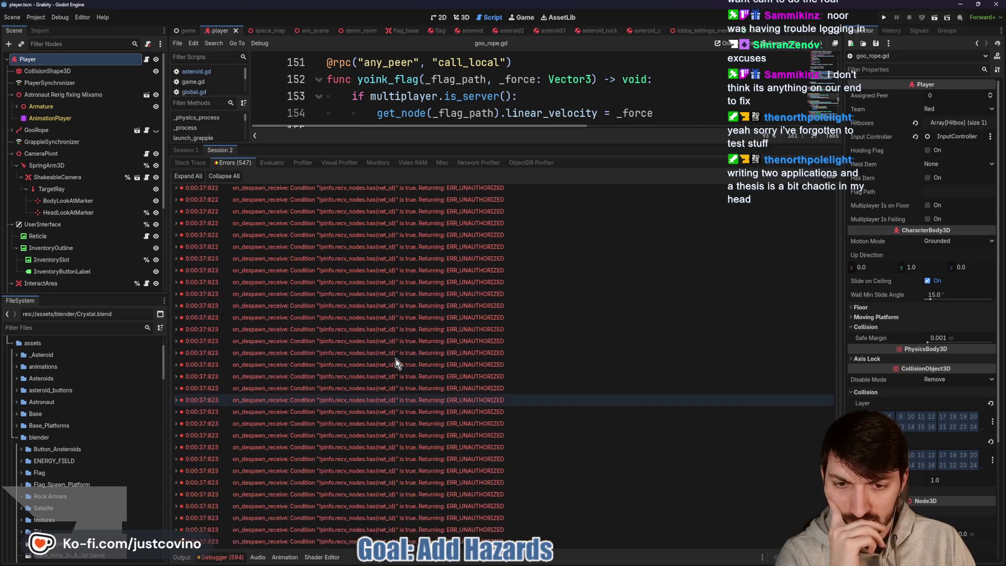
scroll(396, 362, "up", 5)
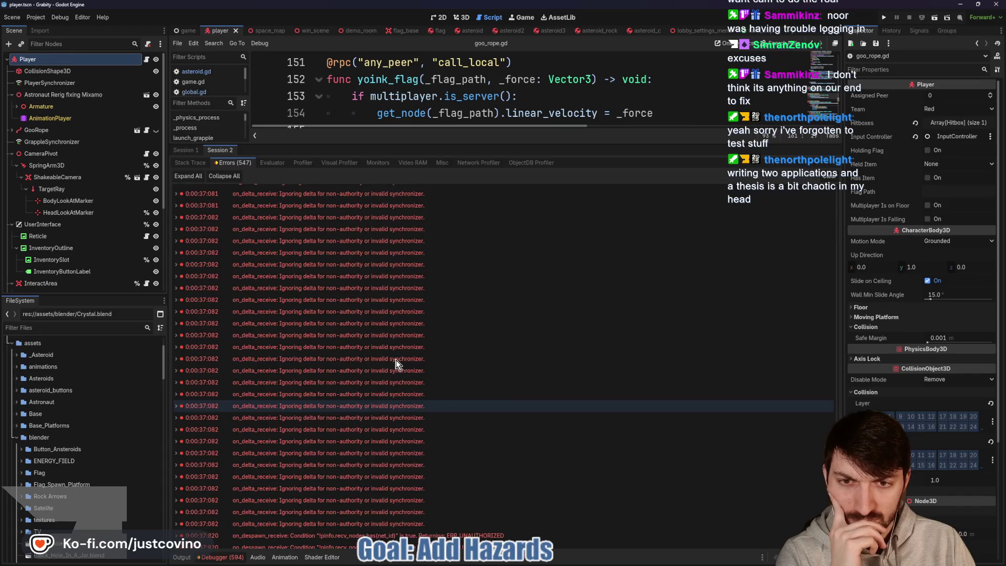
scroll(396, 362, "up", 5)
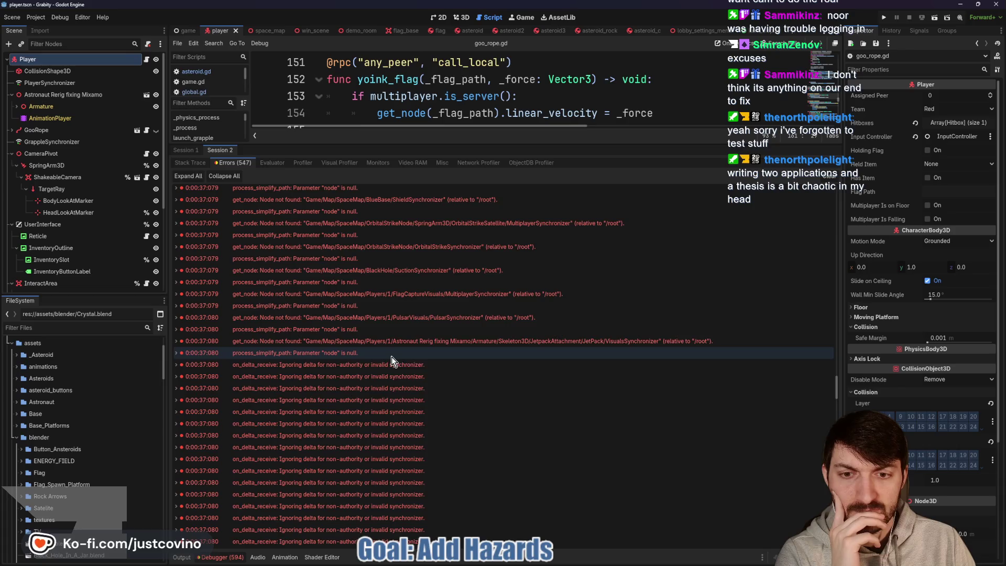
scroll(435, 314, "up", 5)
left_click_drag(648, 144, 671, 557)
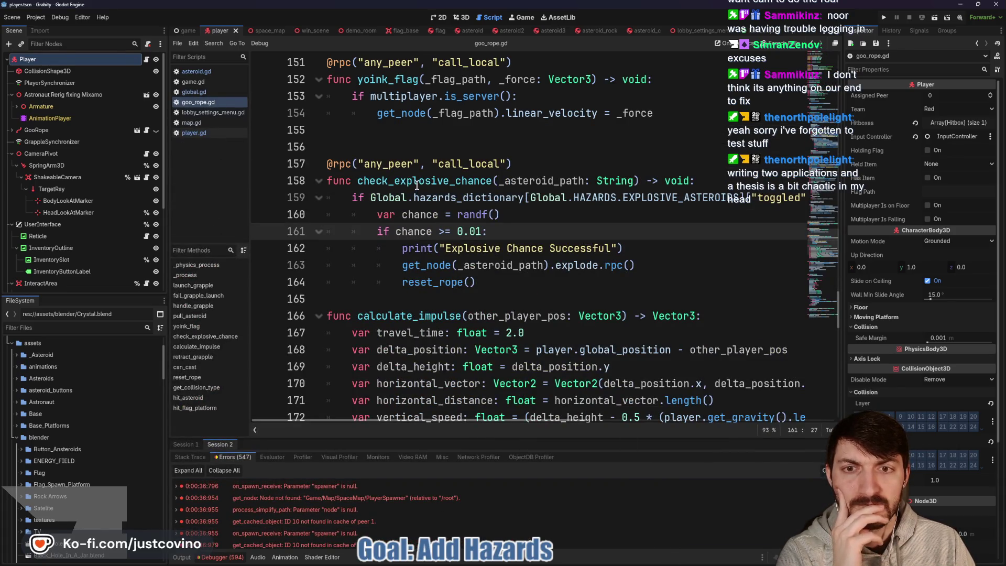
Insert a blank line after the reset_rope call and look over the surrounding goo_rope.gd code.
left_click(403, 298)
key("Return")
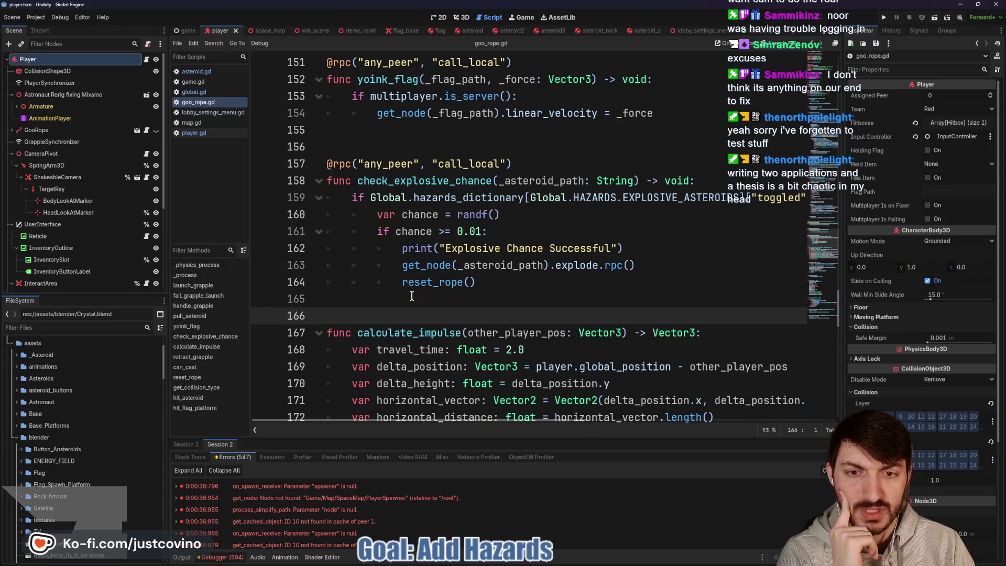
scroll(448, 289, "up", 6)
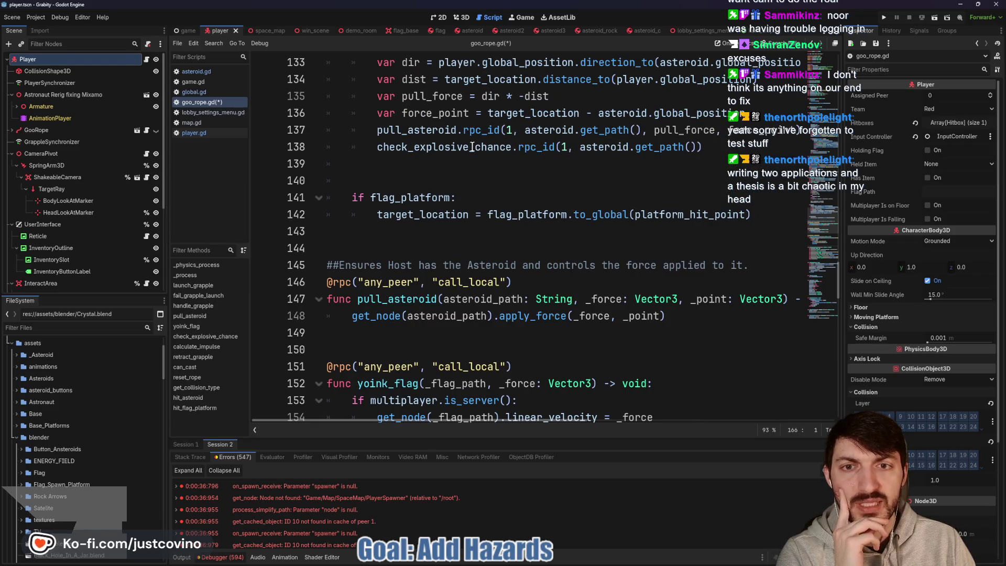
mouse_move(467, 147)
scroll(467, 147, "down", 5)
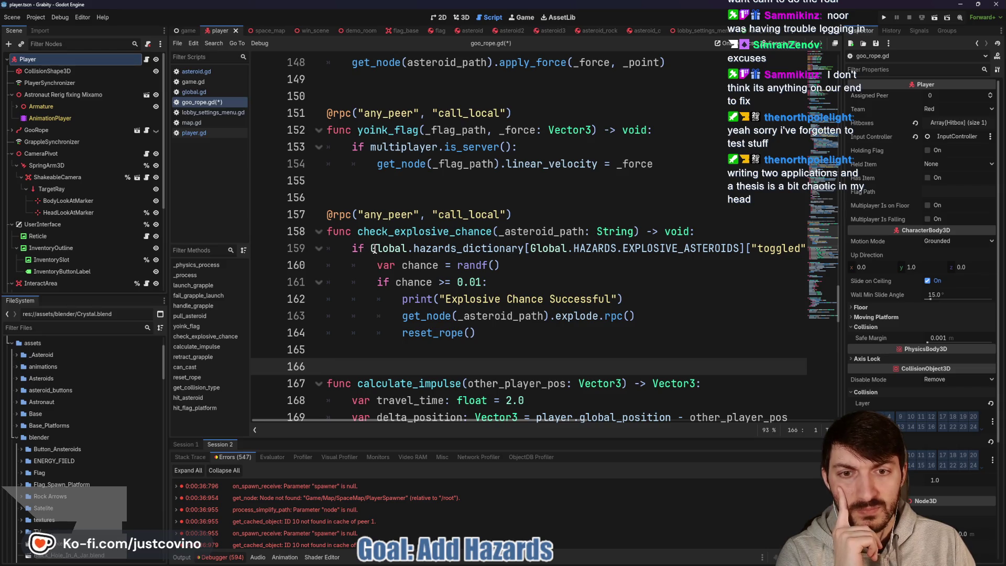
scroll(559, 255, "right", 5)
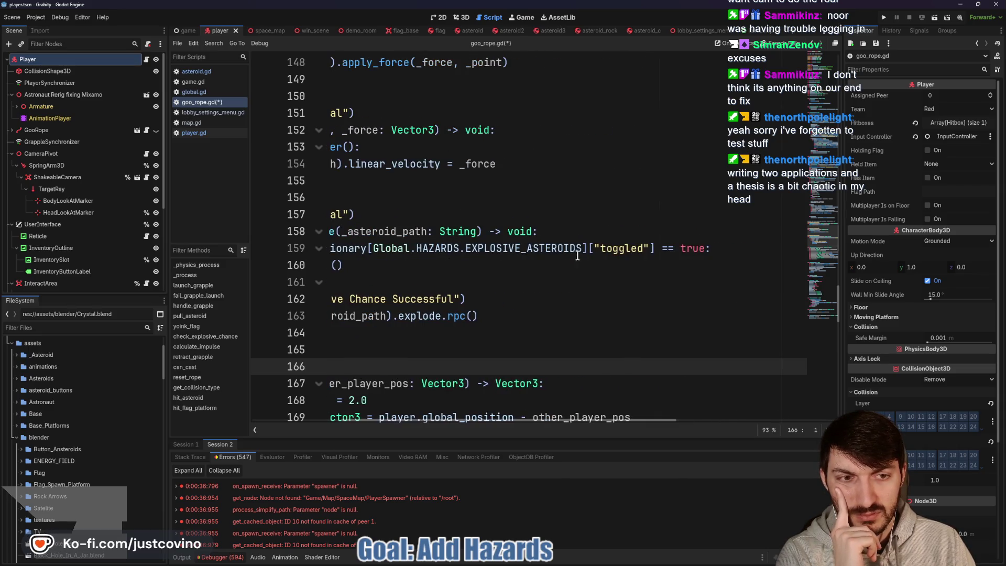
scroll(602, 254, "left", 4)
scroll(633, 254, "left", 2)
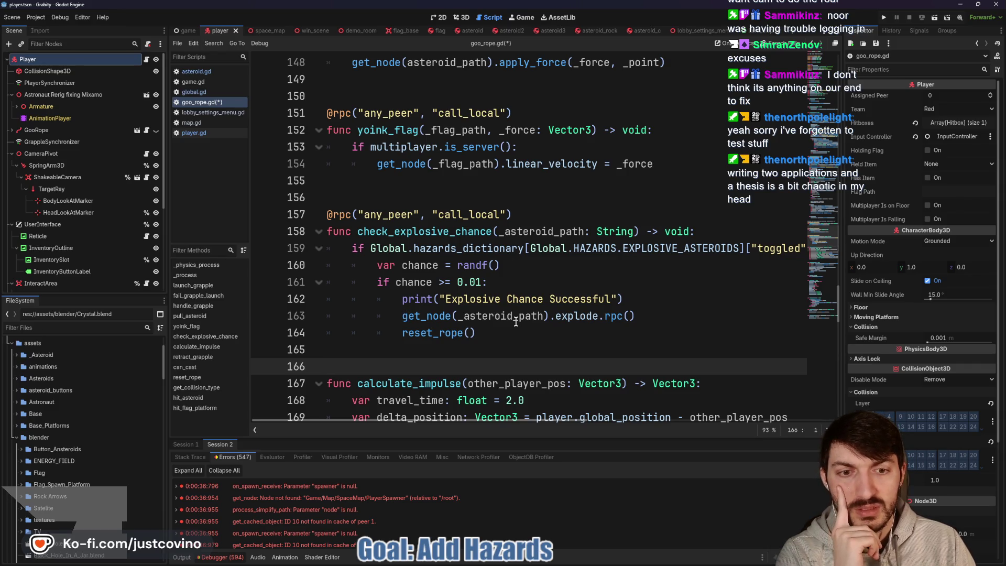
Add print("Hazards toggled true") above the chance declaration on line 160 and save goo_rope.gd.
left_click(375, 265)
key("Return")
key("Up")
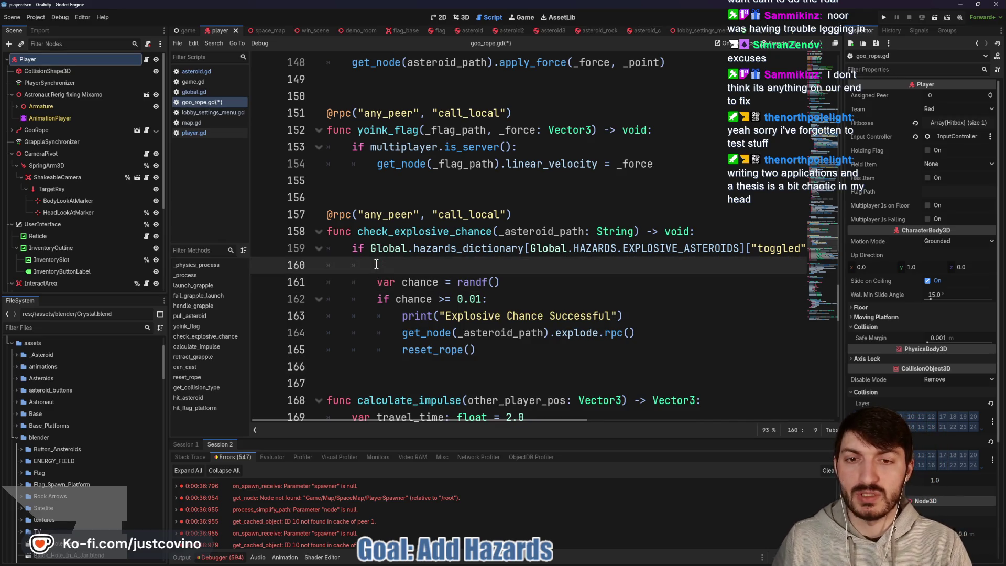
type("print(\"H")
type("azards")
type(" toggled true")
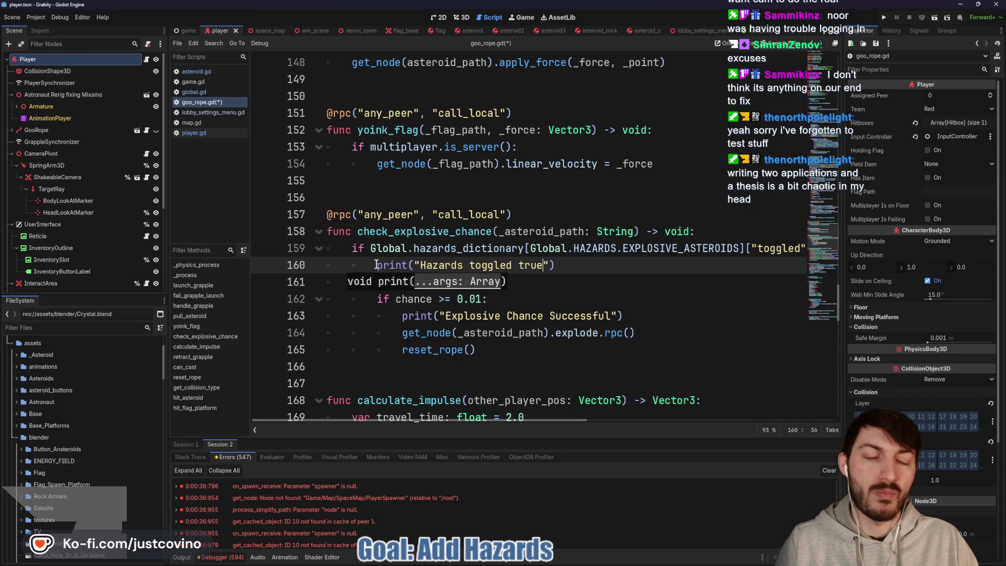
key("Down")
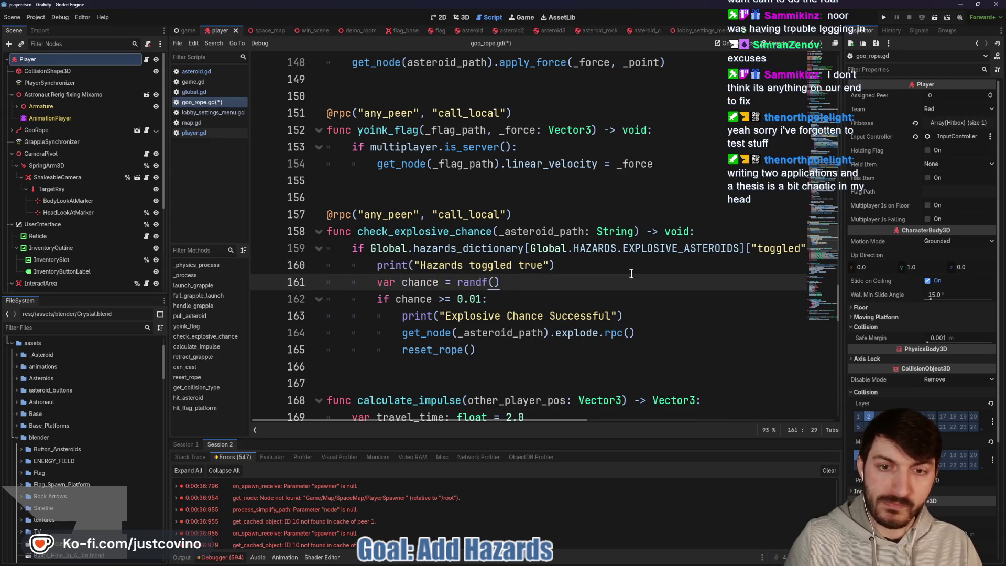
key("ctrl+s")
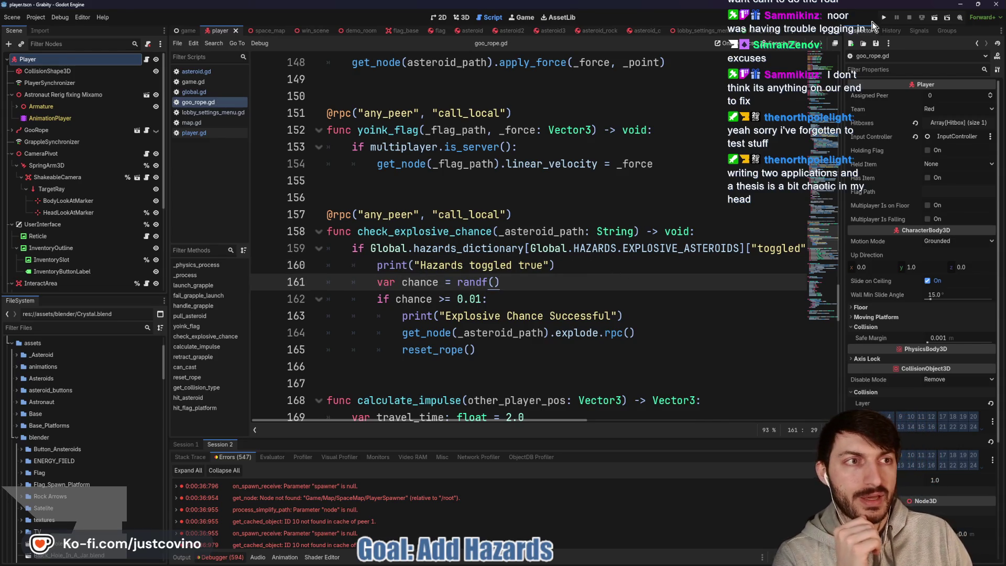
Run the project and arrange the two Grabity game windows side by side.
left_click(883, 17)
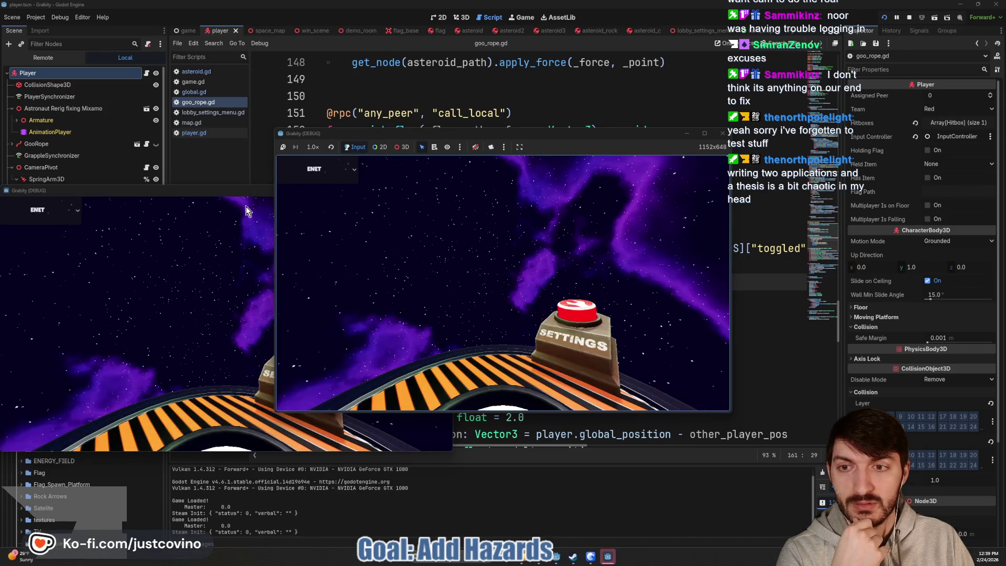
left_click_drag(229, 193, 618, 184)
mouse_move(535, 134)
left_mouse_down()
mouse_move(256, 142)
mouse_move(266, 144)
left_mouse_up()
left_click_drag(576, 192, 647, 137)
Host a lobby in the left game and join it from the right game.
left_click(80, 252)
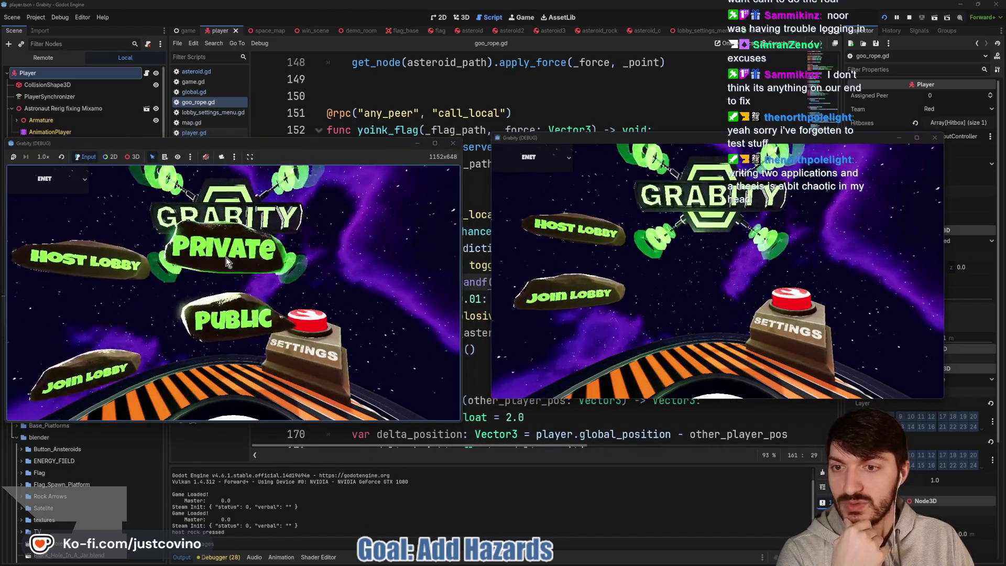
left_click(234, 262)
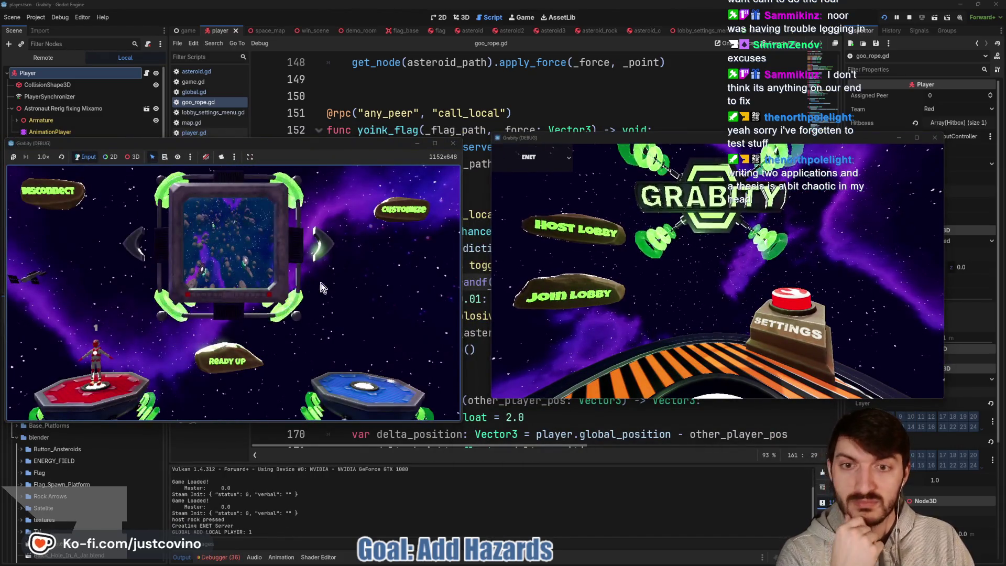
left_click(548, 302)
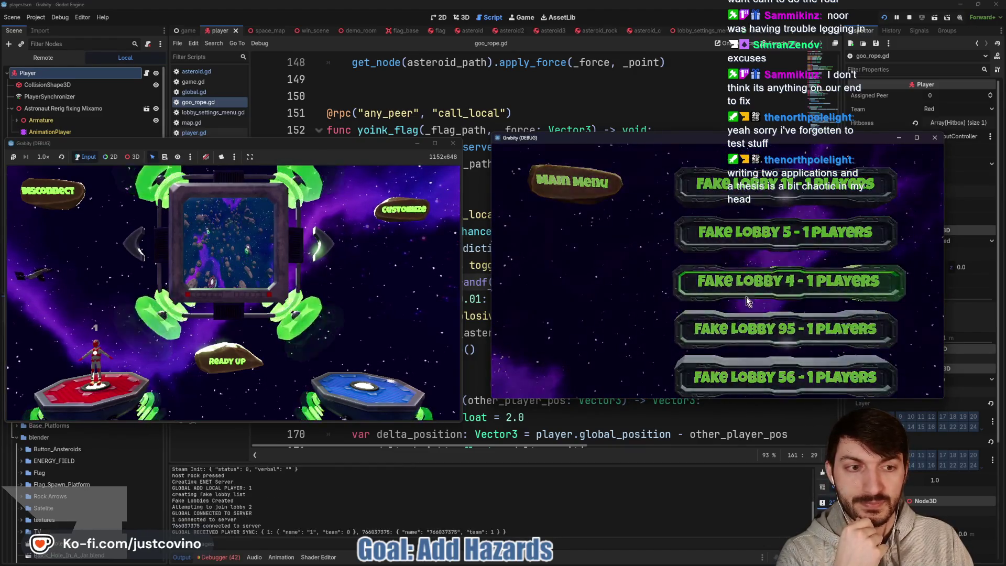
left_click(395, 205)
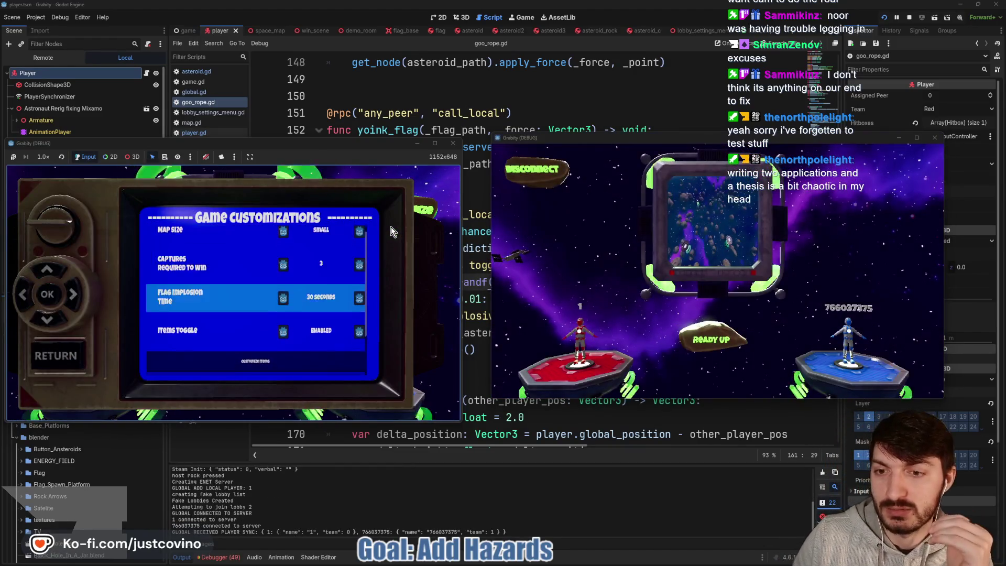
Step down to Hazards Toggle in the customizations, return to the lobby, and start the match.
key("Down")
key("Down")
key("Down")
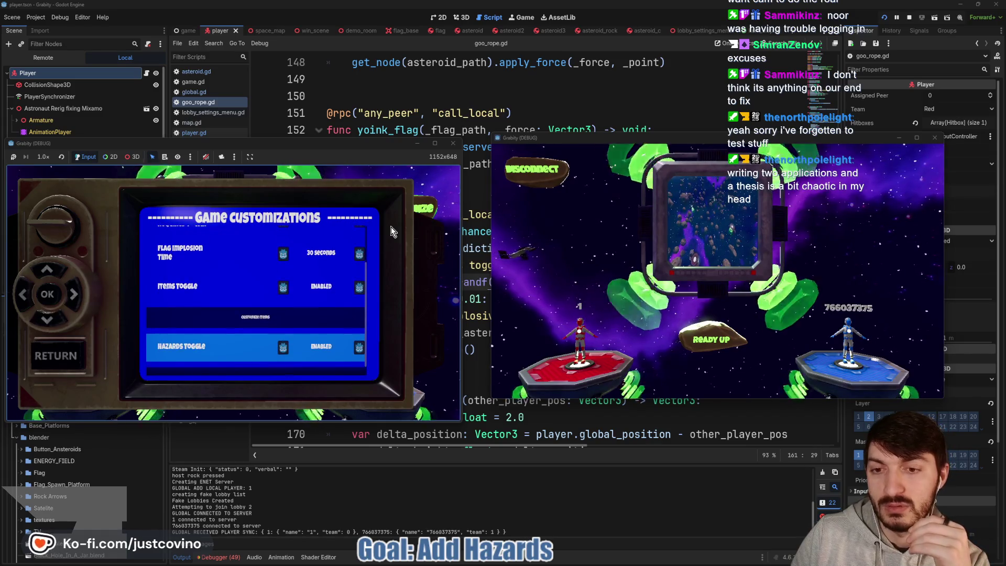
left_click(60, 356)
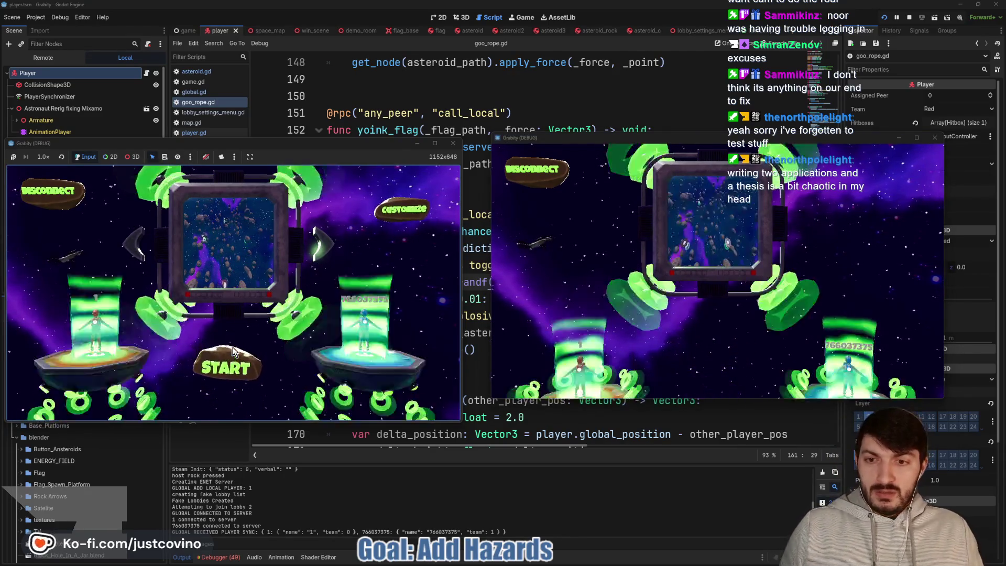
left_click(233, 352)
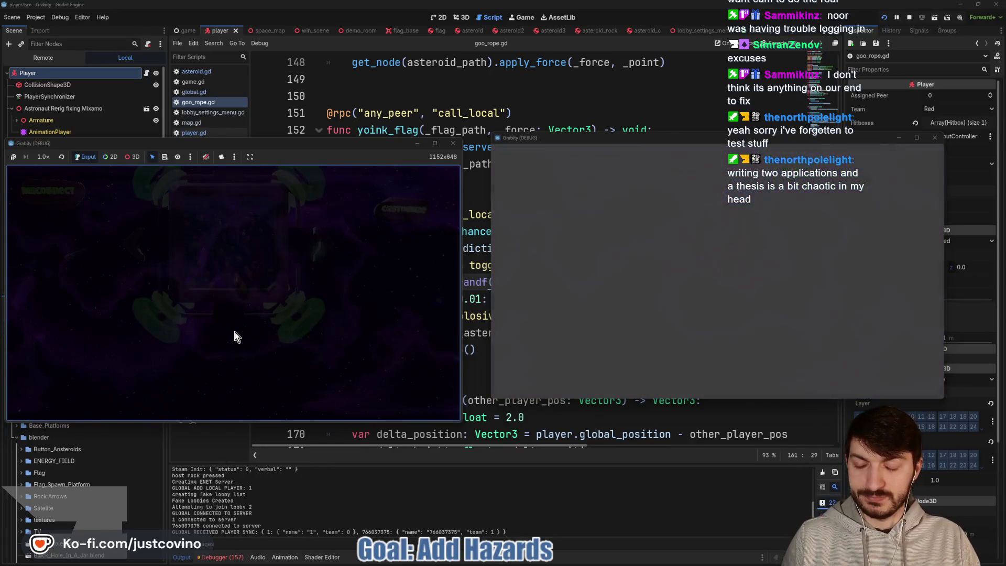
Walk the player off the platform edge, grapple three asteroids, then stop both instances.
key("super")
key("super")
key("w")
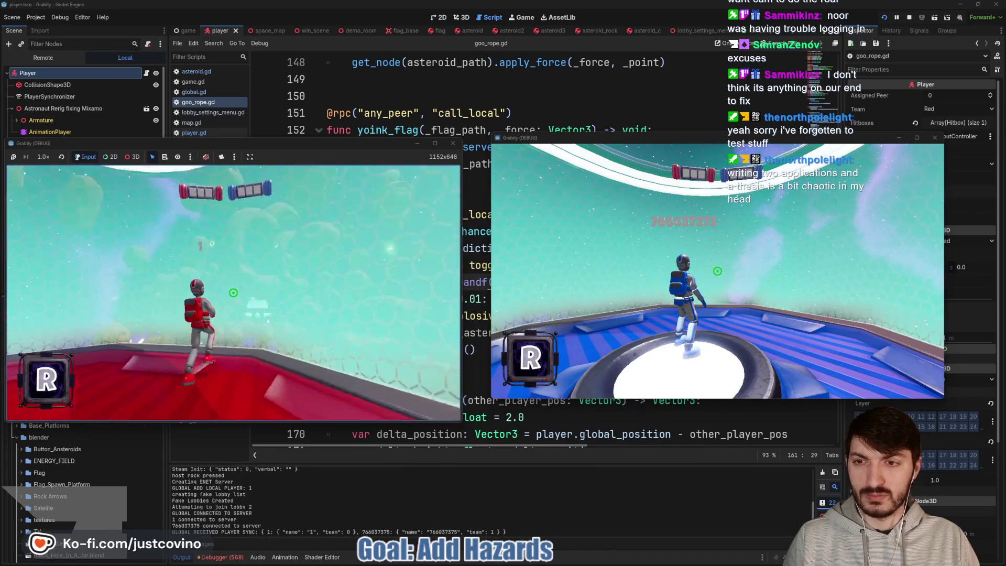
key("w")
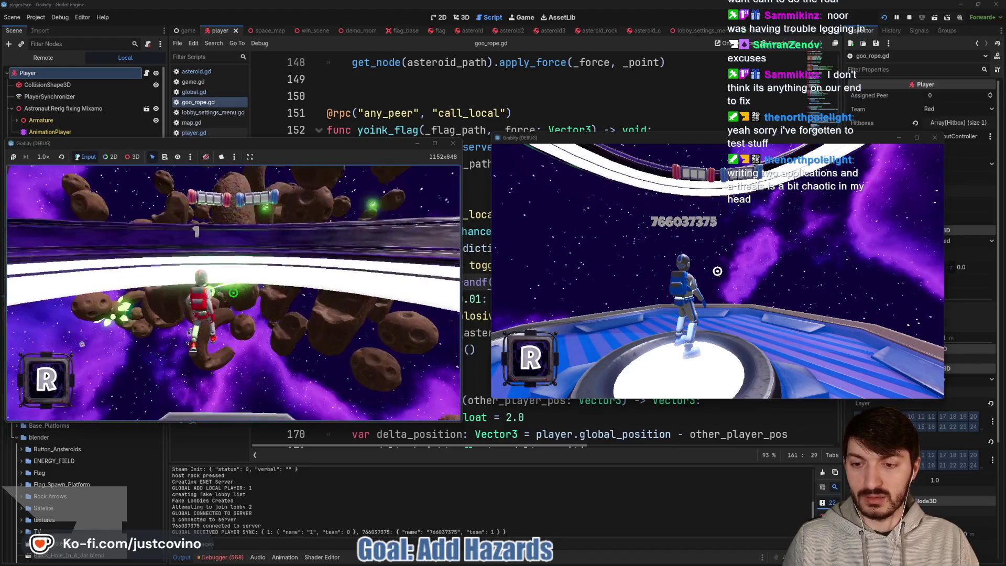
left_click(233, 292)
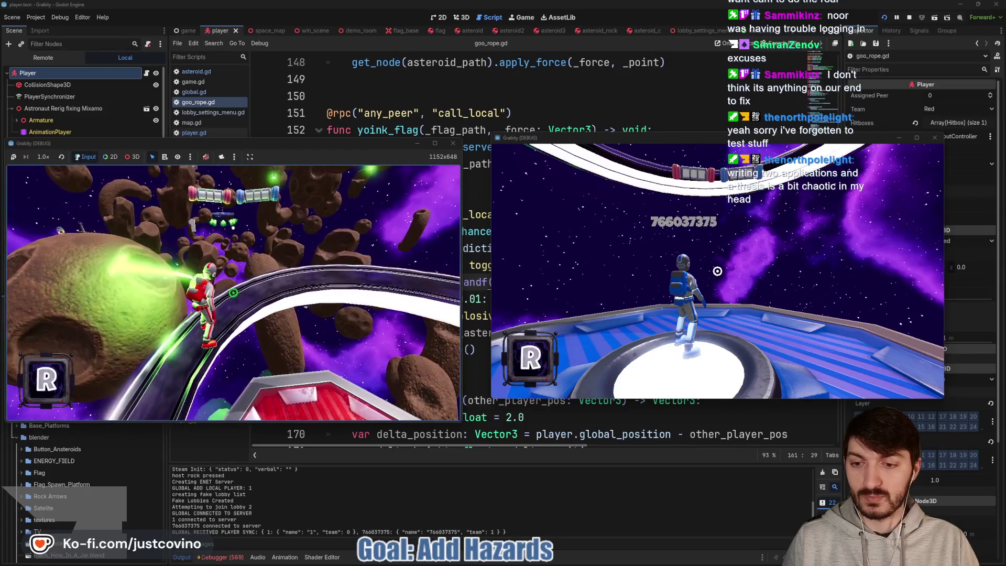
left_click(233, 293)
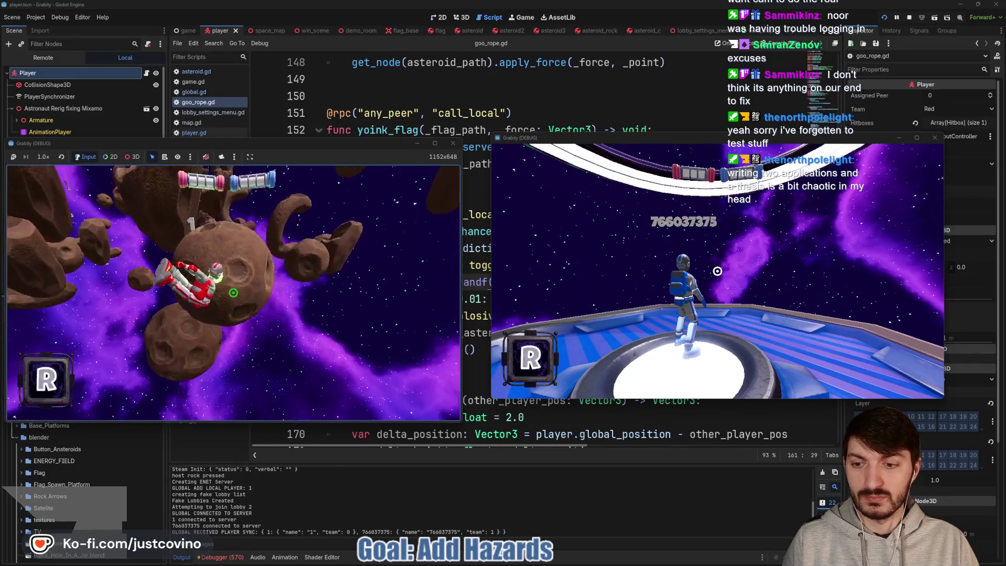
left_click(233, 292)
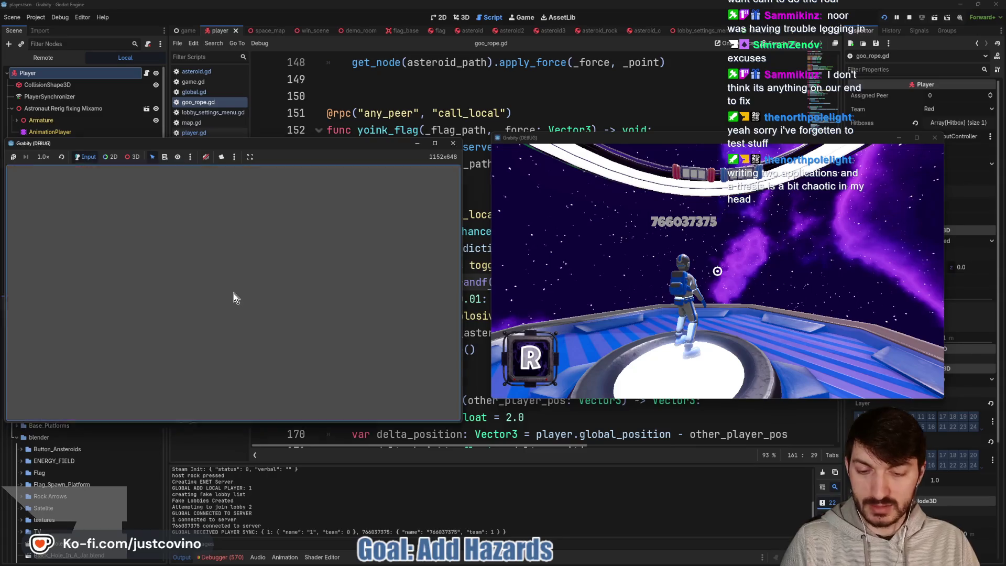
key("F8")
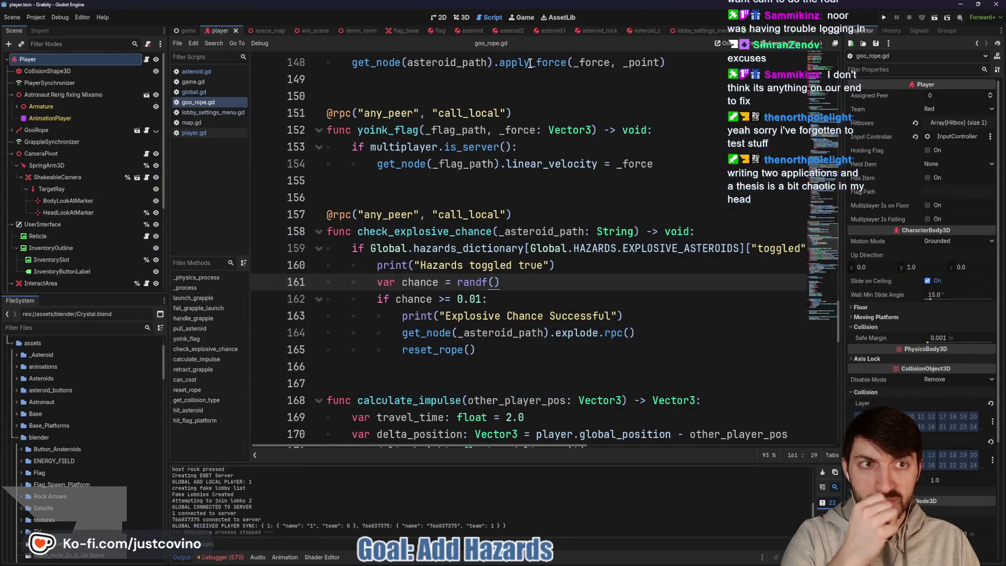
Switch to lobby_settings_menu.gd and scroll sideways to the all_hazards_toggled_off line.
left_click(694, 30)
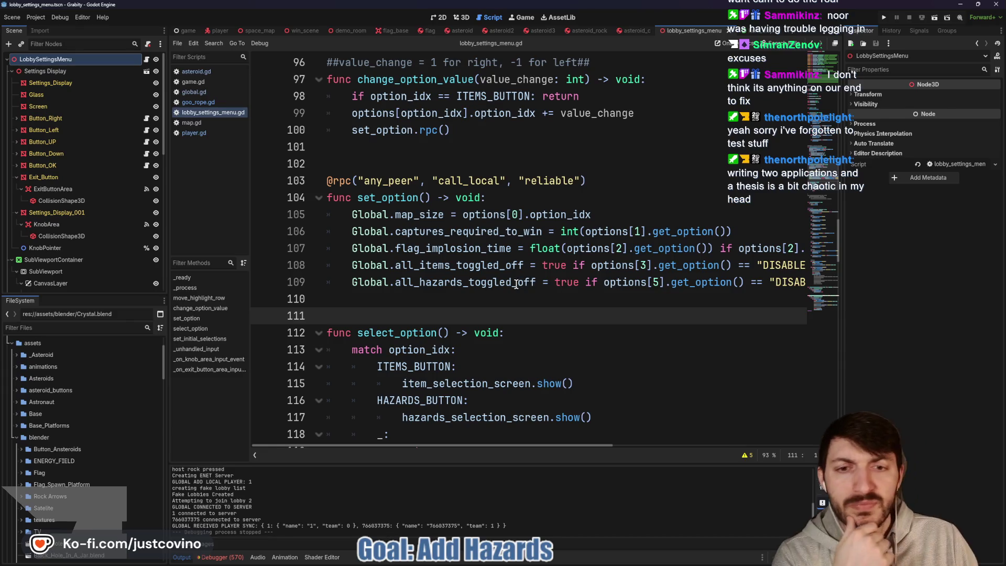
scroll(516, 283, "right", 3)
scroll(442, 292, "right", 3)
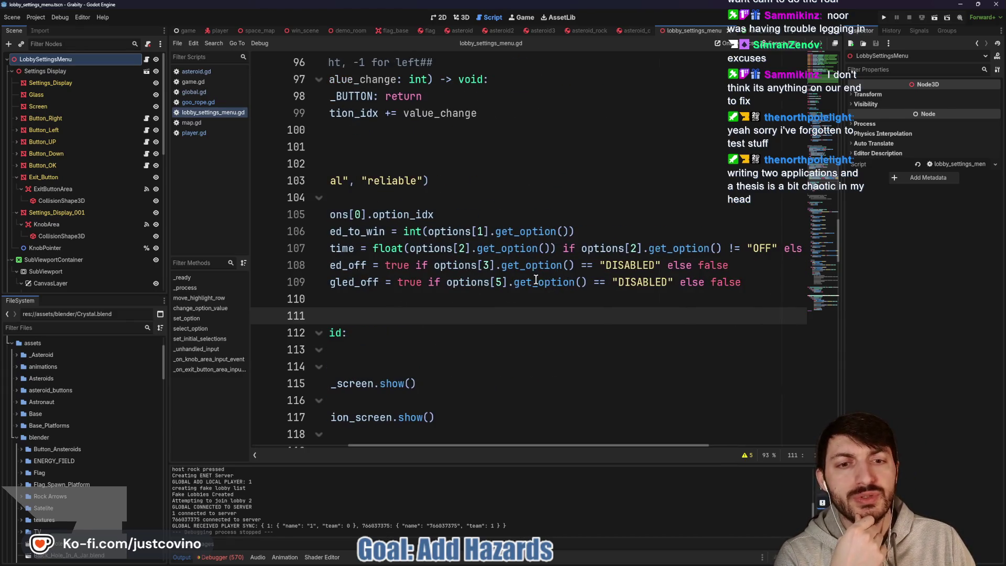
scroll(536, 280, "right", 2)
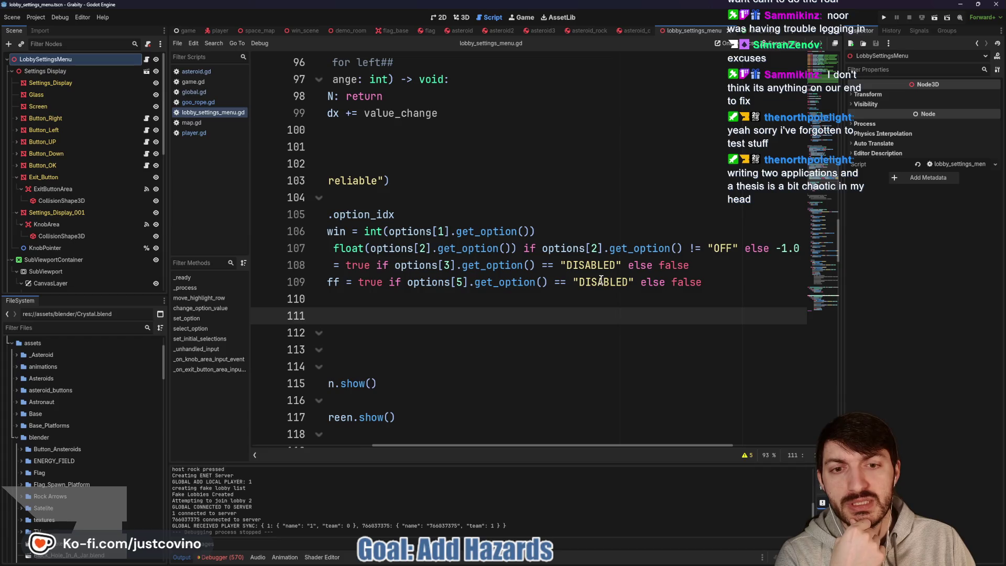
scroll(601, 280, "left", 7)
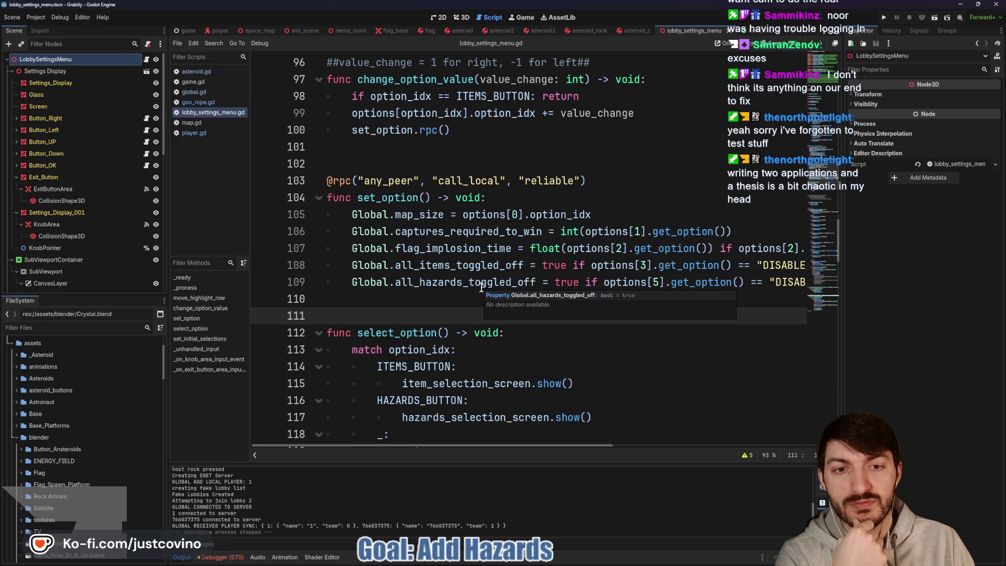
Search all files for all_hazards_toggled_off, open its global.gd declaration, and run the game.
double_click(457, 282)
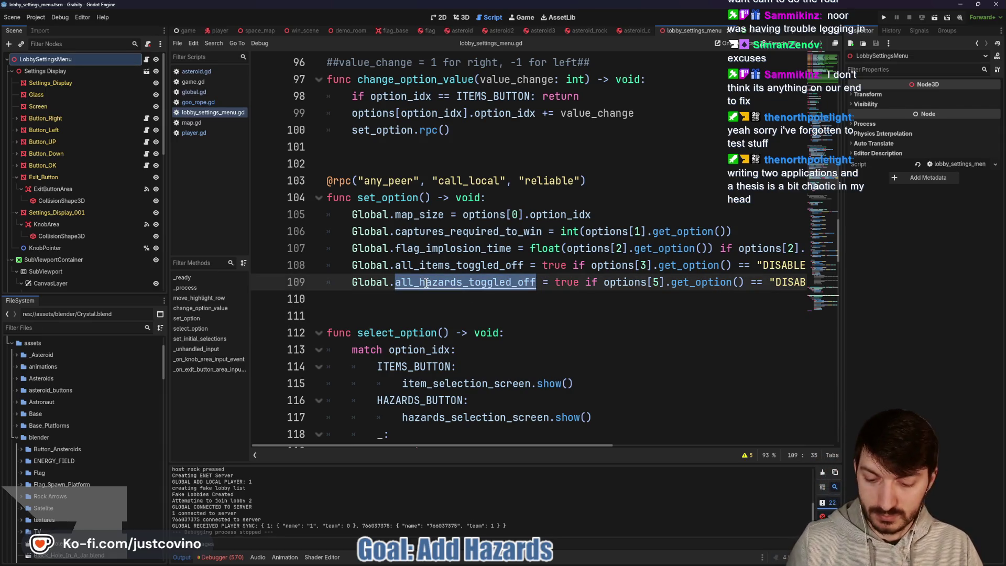
key("ctrl+shift+f")
left_click(505, 326)
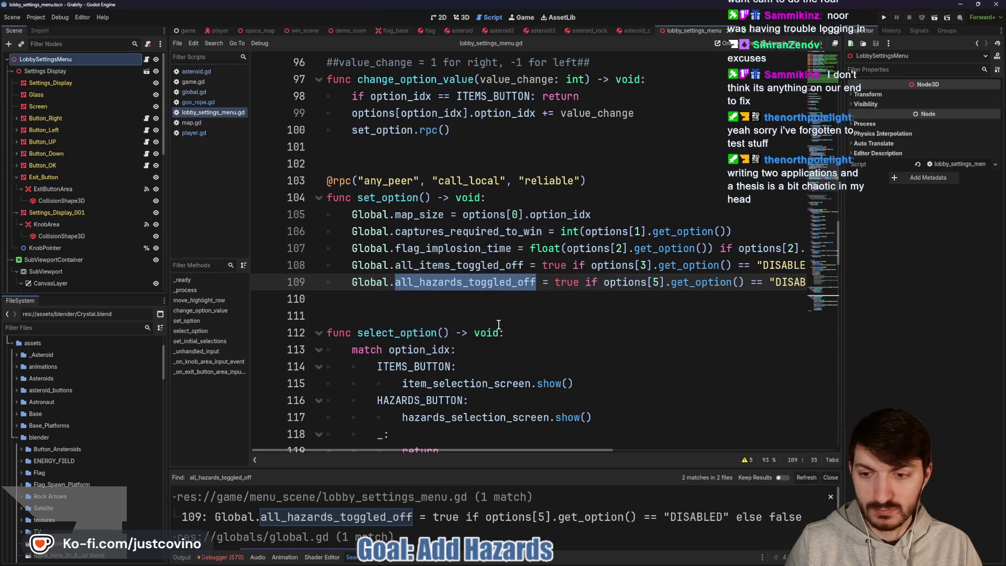
scroll(354, 541, "down", 1)
left_click(354, 538)
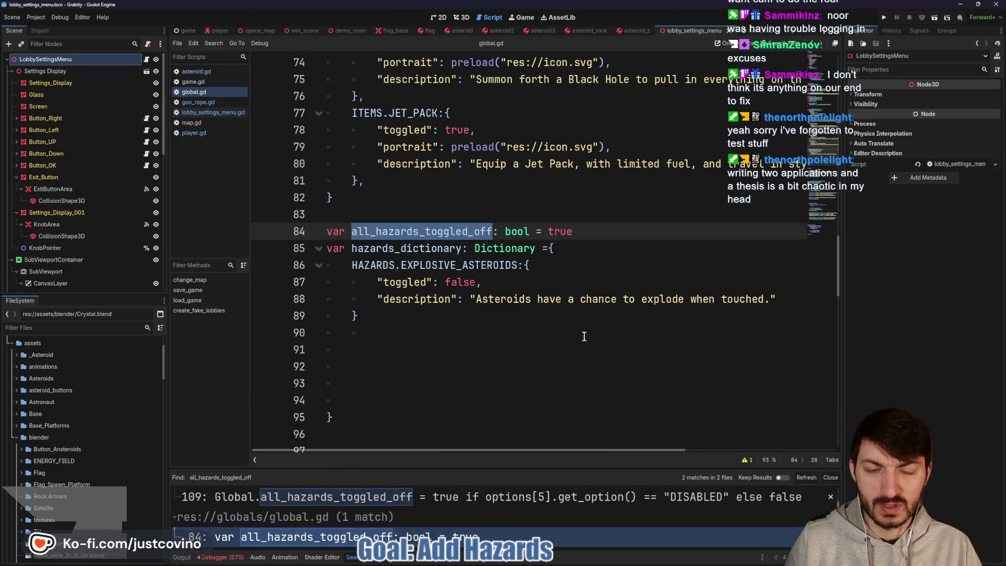
key("F5")
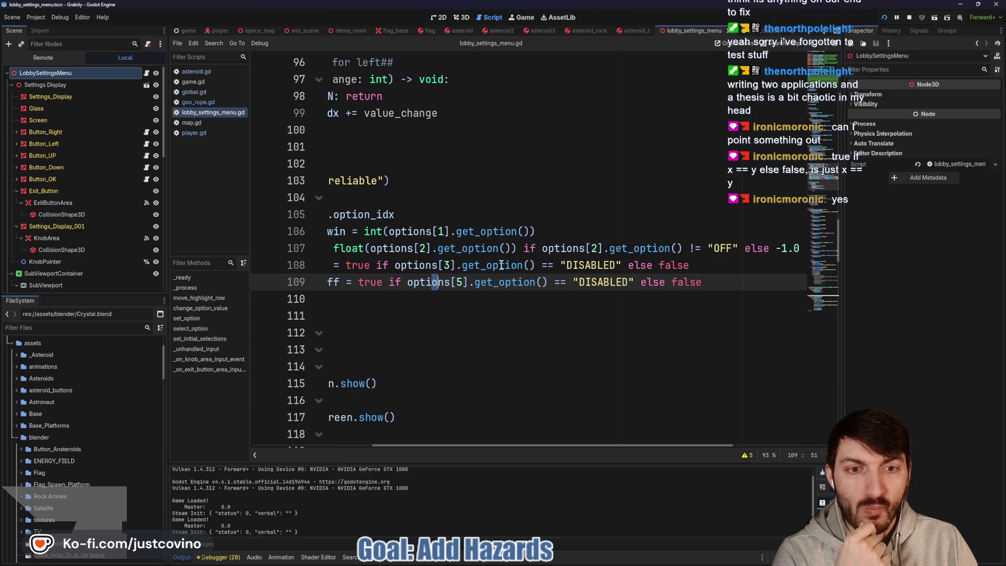
scroll(616, 264, "right", 3)
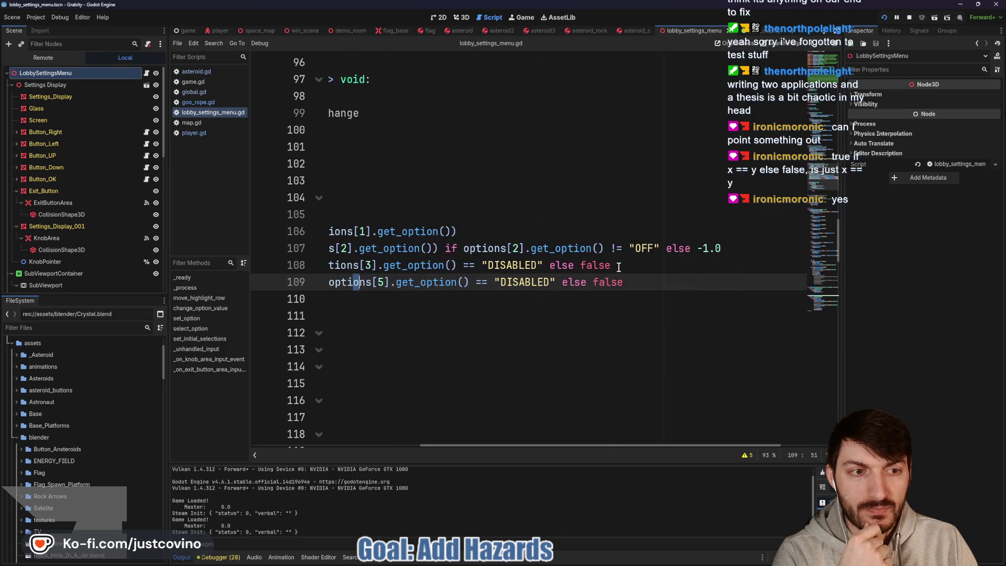
scroll(617, 263, "left", 3)
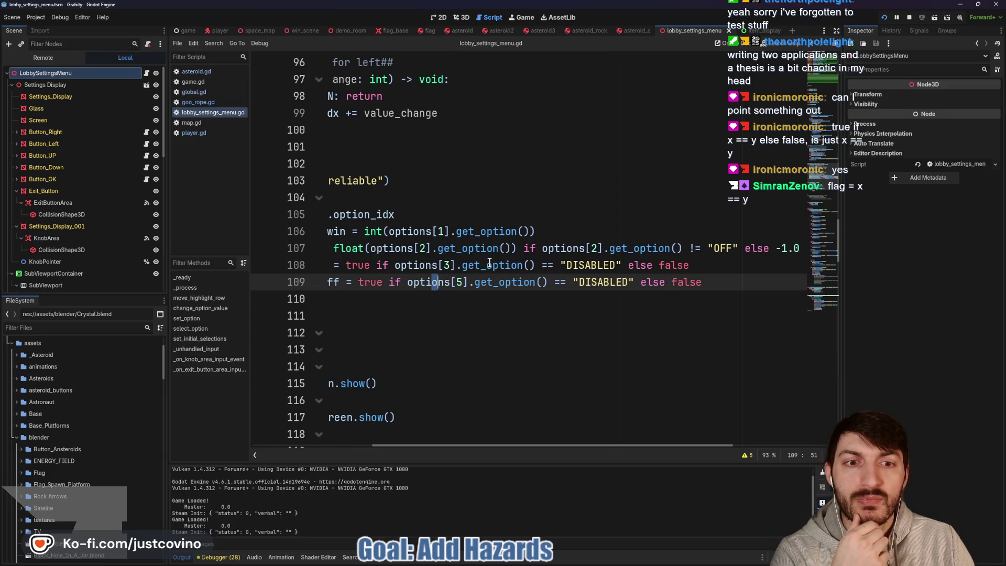
scroll(533, 266, "left", 3)
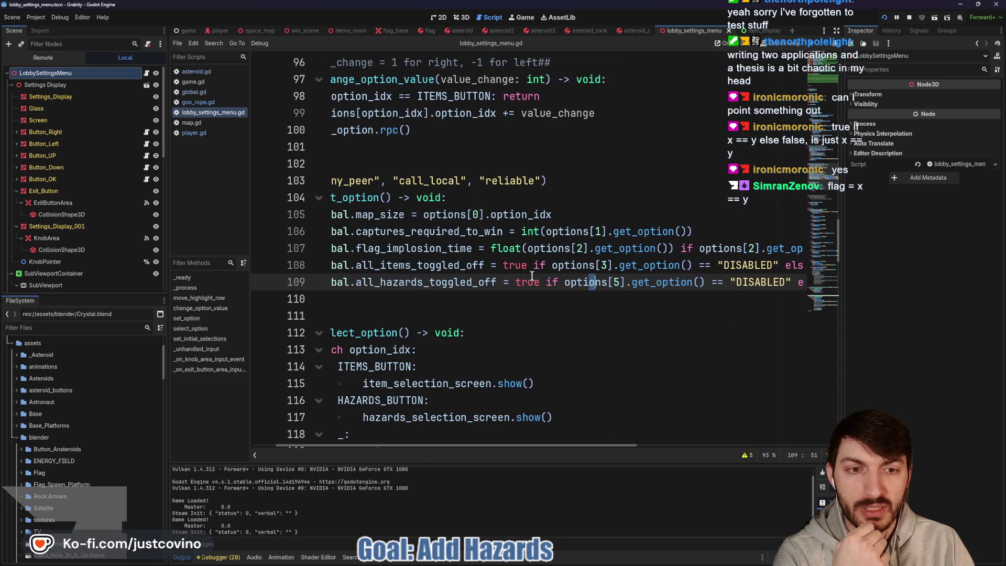
scroll(609, 284, "right", 2)
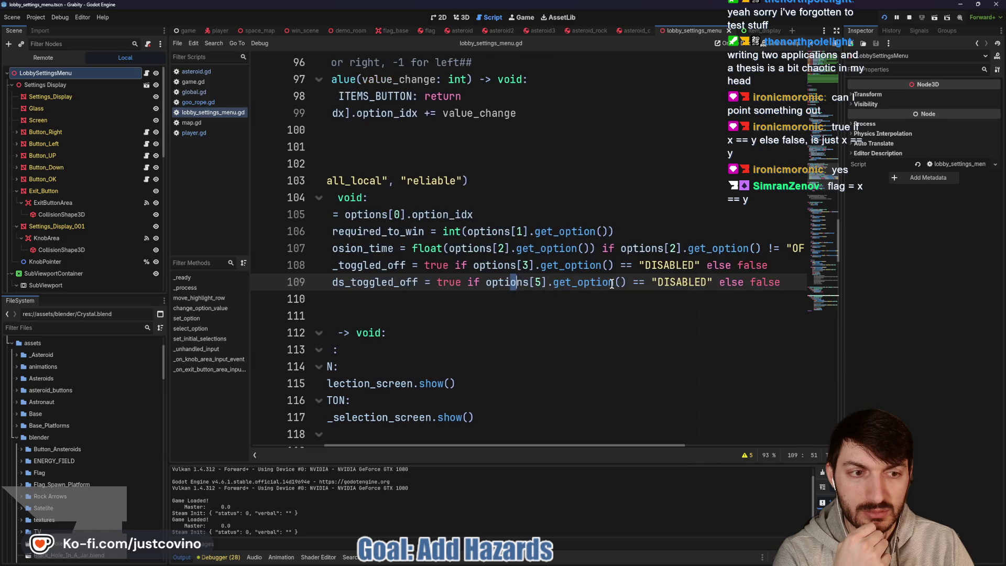
scroll(576, 284, "left", 2)
double_click(534, 284)
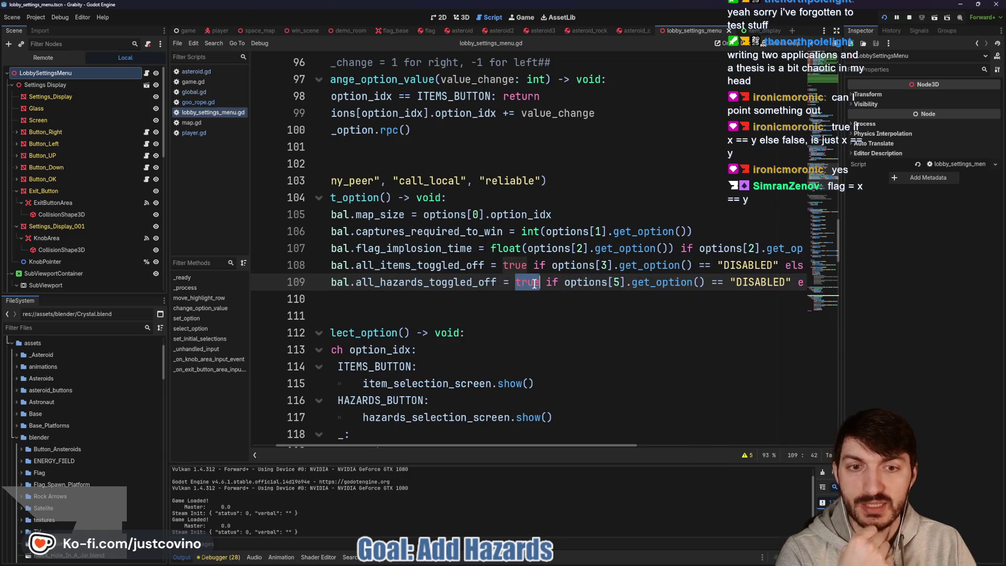
scroll(611, 281, "right", 2)
double_click(673, 285)
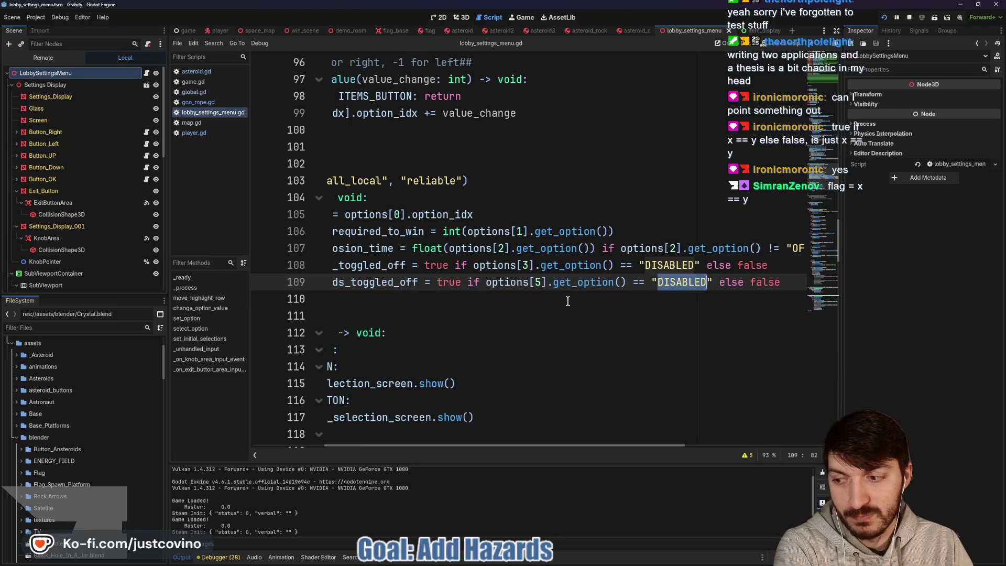
scroll(590, 302, "left", 3)
scroll(586, 298, "down", 1)
scroll(583, 291, "right", 2)
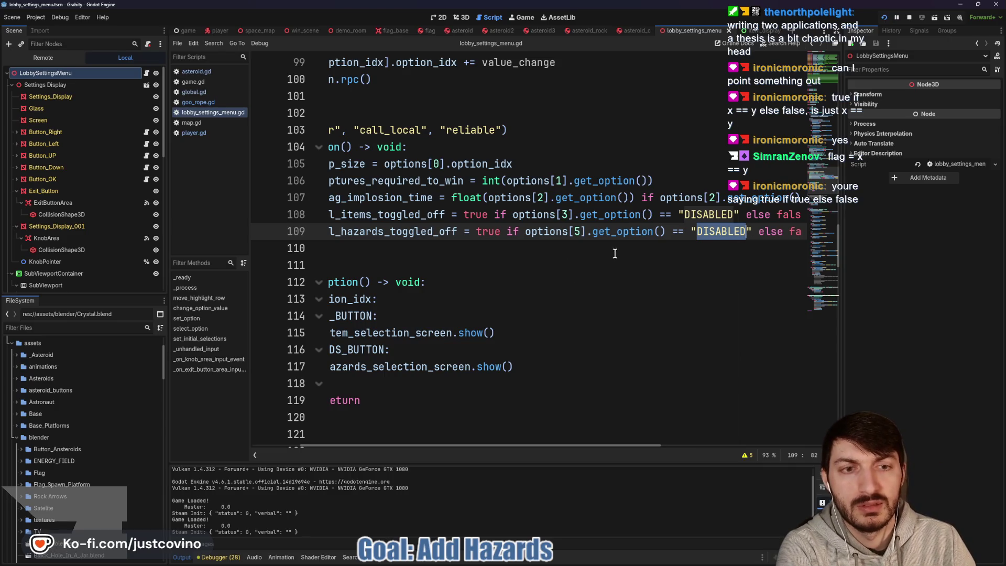
double_click(424, 235)
double_click(487, 231)
left_click(568, 232)
scroll(568, 232, "right", 1)
left_click_drag(466, 232, 712, 226)
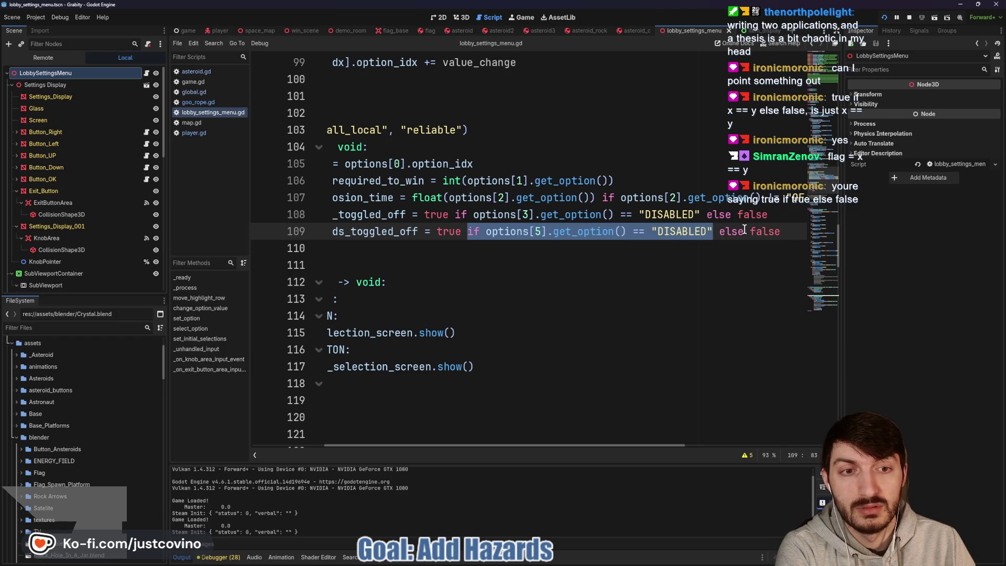
scroll(692, 236, "right", 3)
scroll(692, 230, "left", 4)
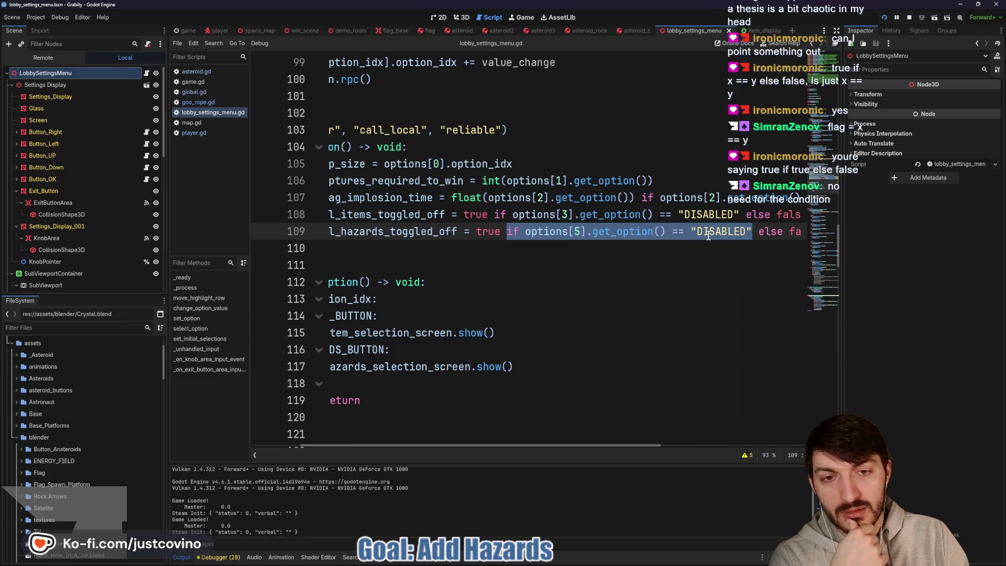
scroll(511, 255, "left", 3)
left_click(443, 236)
scroll(576, 231, "right", 4)
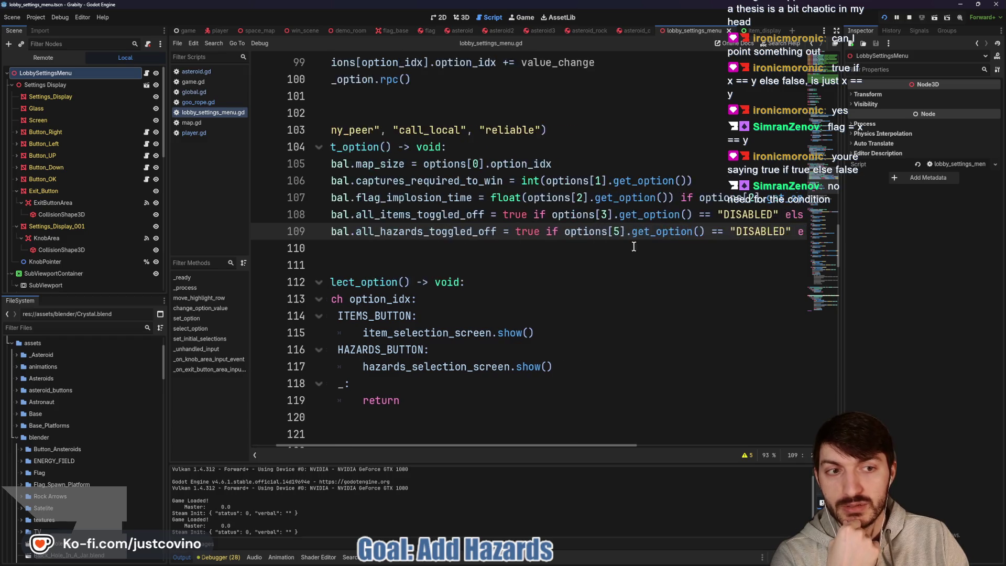
double_click(671, 232)
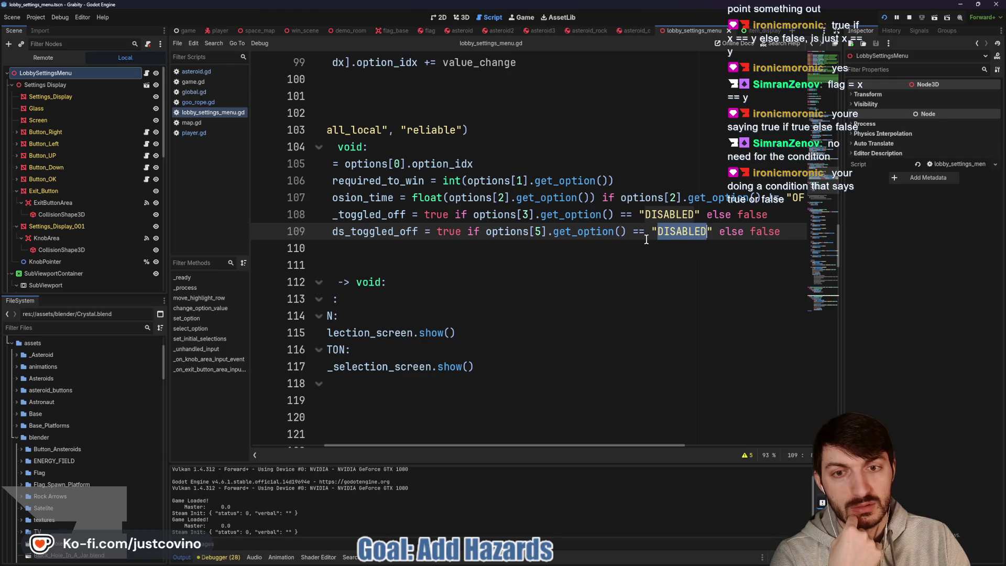
scroll(646, 239, "left", 3)
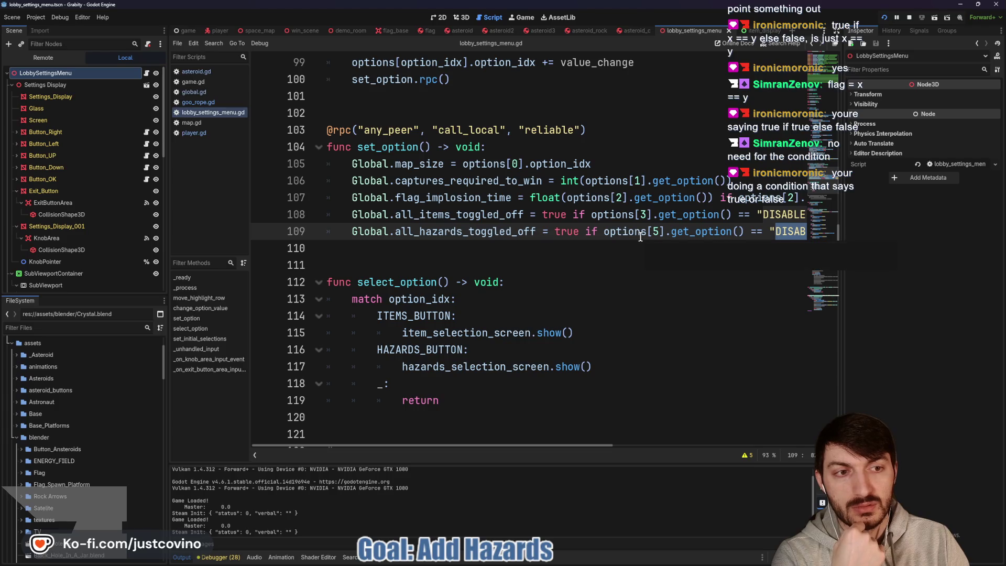
scroll(639, 240, "right", 3)
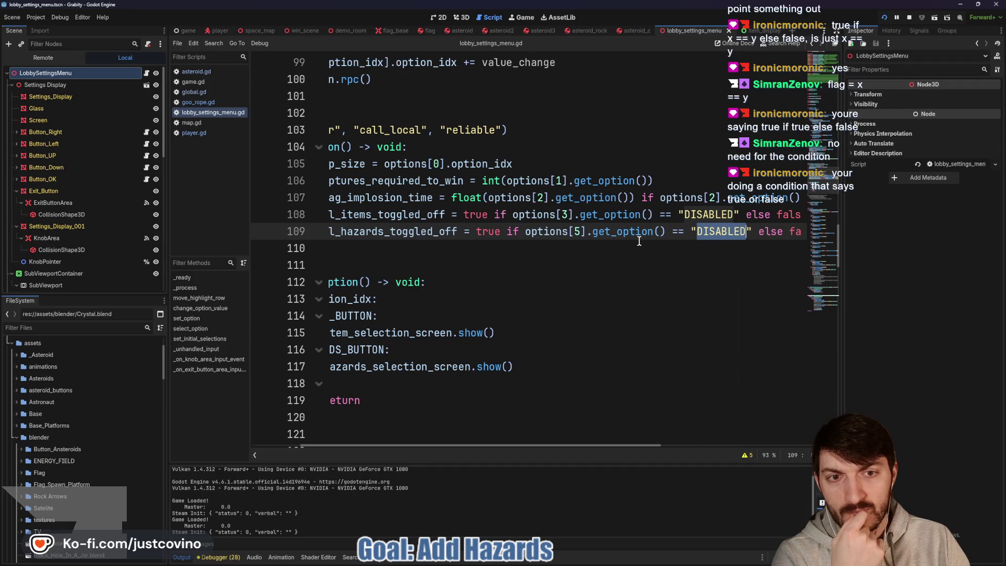
scroll(639, 241, "right", 3)
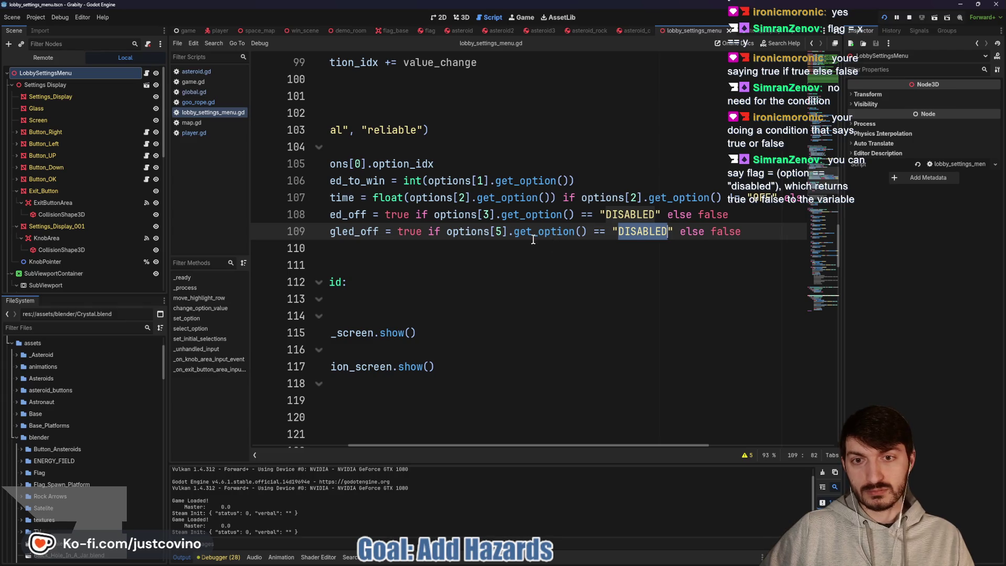
scroll(476, 237, "left", 3)
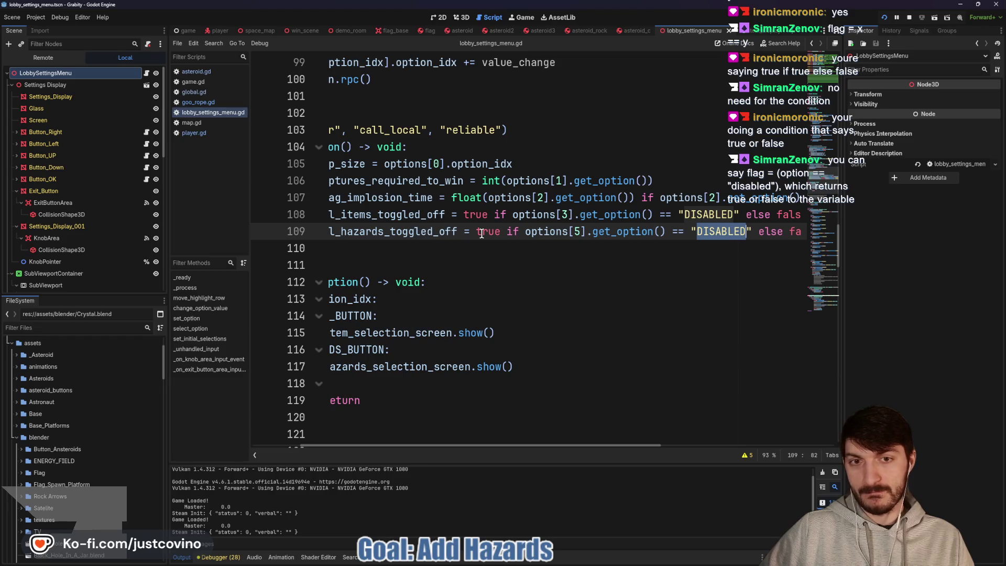
left_click_drag(475, 231, 680, 234)
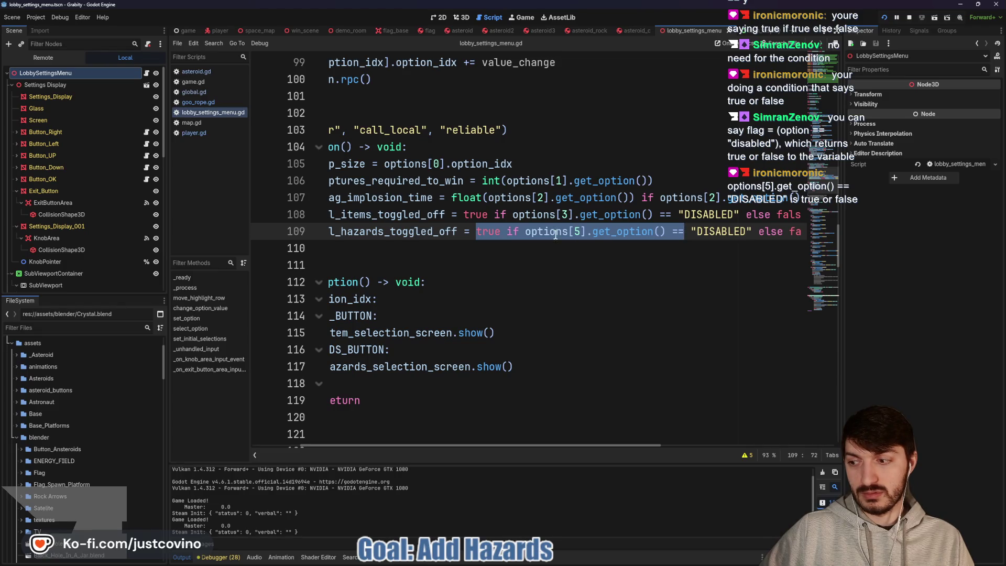
scroll(482, 236, "left", 3)
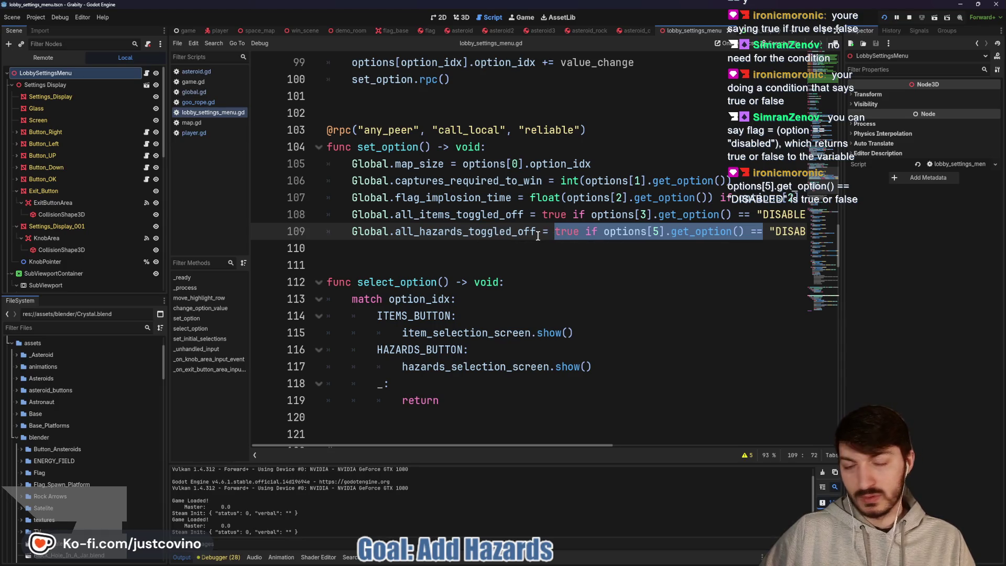
scroll(575, 237, "right", 3)
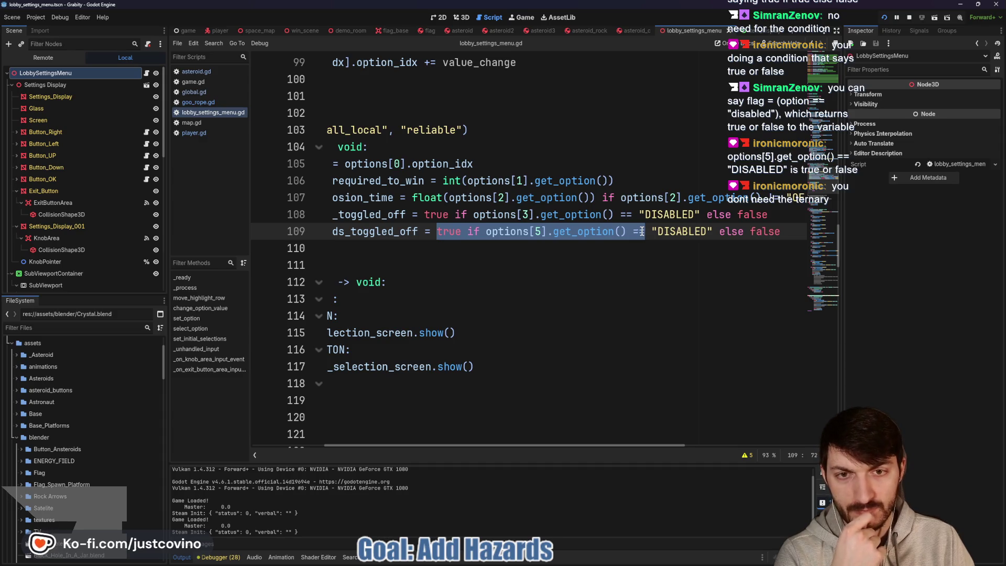
left_click(486, 231)
Strip 'true if' and 'else false' from line 109, leaving a direct "DISABLED" comparison.
left_click_drag(485, 231, 431, 231)
key("BackSpace")
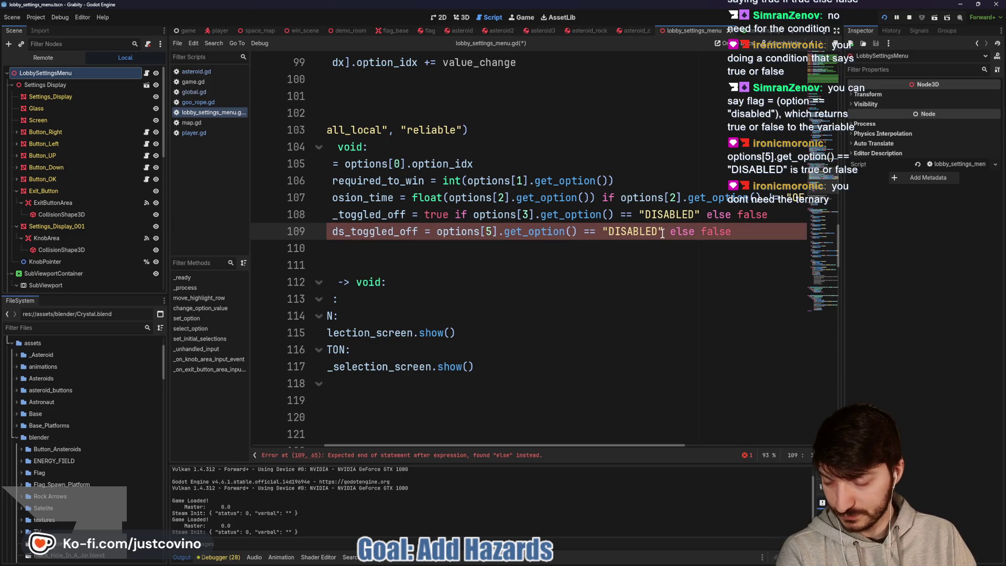
left_click_drag(734, 231, 665, 231)
key("BackSpace")
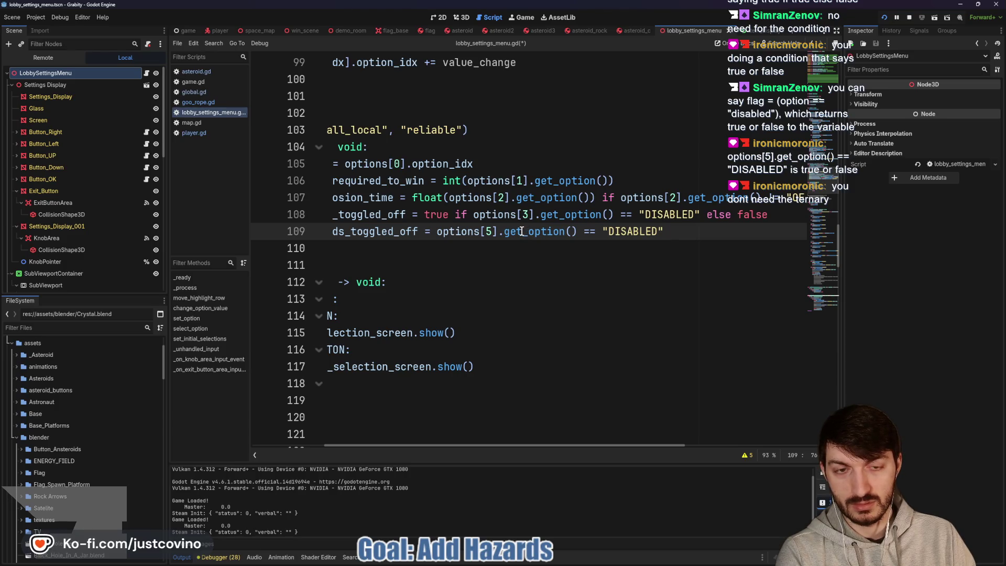
left_click_drag(678, 229, 438, 231)
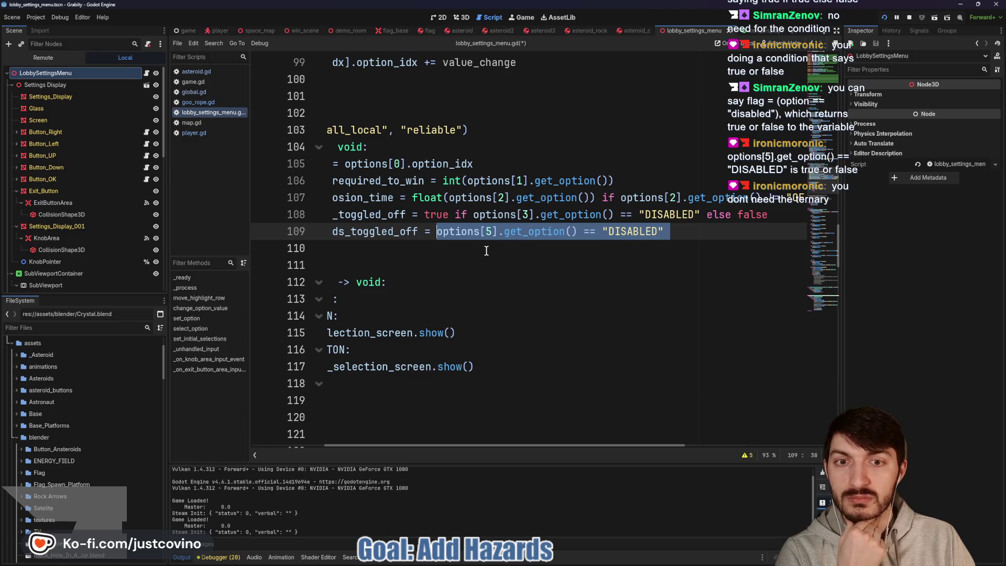
left_click(644, 231)
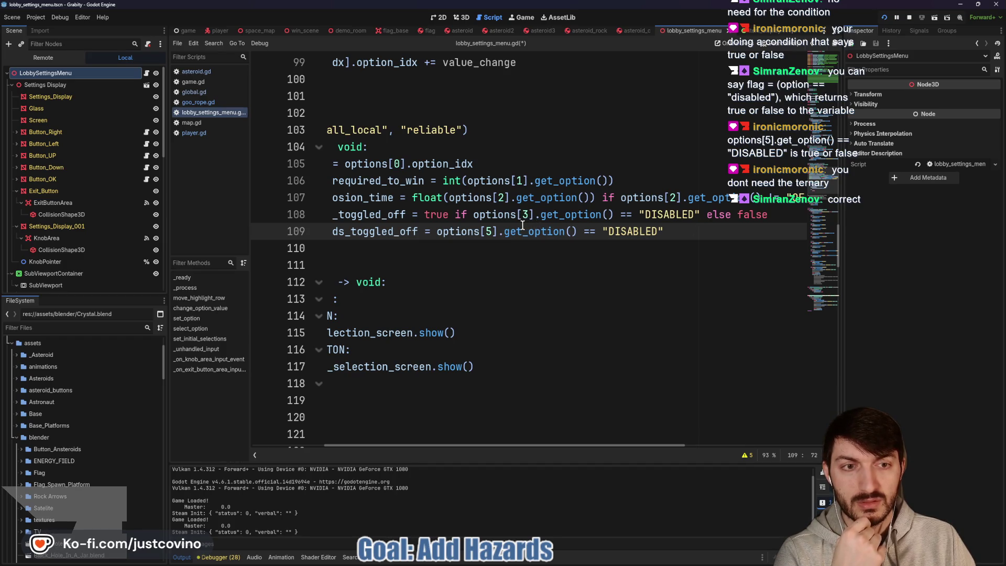
scroll(527, 222, "left", 3)
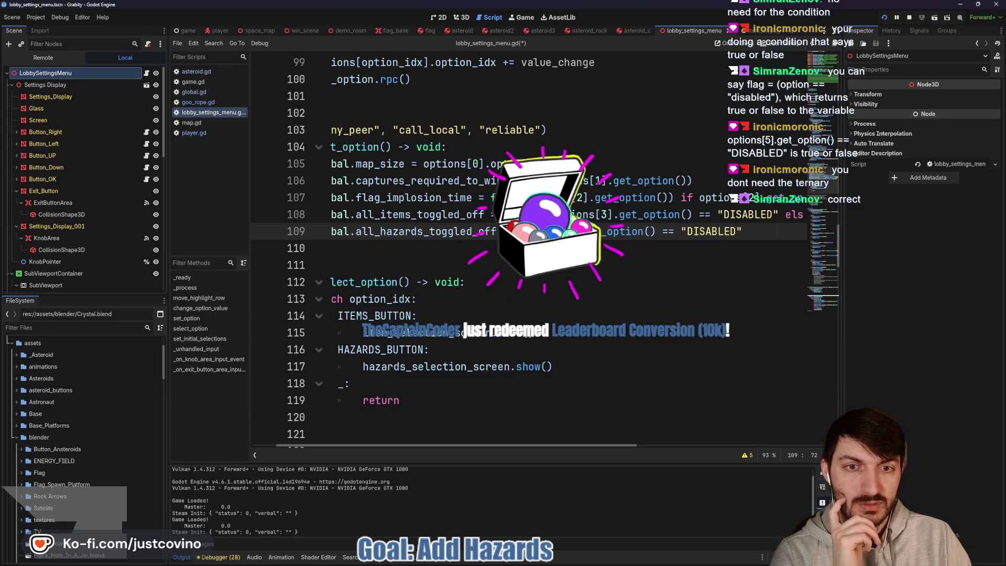
Strip the same 'true if' and 'else false' from line 108 and save the lobby settings script.
left_click_drag(502, 214, 566, 214)
key("BackSpace")
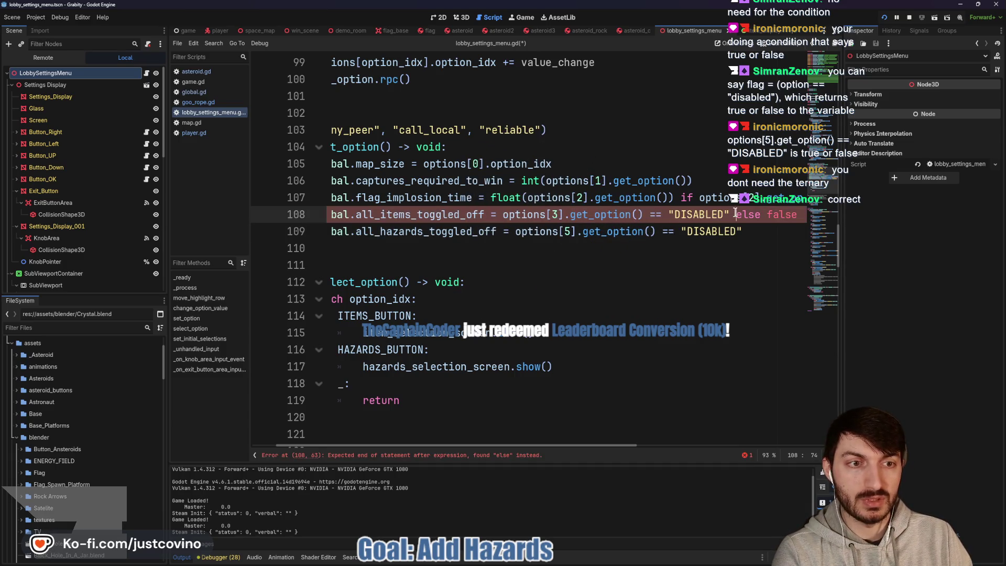
left_click_drag(735, 215, 797, 215)
key("BackSpace")
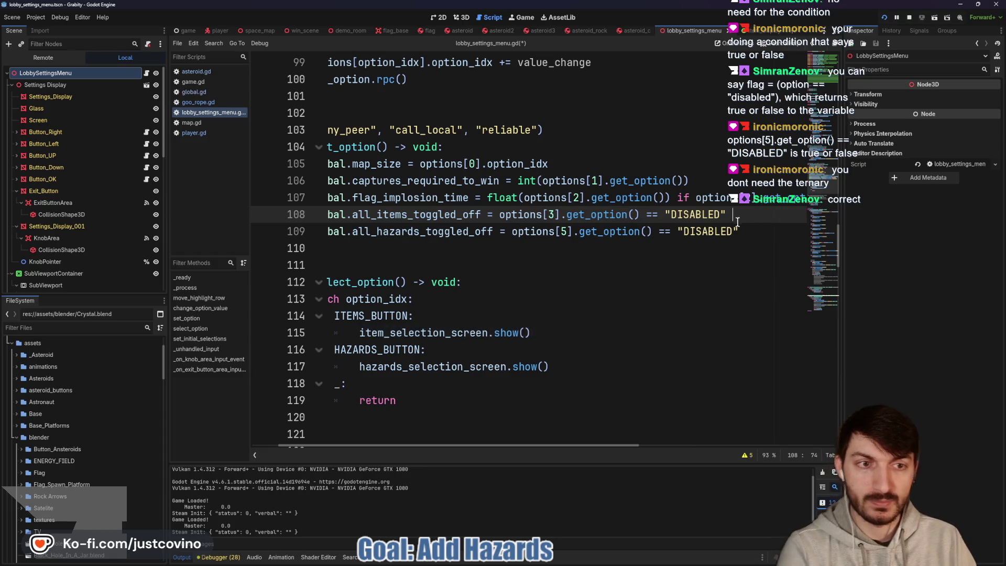
key("ctrl+s")
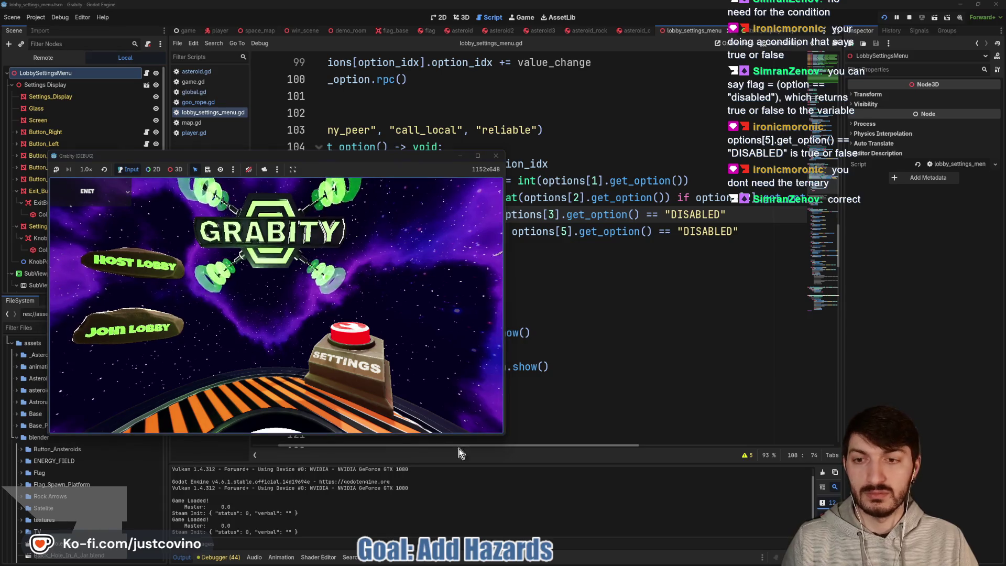
Host a lobby in the left game and join it from the right game's lobby list.
left_click(607, 556)
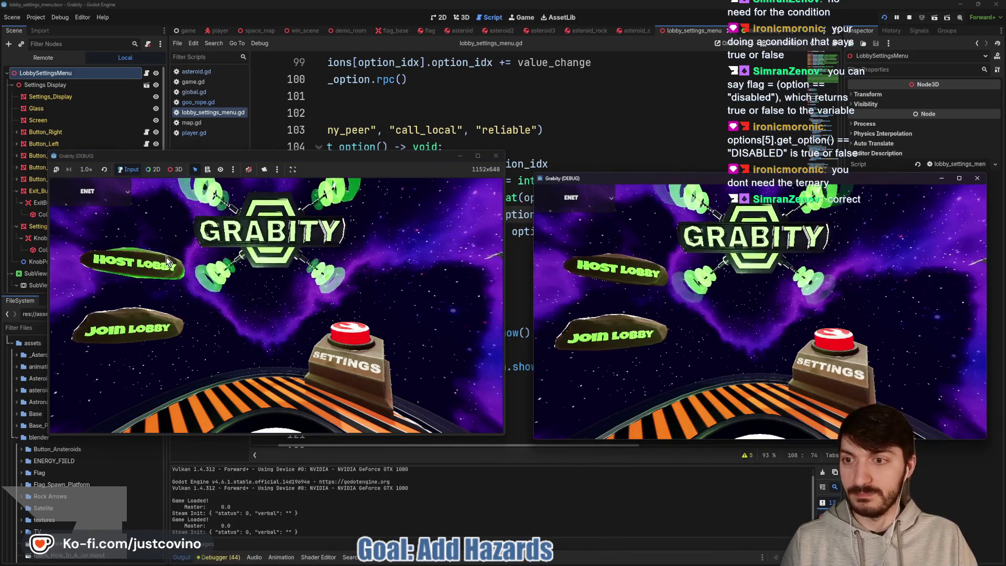
left_click(131, 262)
left_click(608, 334)
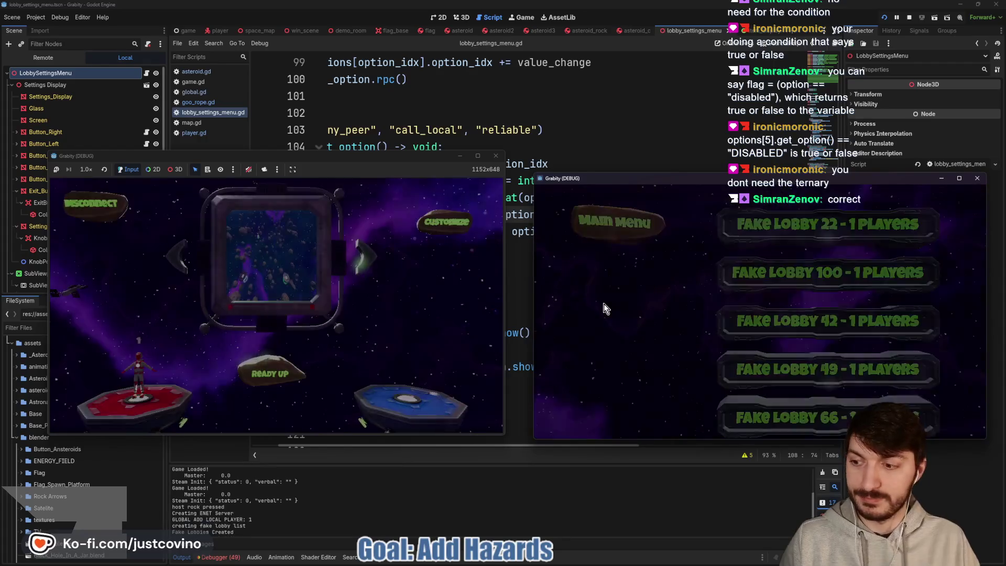
left_click(772, 273)
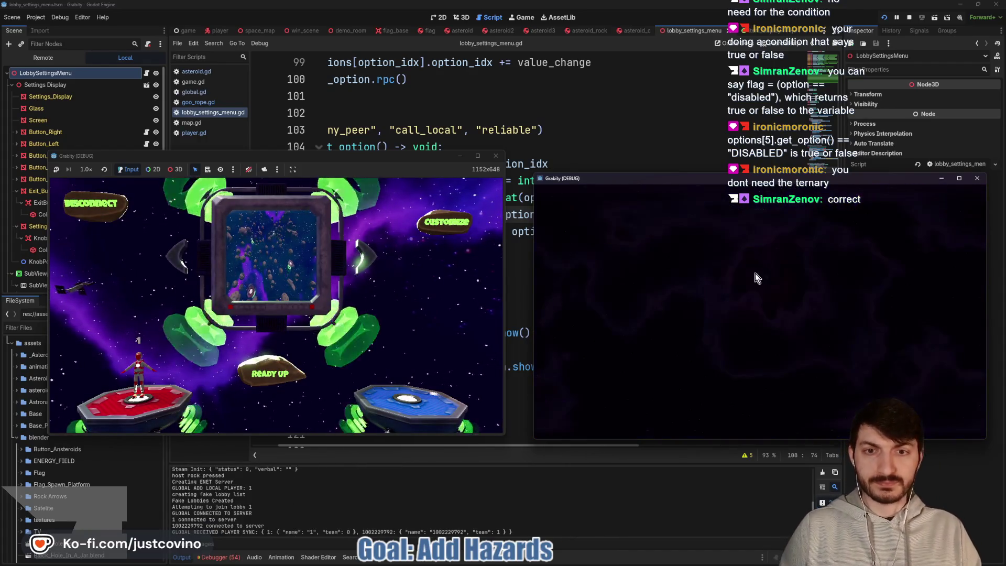
Check the Hazards Toggle in the game customizations, ready up the host, and start the match.
left_click(446, 225)
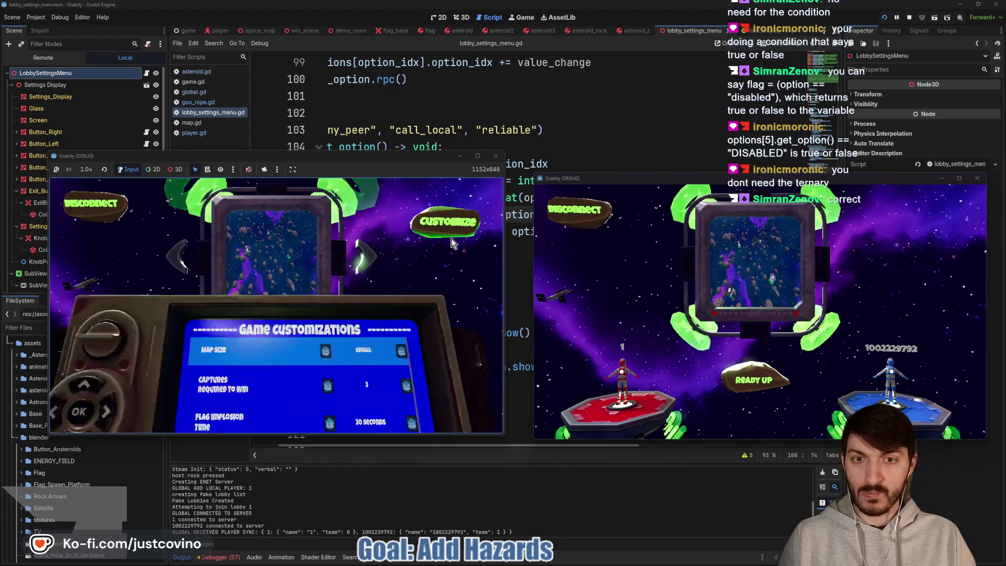
key("Down")
key("Down")
key("Down")
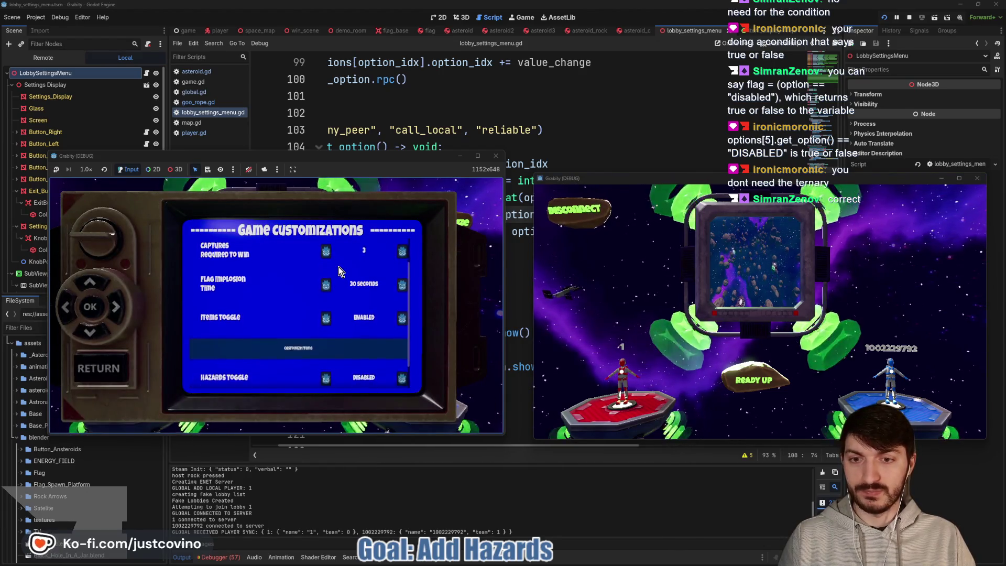
left_click(116, 368)
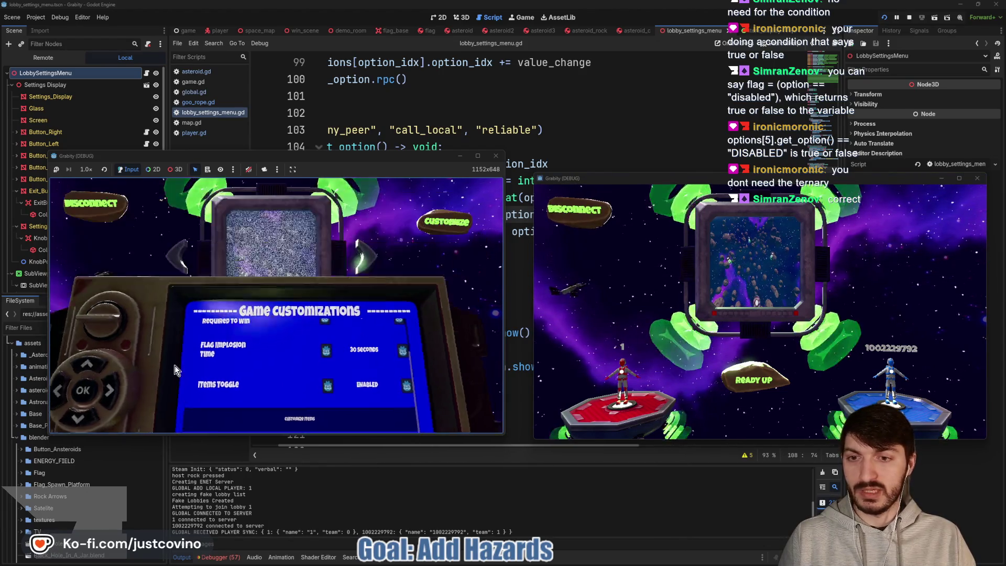
left_click(266, 359)
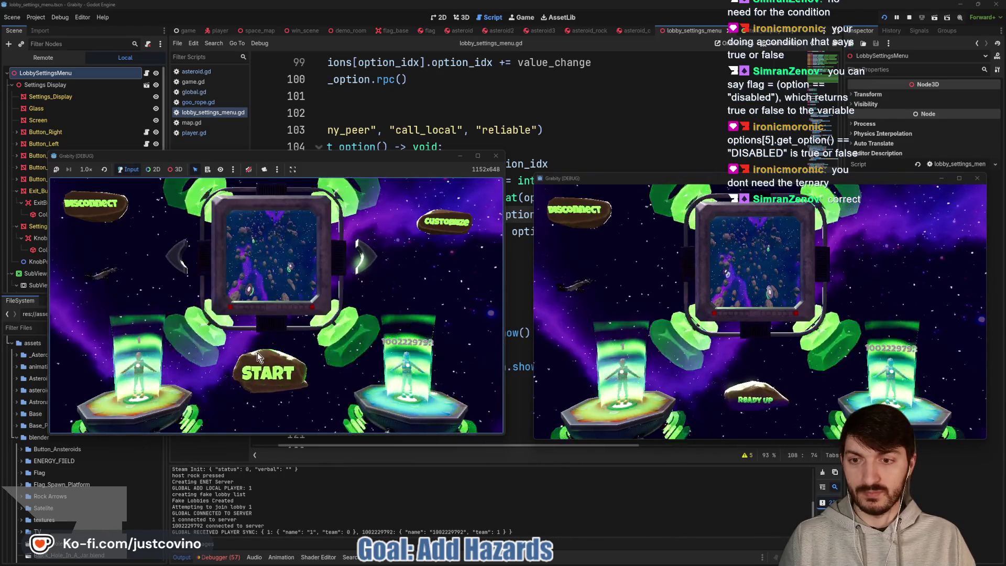
left_click(266, 355)
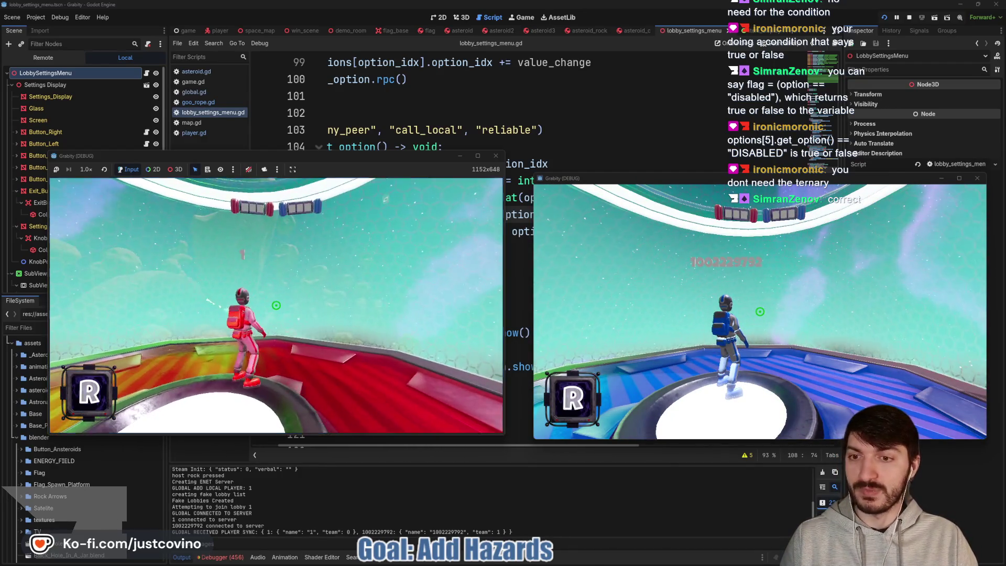
Move the red and blue players with W and A while explosive asteroids blow up nearby.
key("w")
key("w")
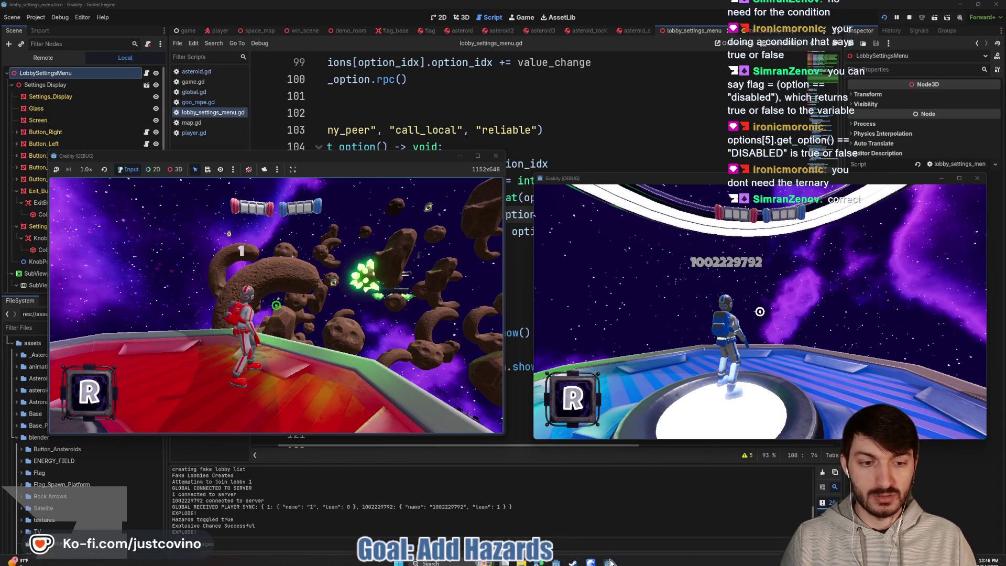
key("w")
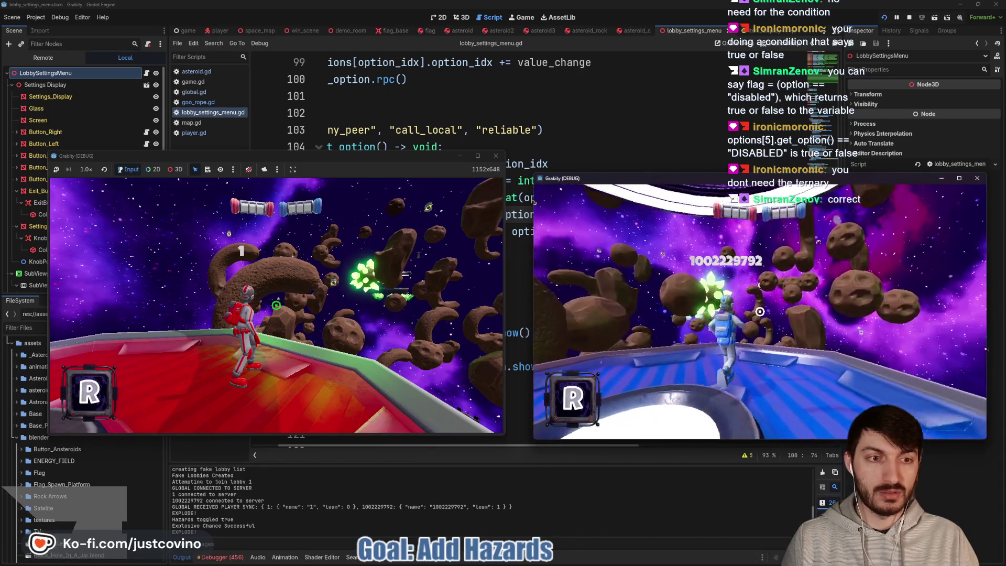
key("a")
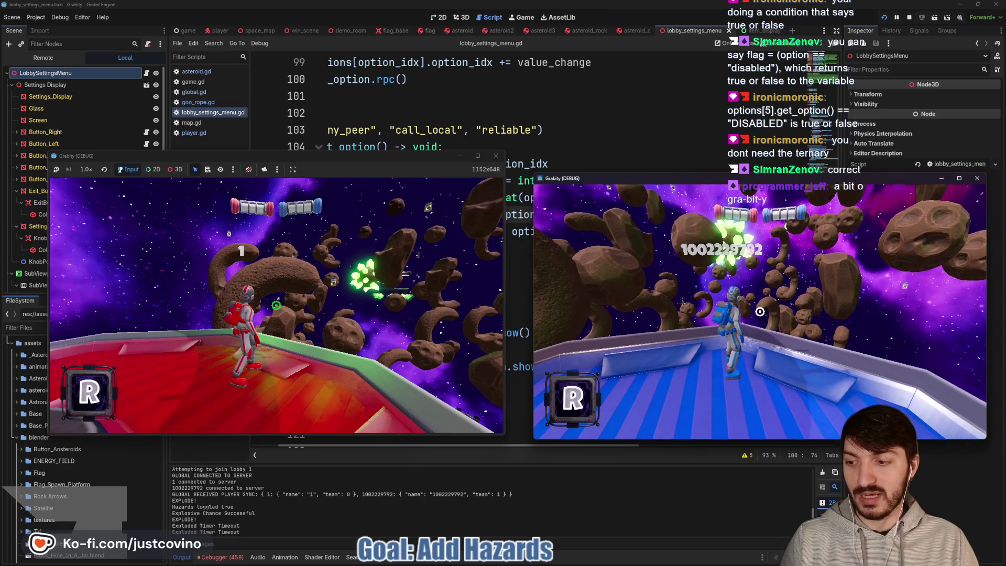
key("a")
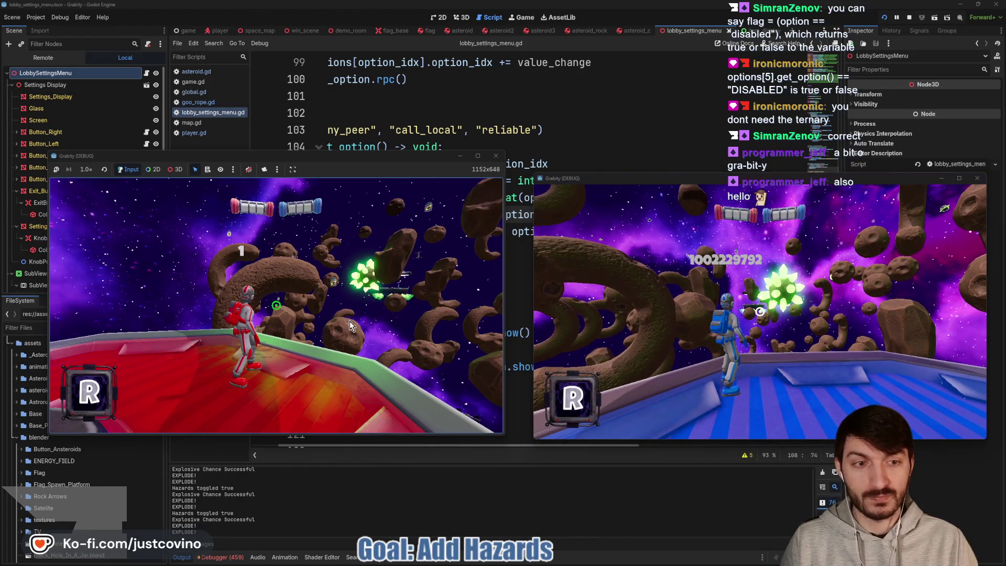
left_click(473, 262)
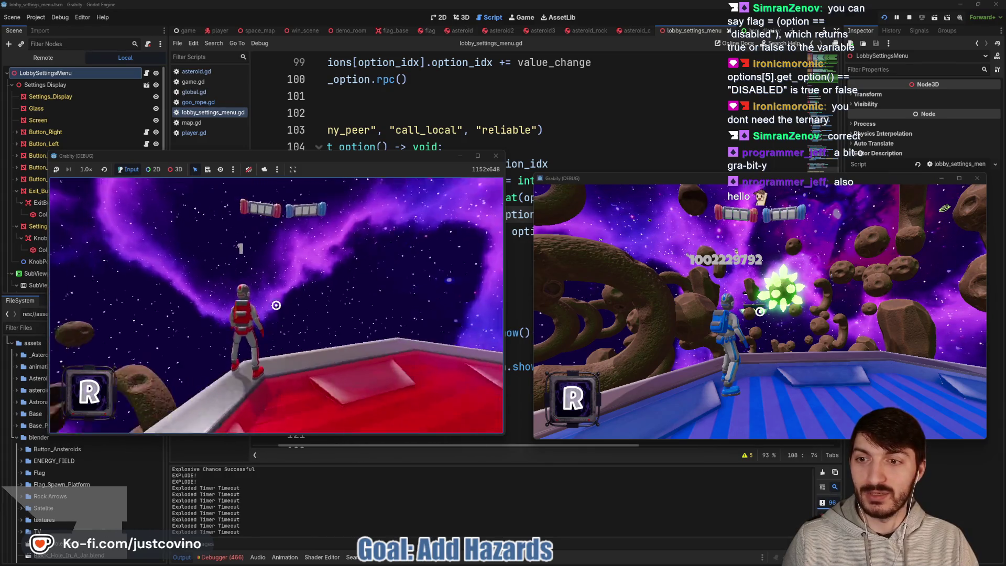
Walk the left game's astronaut back and forth with A, D and W until it stands on the red platform.
key("a")
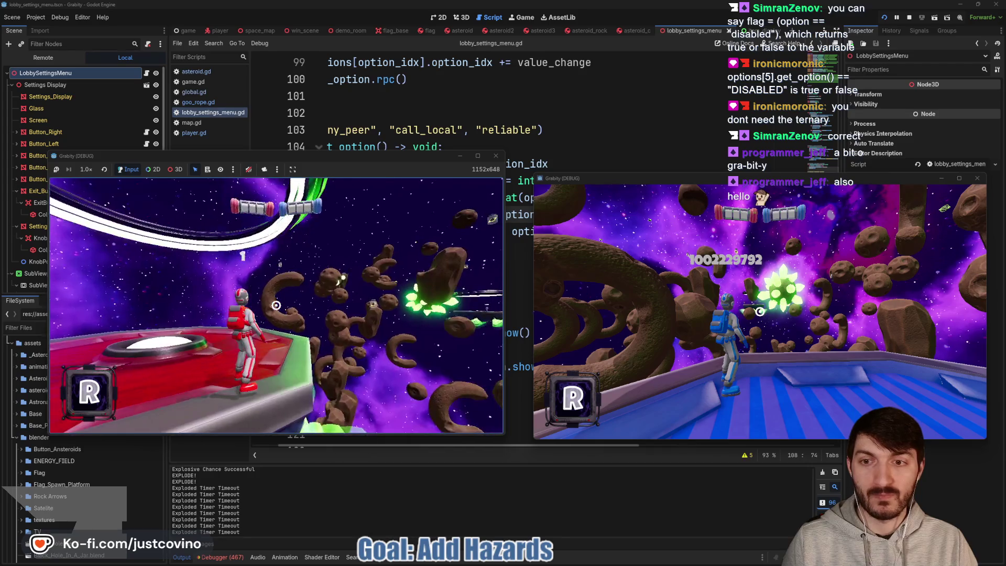
key("a")
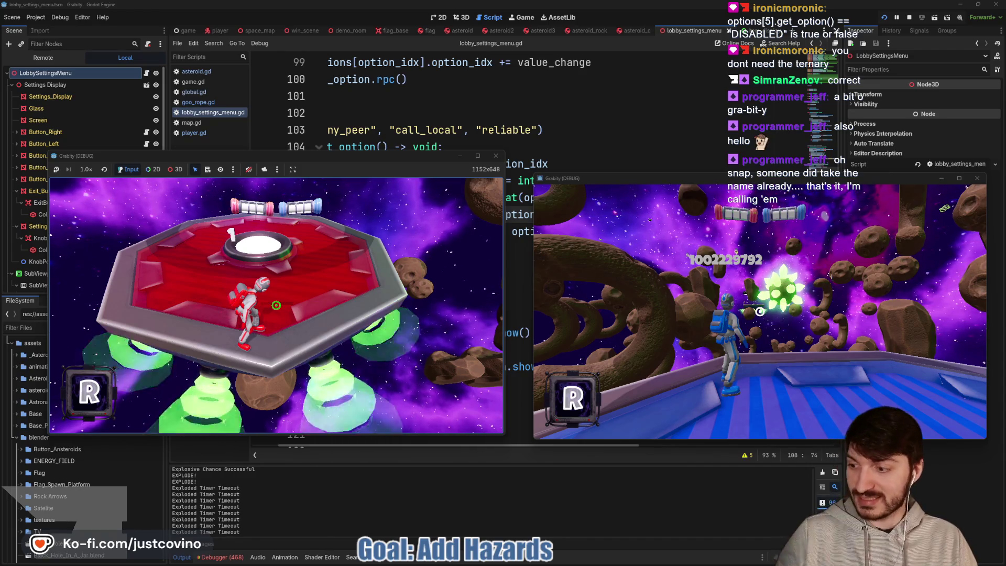
key("d")
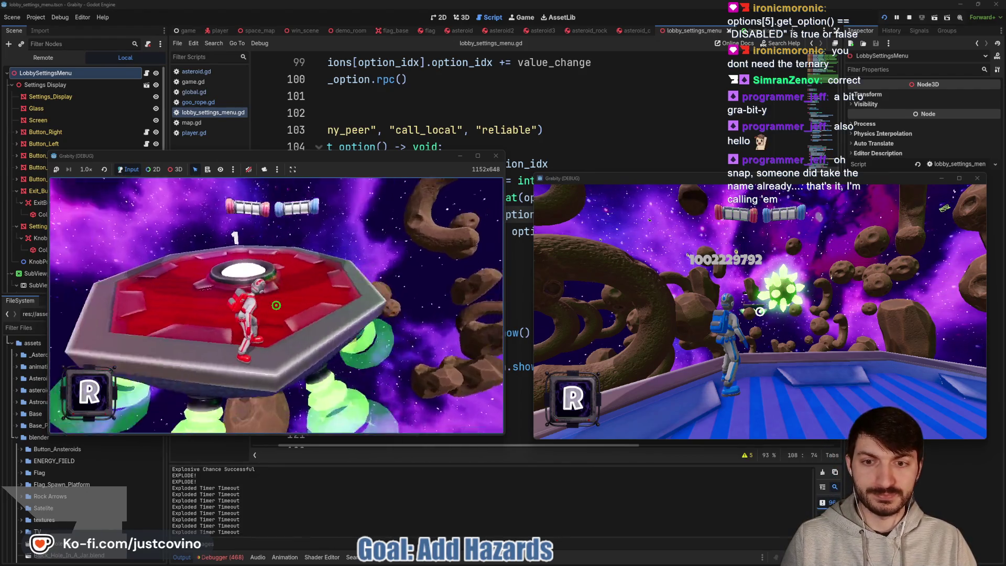
key("a")
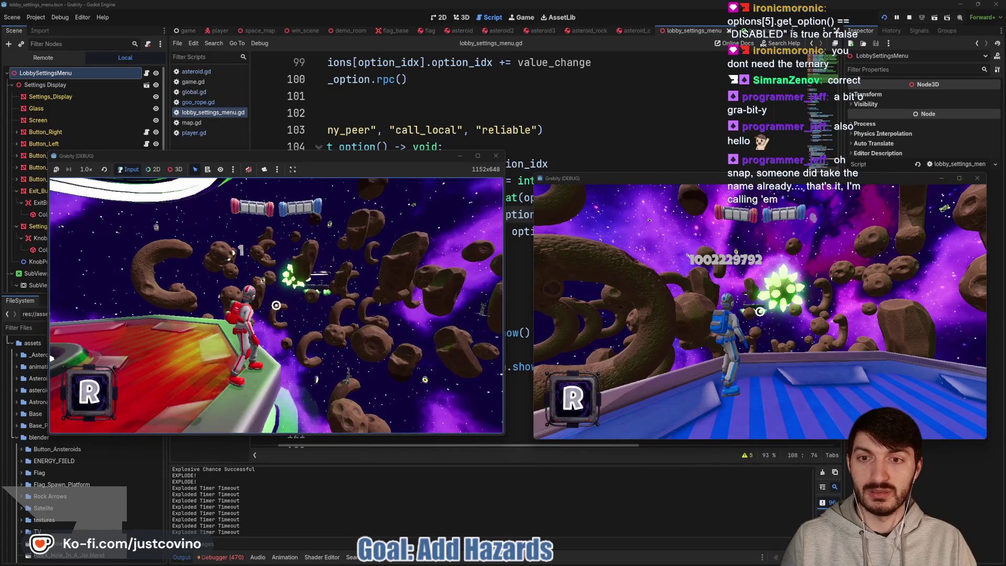
key("w")
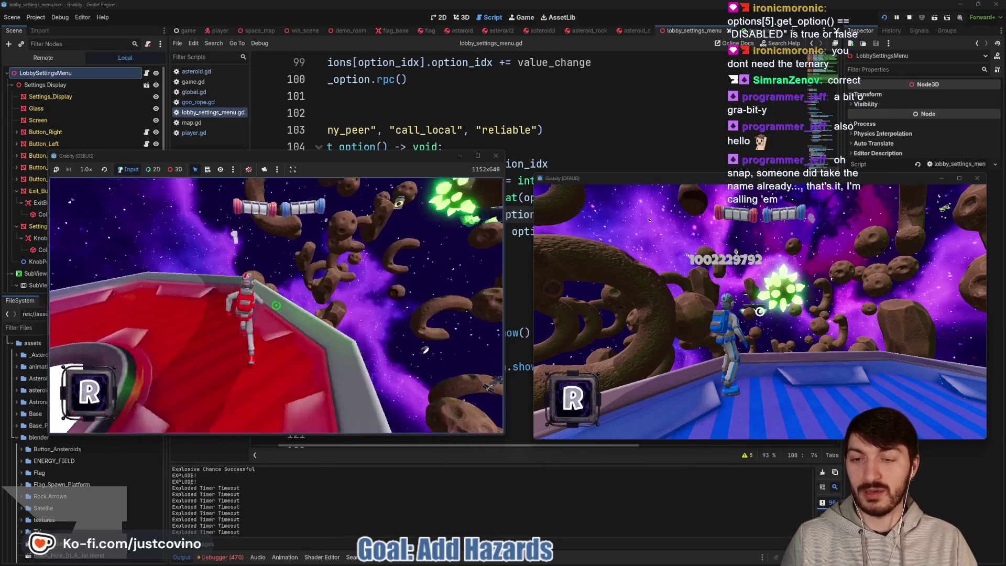
key("space")
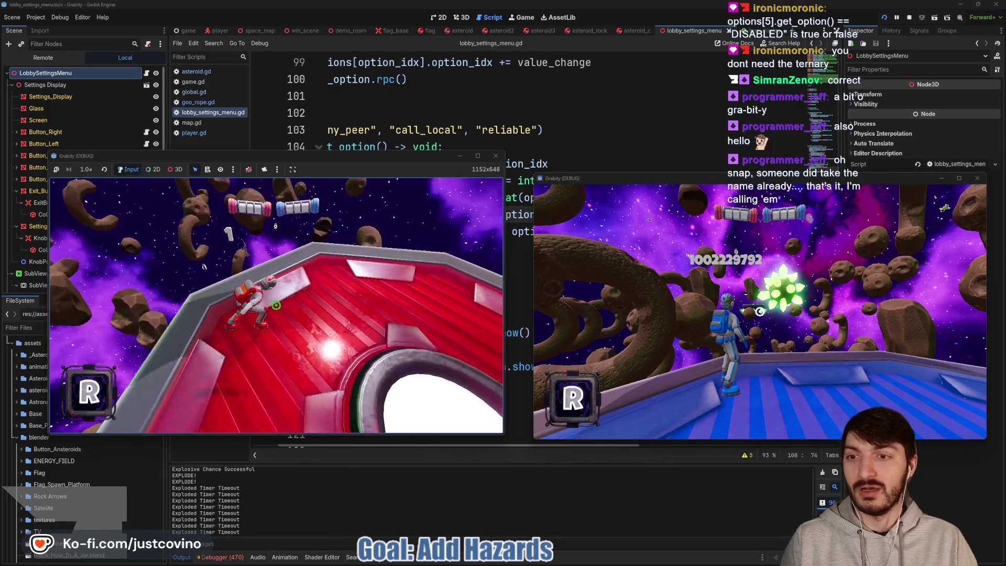
key("w")
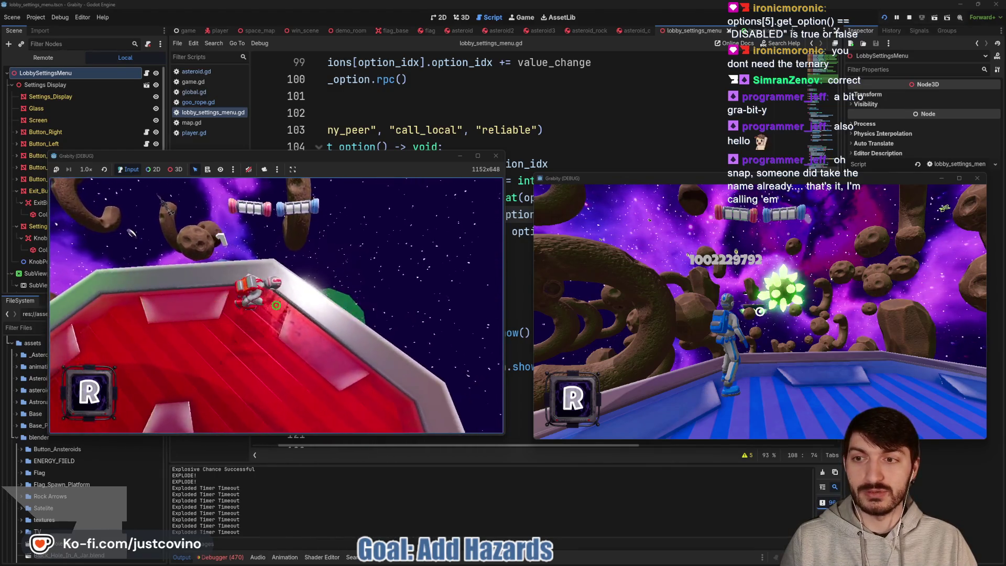
key("w")
key("w")
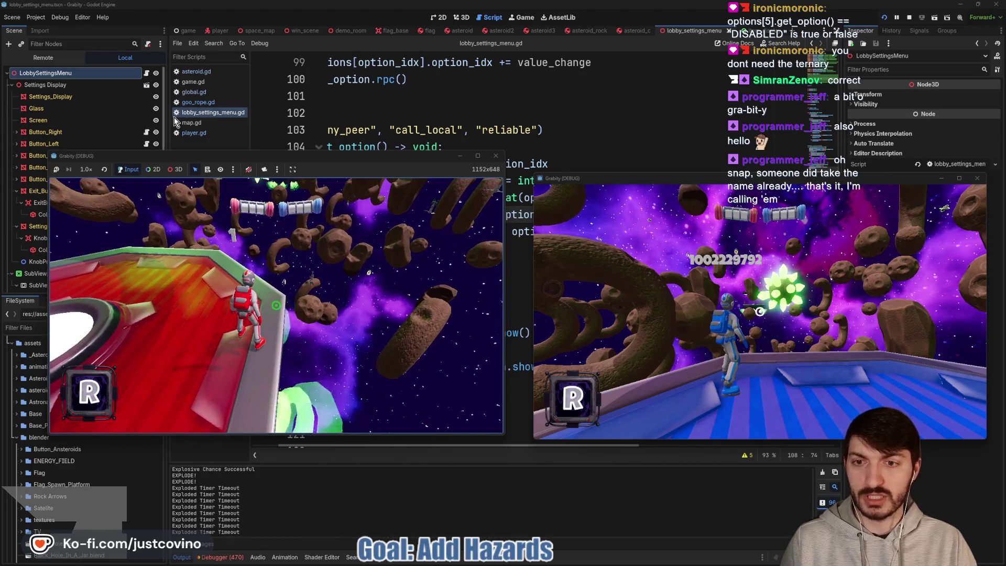
left_click(36, 60)
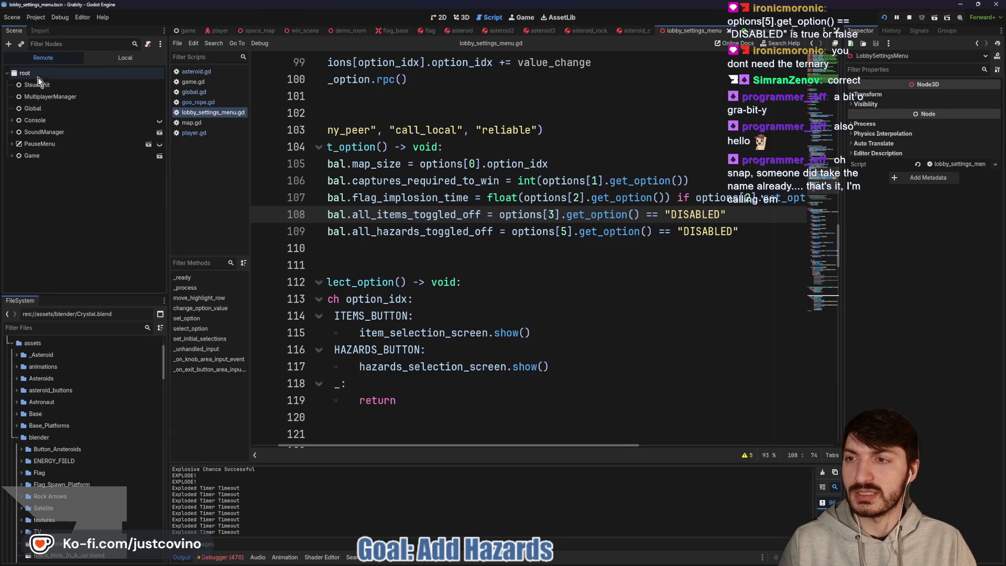
Expand Game > Map > SpaceMap2 > Asteroids in the Remote scene tree to list every asteroid.
left_click(12, 156)
left_click(17, 167)
left_click(21, 179)
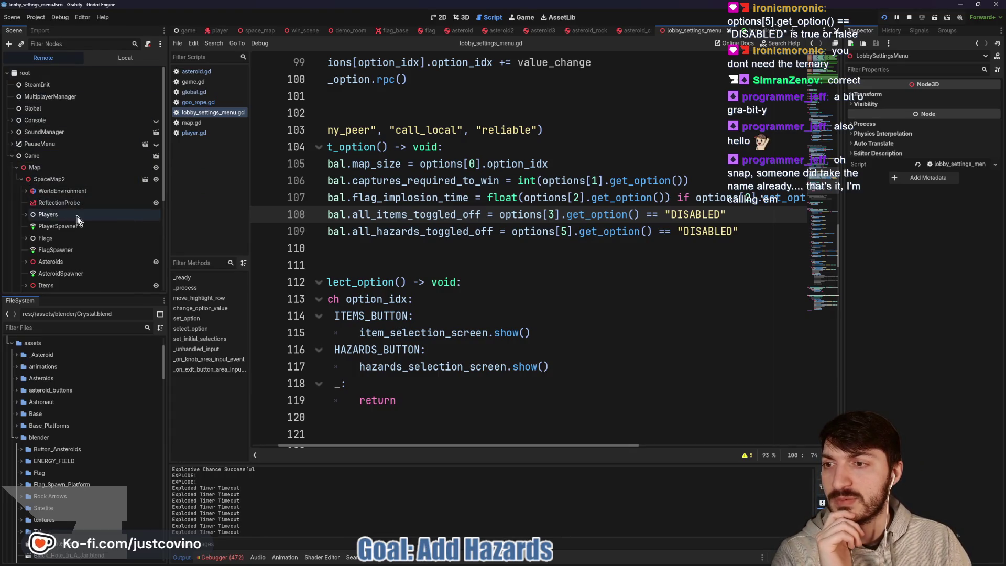
scroll(51, 220, "down", 2)
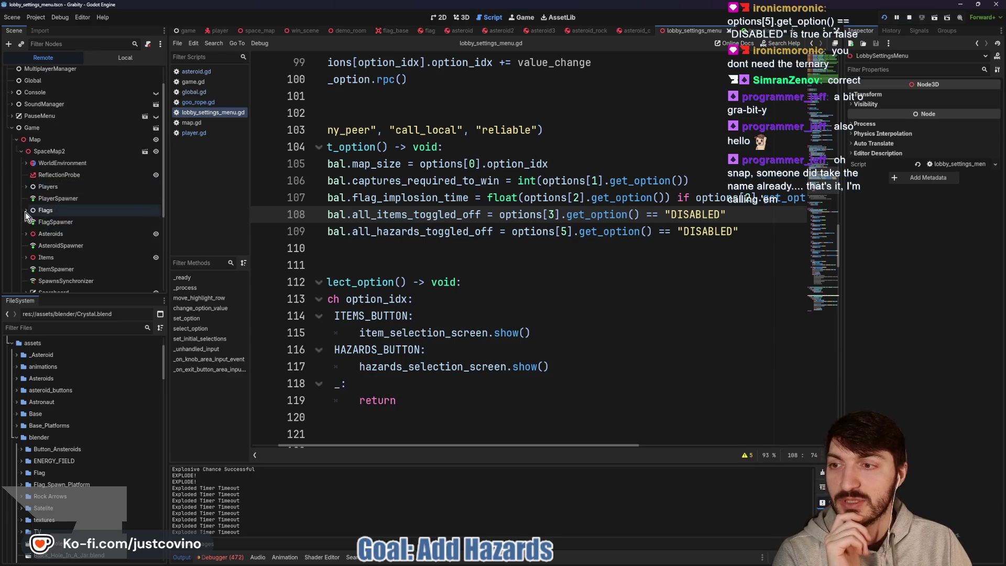
left_click(27, 234)
scroll(94, 220, "down", 4)
scroll(84, 268, "down", 10)
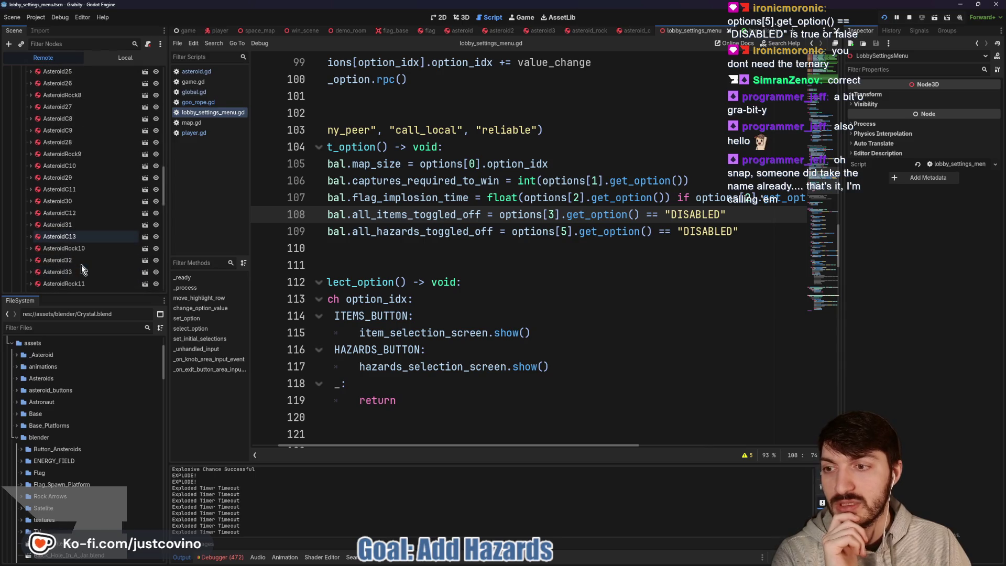
scroll(79, 263, "down", 8)
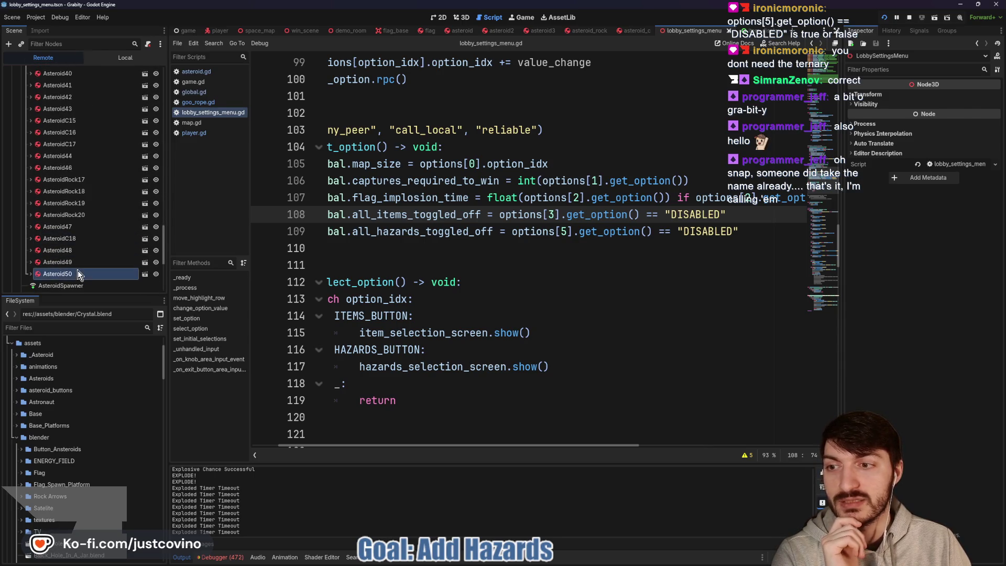
Inspect the live properties of Asteroid50 and Asteroid49.
left_click(78, 271)
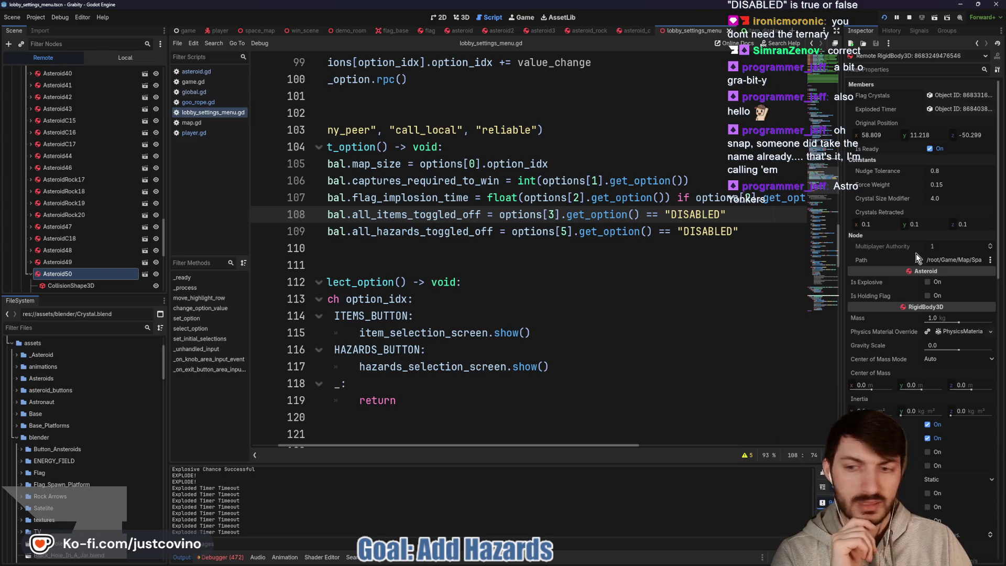
scroll(908, 254, "down", 5)
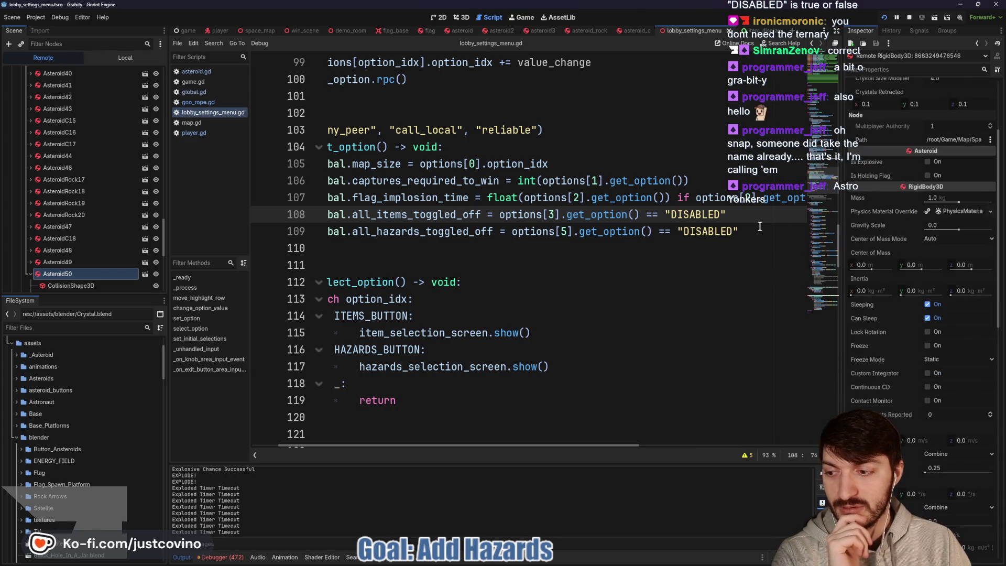
scroll(888, 255, "down", 15)
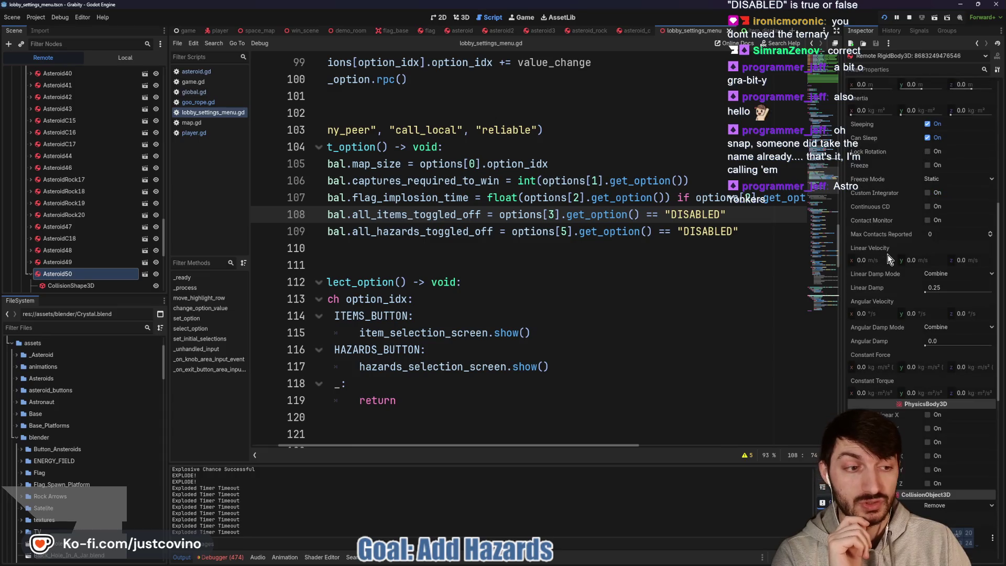
scroll(888, 267, "down", 6)
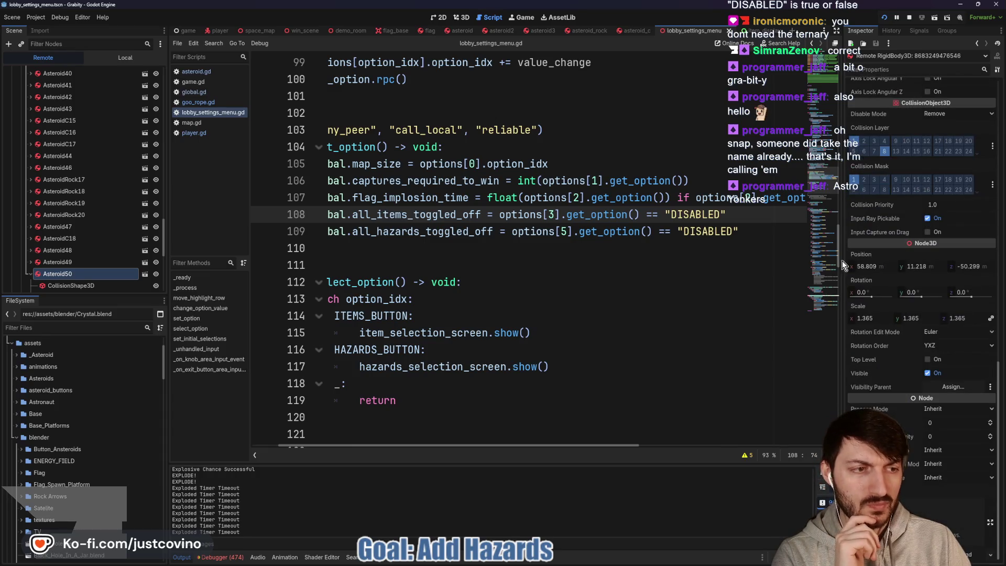
left_click(92, 265)
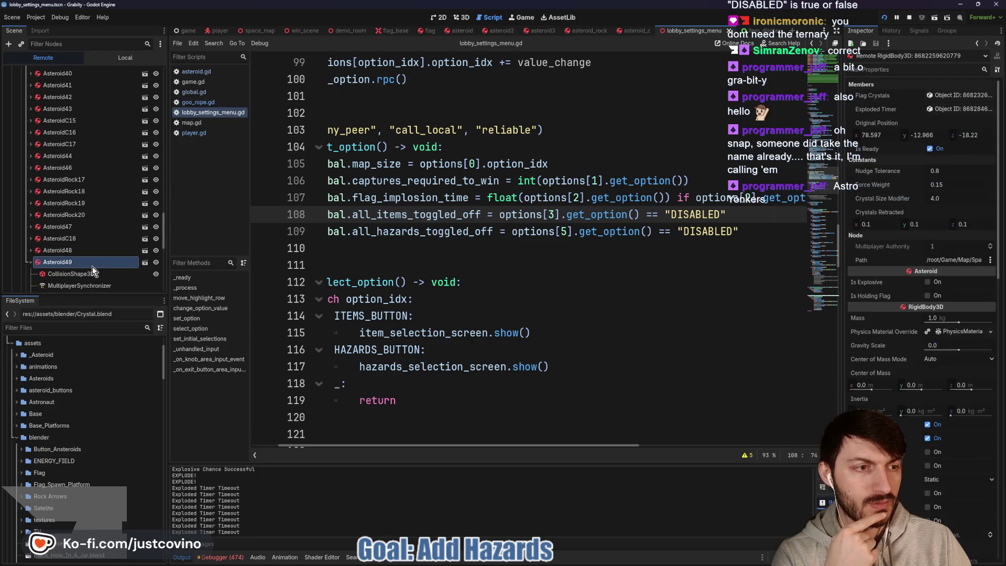
scroll(680, 294, "down", 1)
scroll(912, 272, "down", 10)
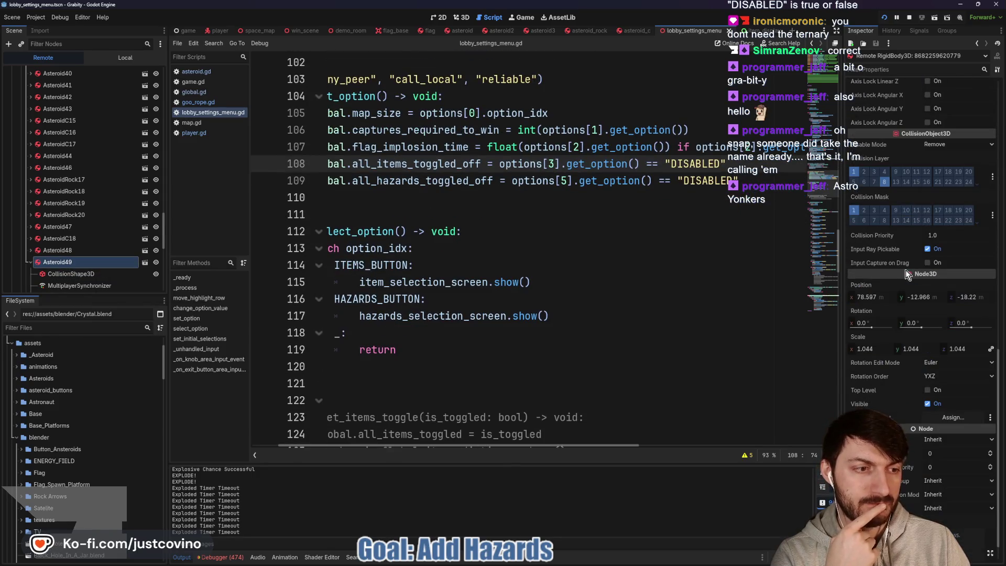
Inspect Asteroid48, AsteroidC18, Asteroid47 and AsteroidRock20, checking Is Explosive.
left_click(94, 251)
scroll(915, 278, "down", 10)
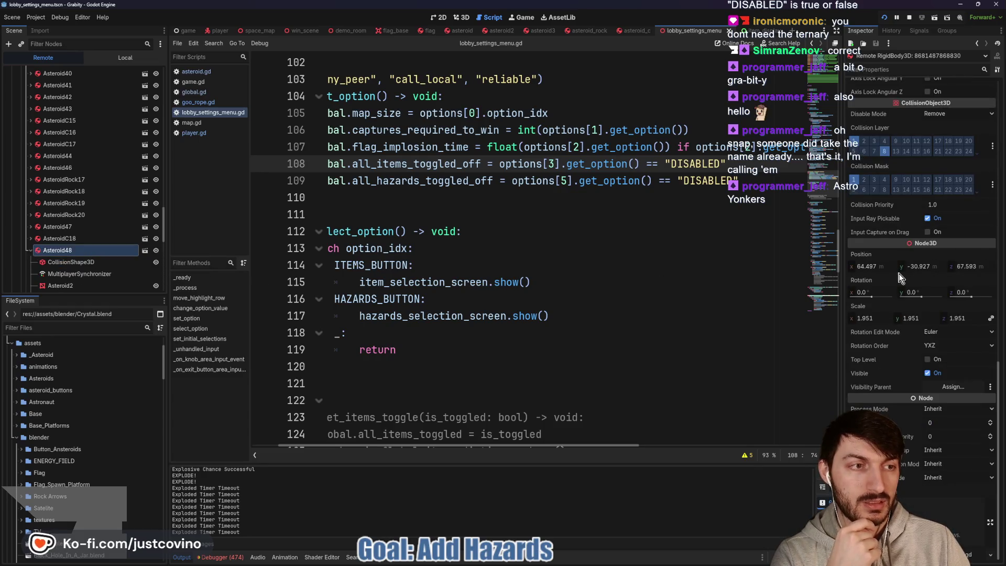
left_click(67, 238)
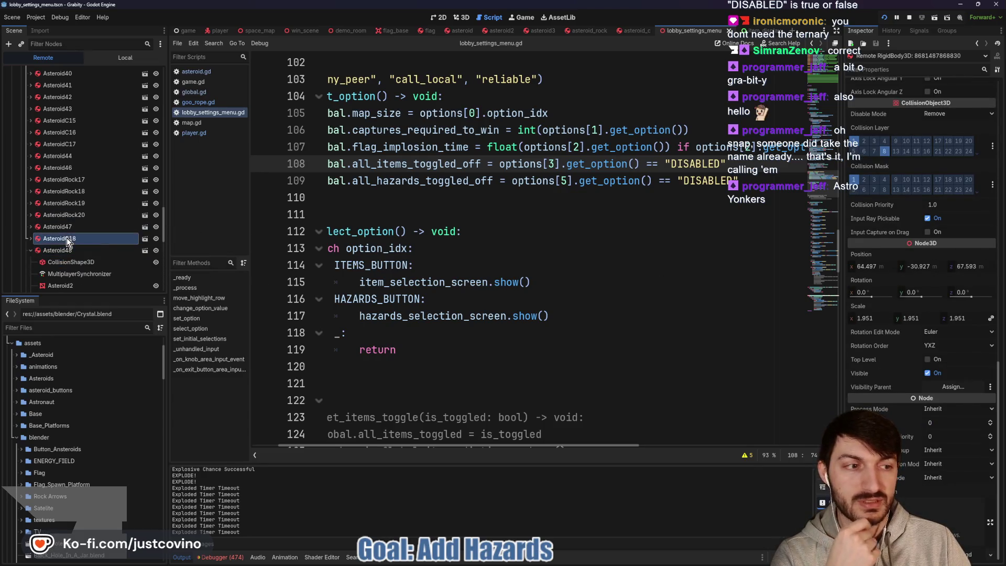
scroll(911, 295, "down", 5)
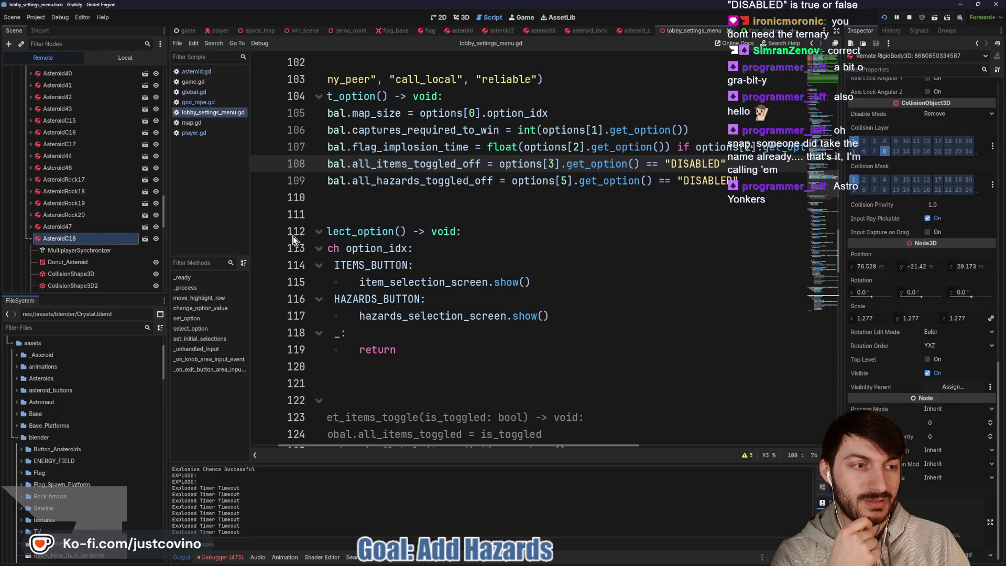
left_click(85, 226)
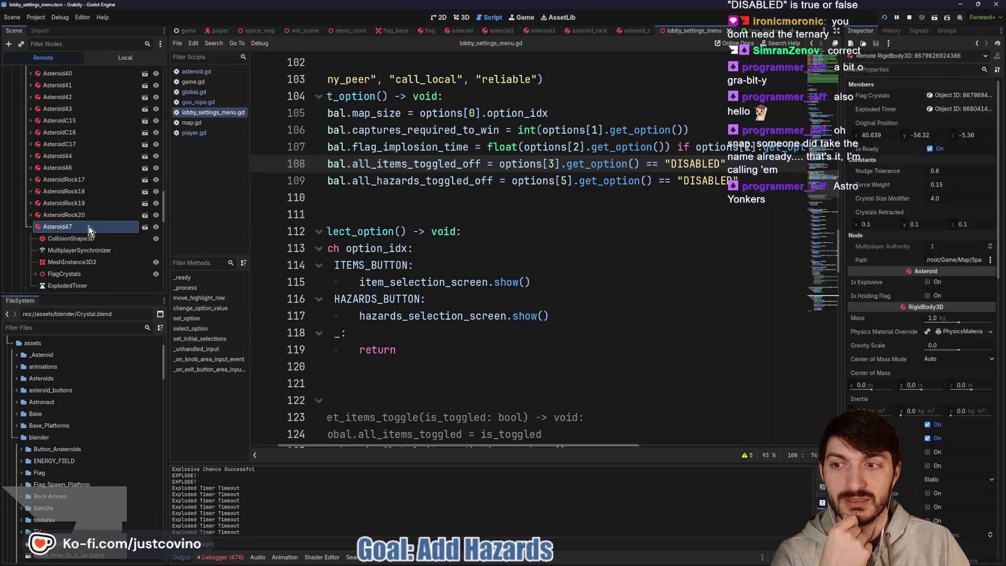
scroll(910, 287, "down", 5)
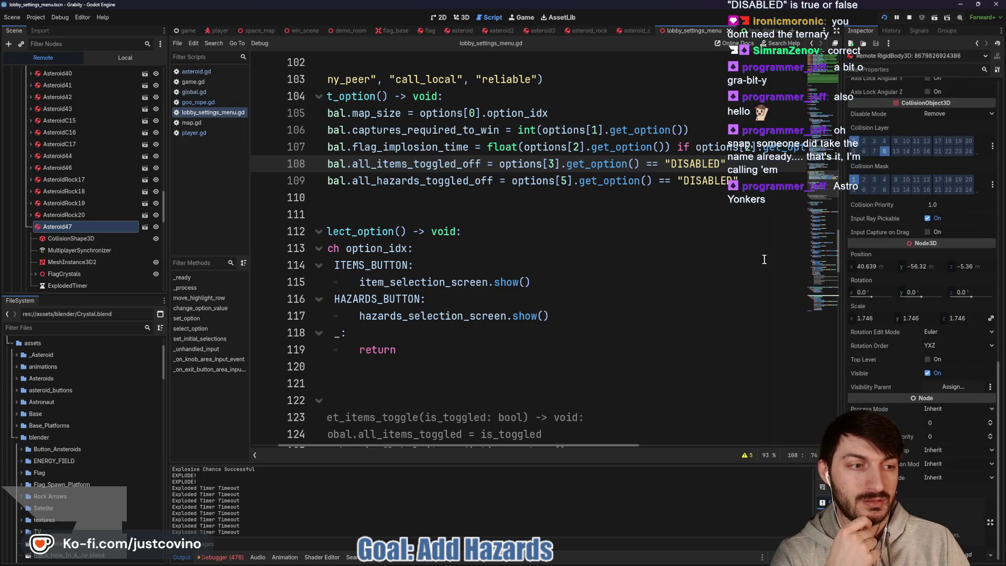
left_click(81, 213)
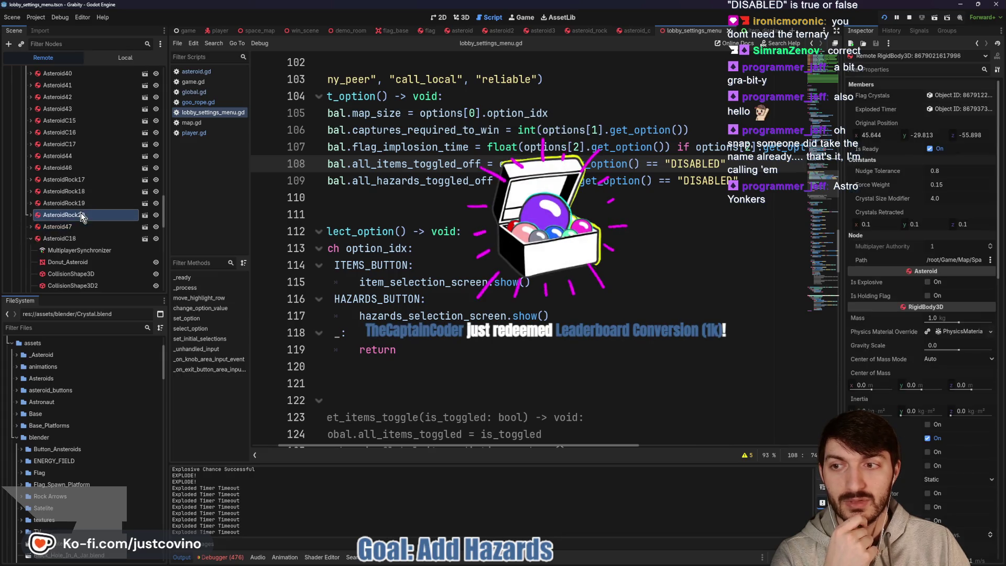
scroll(883, 282, "down", 5)
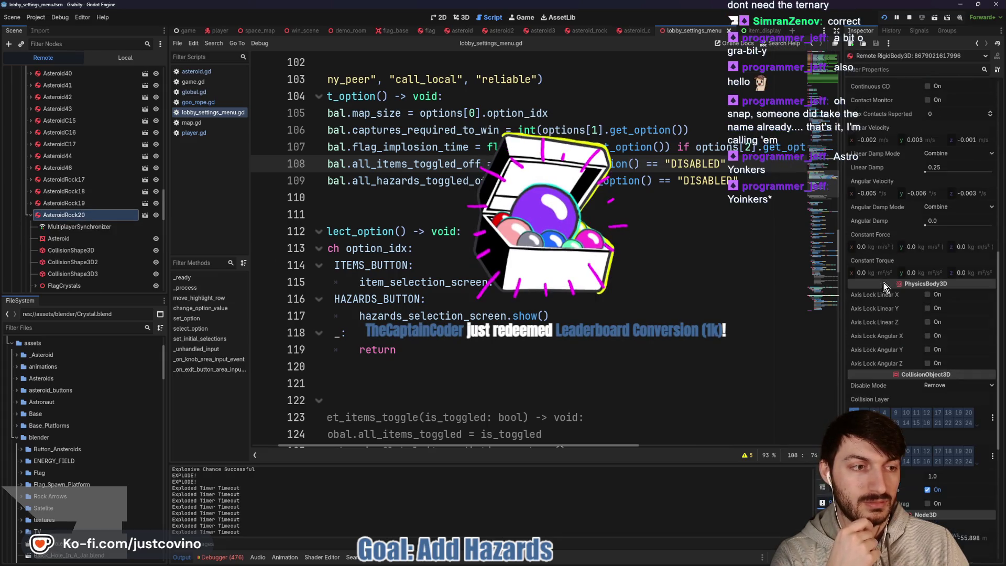
scroll(890, 285, "down", 5)
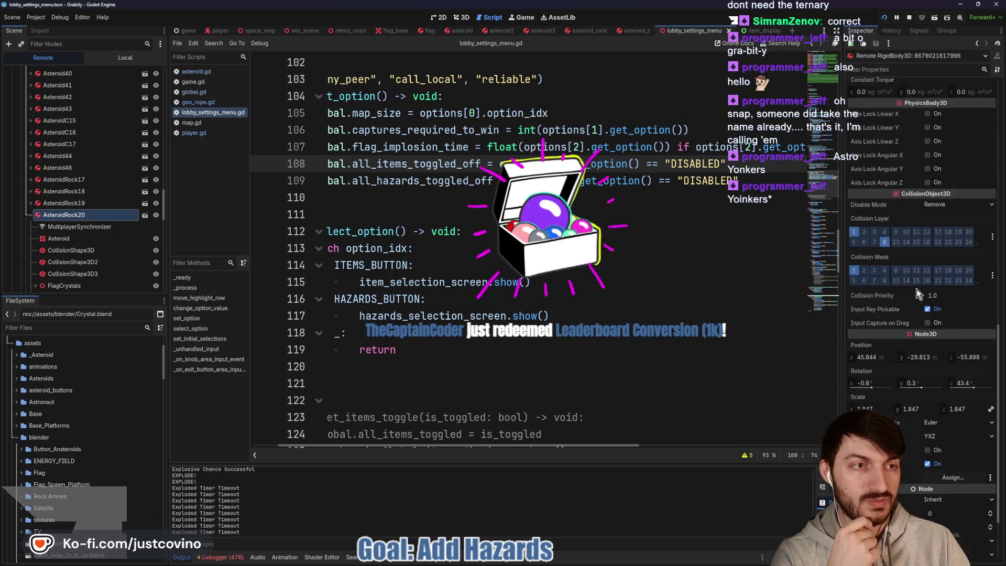
Bring the running Grabity game window back in front of the editor.
mouse_move(896, 288)
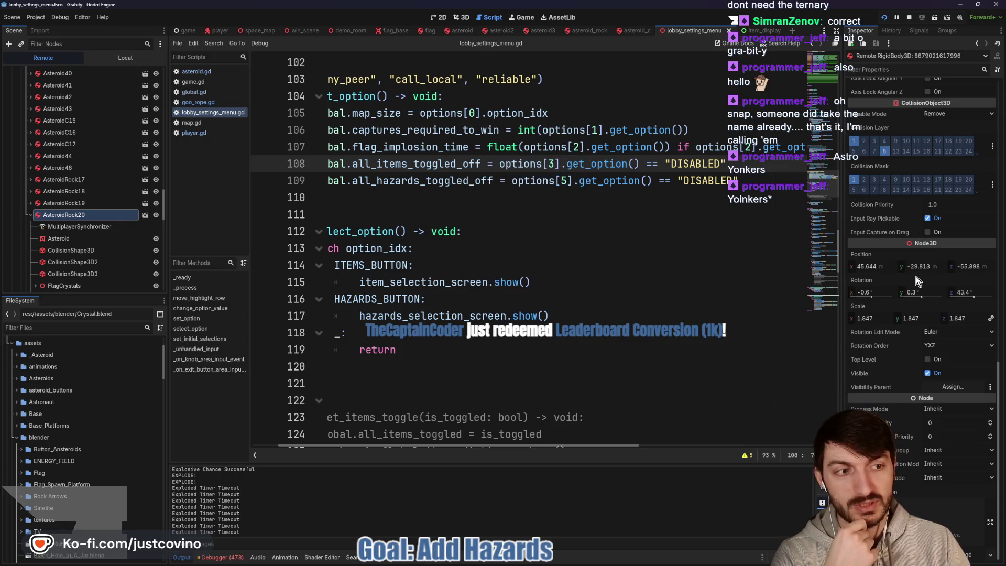
mouse_move(926, 275)
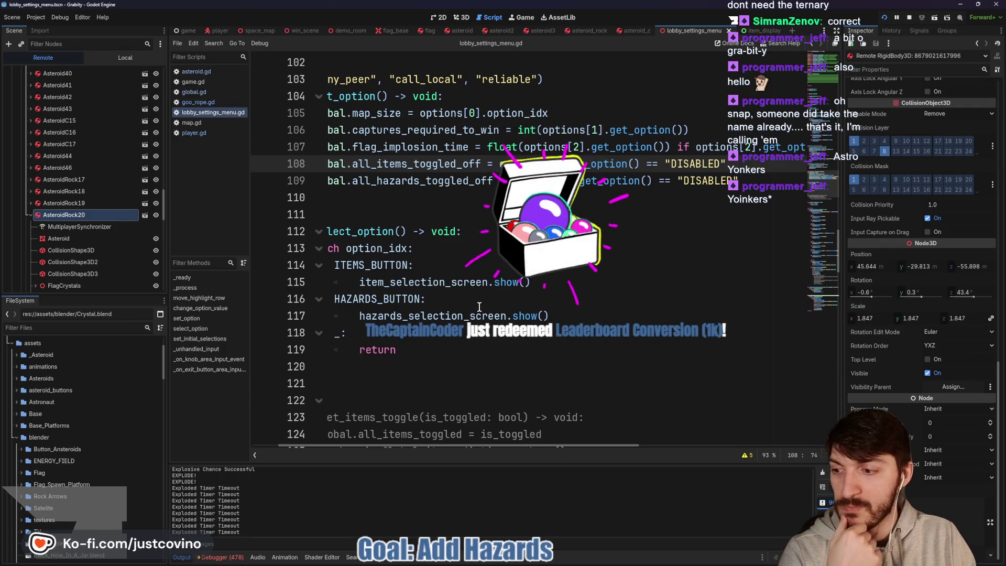
key("alt+Tab")
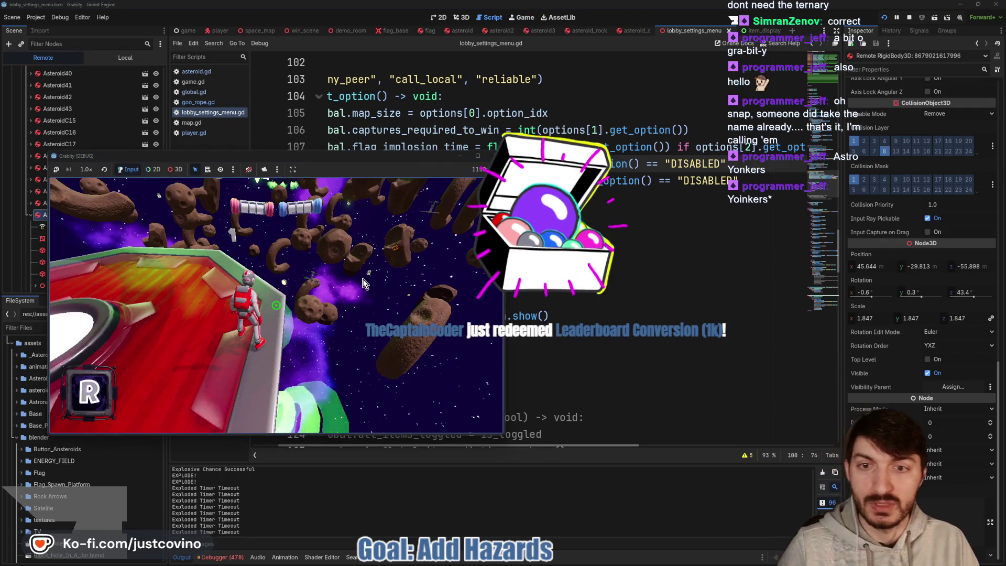
Give the astronaut a jet pack with the 'item jet_pack' console cheat, then inspect Asteroid42.
left_click(360, 283)
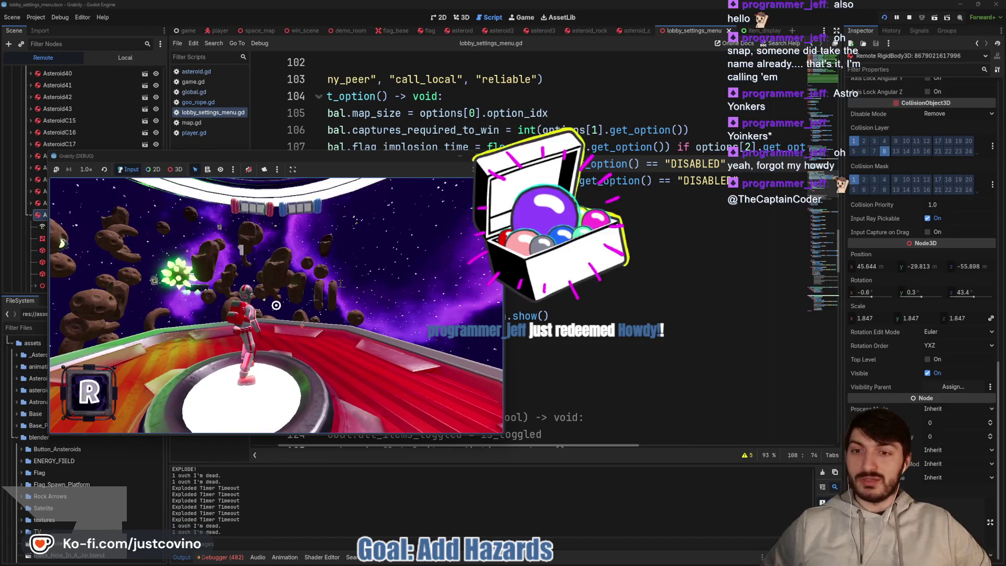
key("grave")
type("item jet")
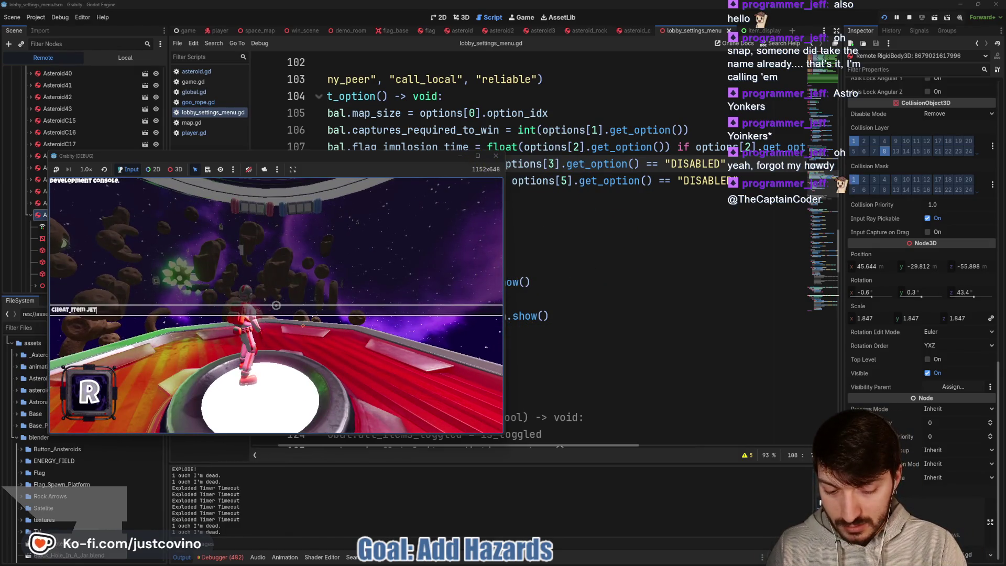
type("_pack")
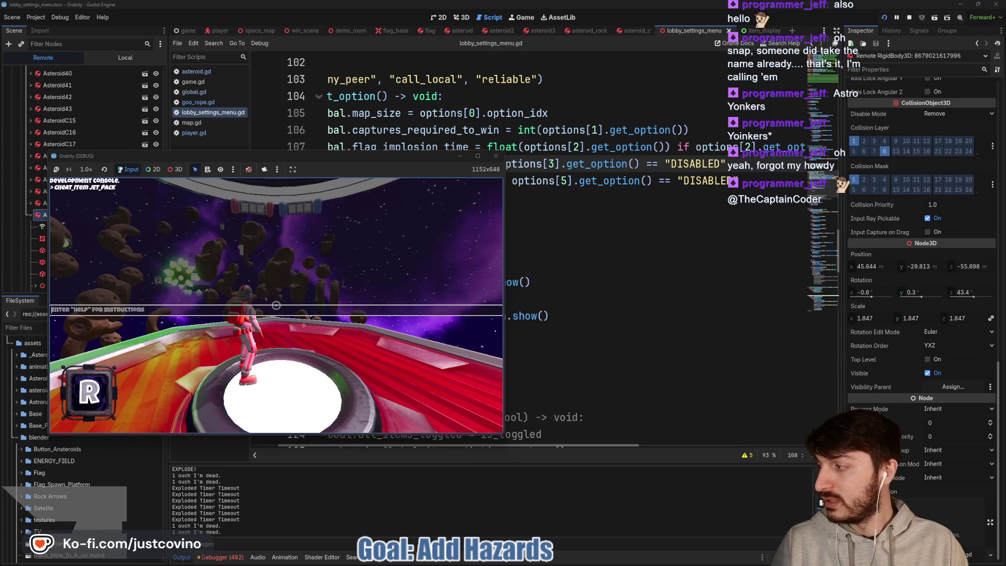
key("grave")
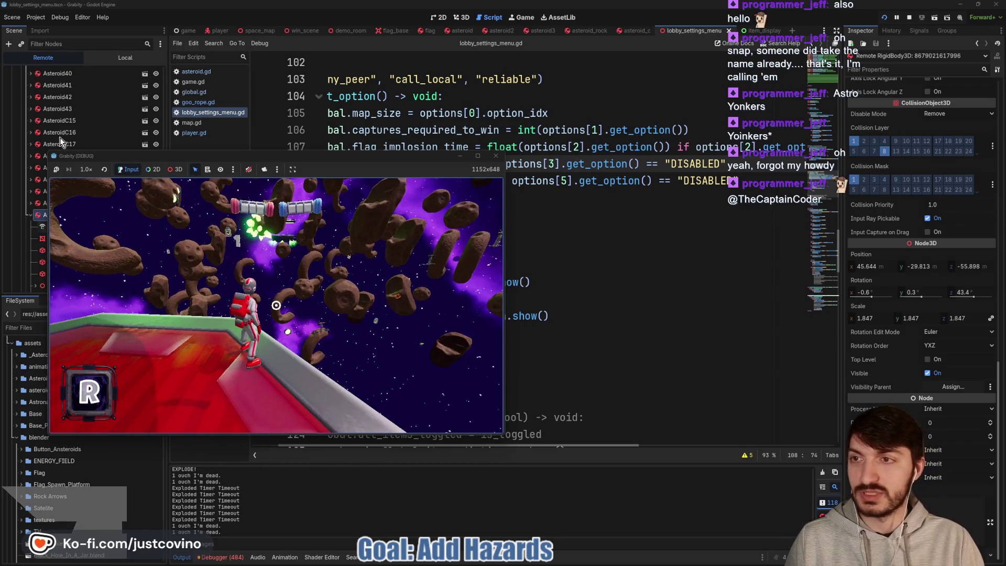
left_click(48, 98)
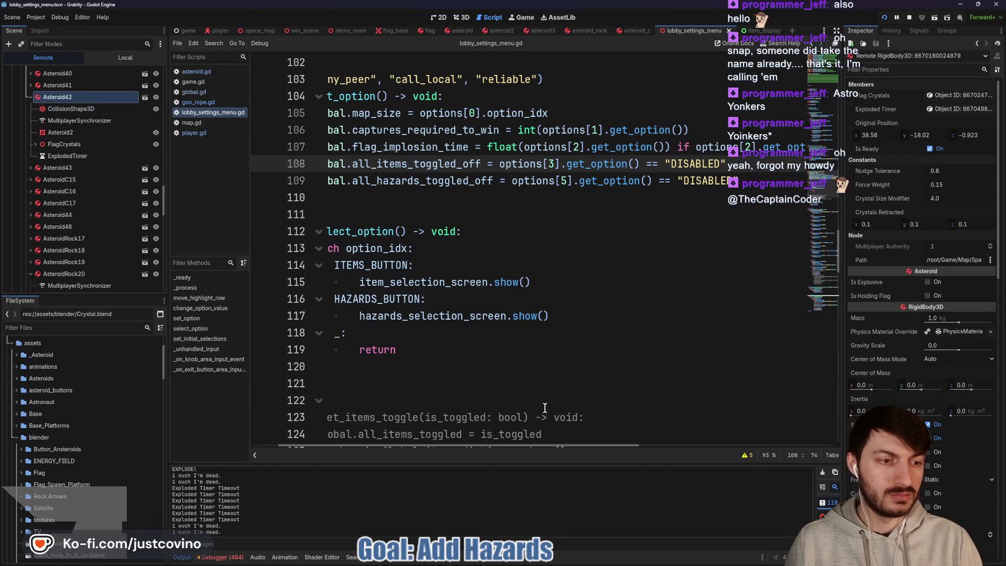
Walk the astronaut along the platform edge and grapple off it in the running game.
key("alt+Tab")
left_click(440, 237)
key("w")
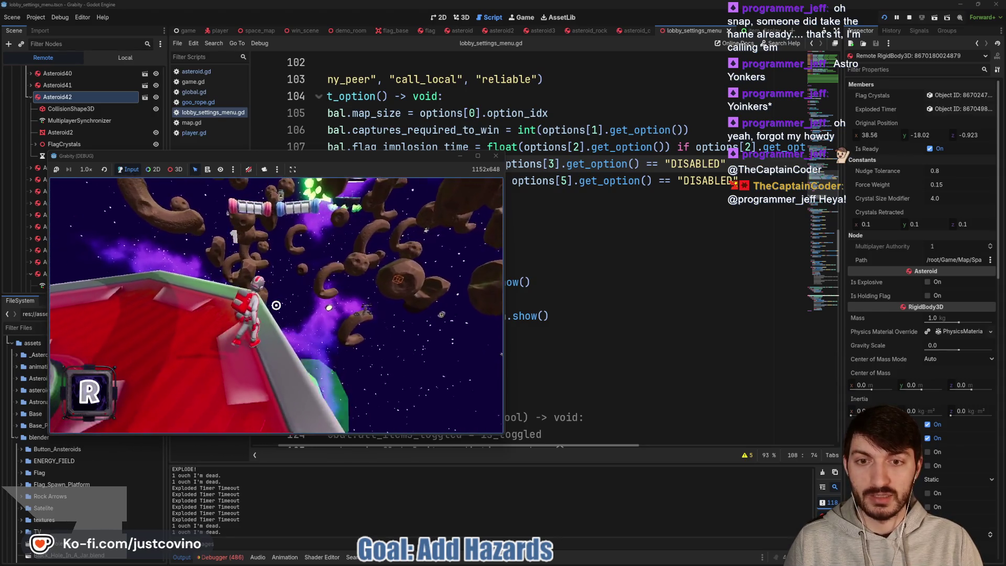
left_click(276, 304)
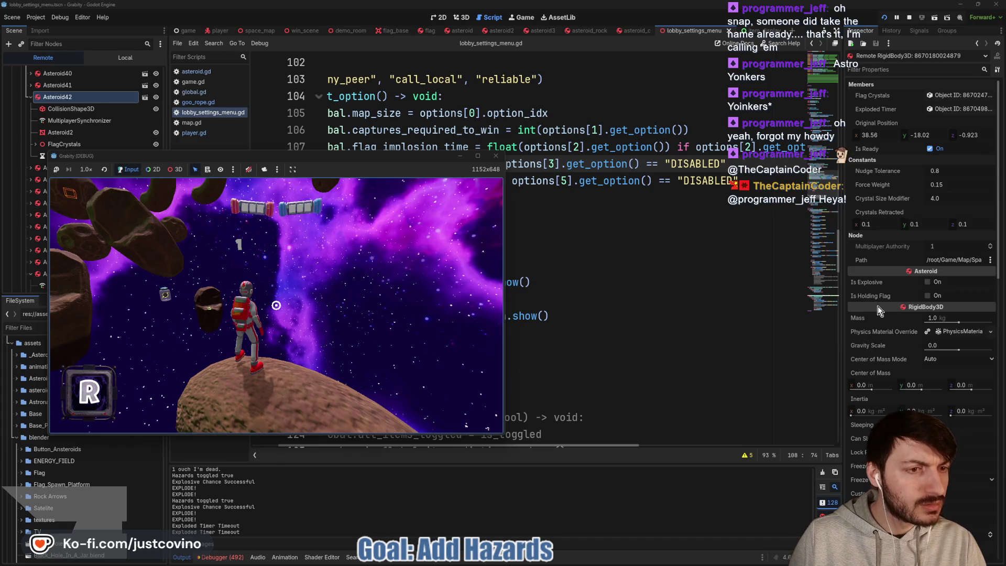
Review Asteroid42's live properties, including Is Explosive, then stop the game with F8.
scroll(872, 307, "down", 3)
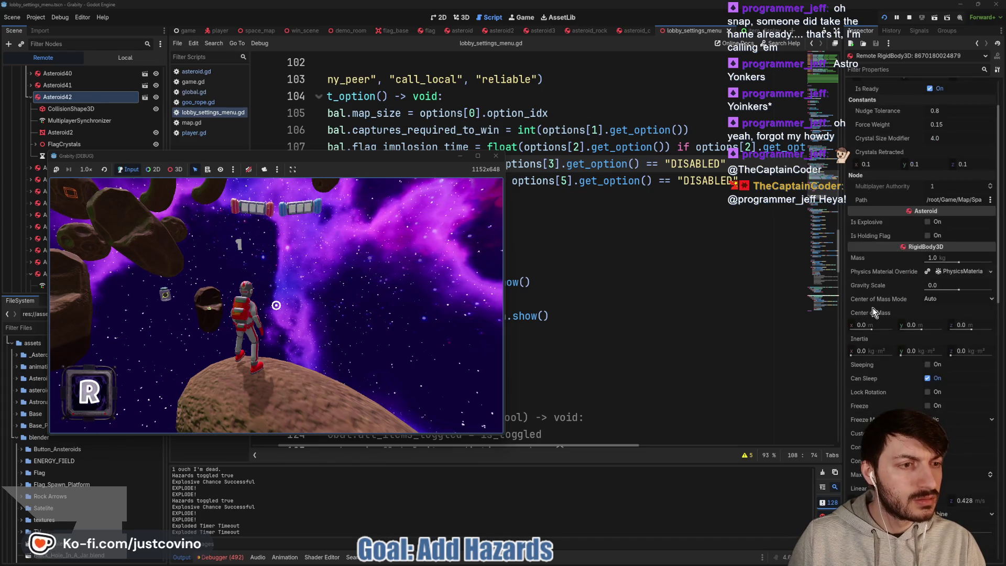
scroll(872, 307, "down", 3)
scroll(872, 307, "down", 3)
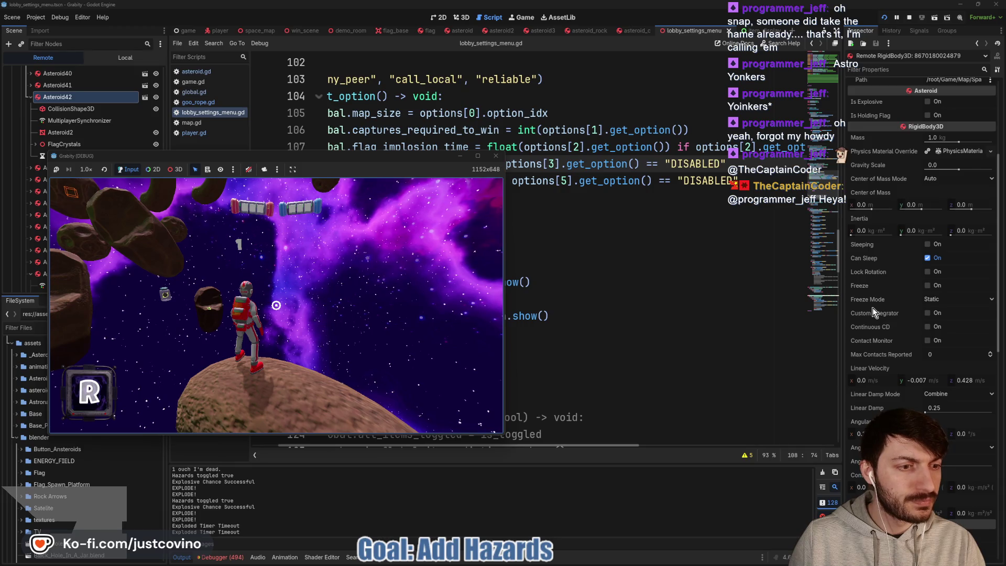
scroll(872, 307, "up", 9)
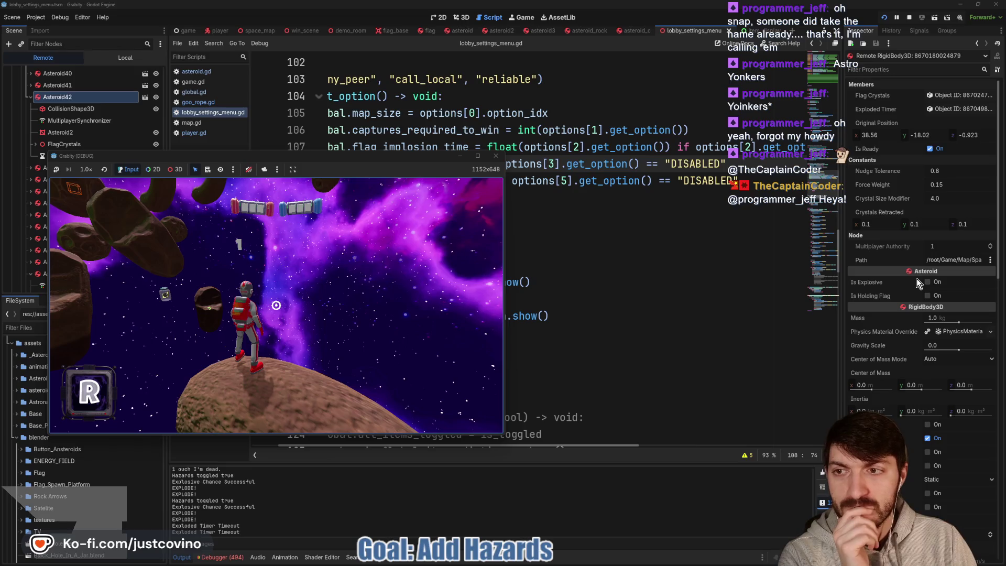
left_click(378, 288)
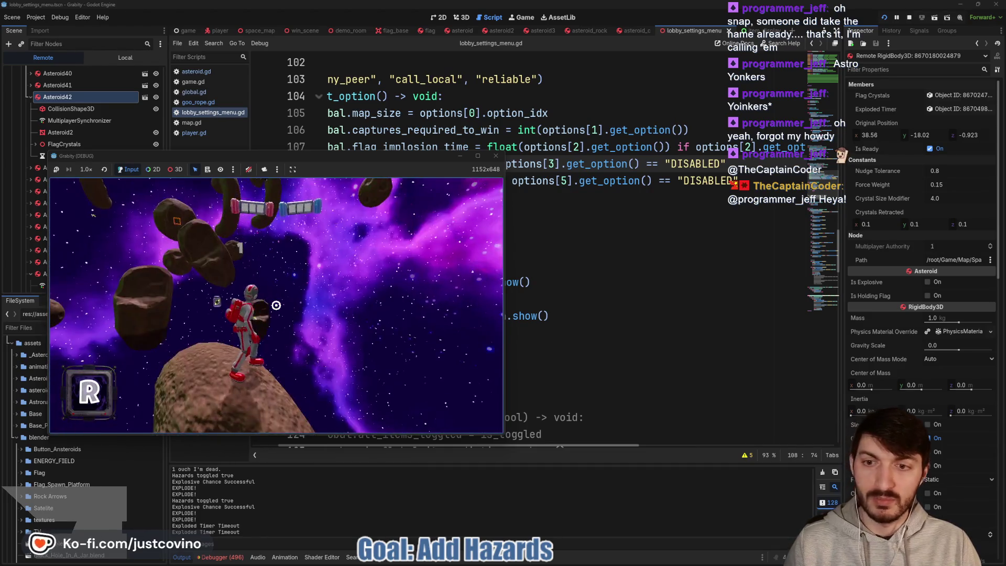
key("F8")
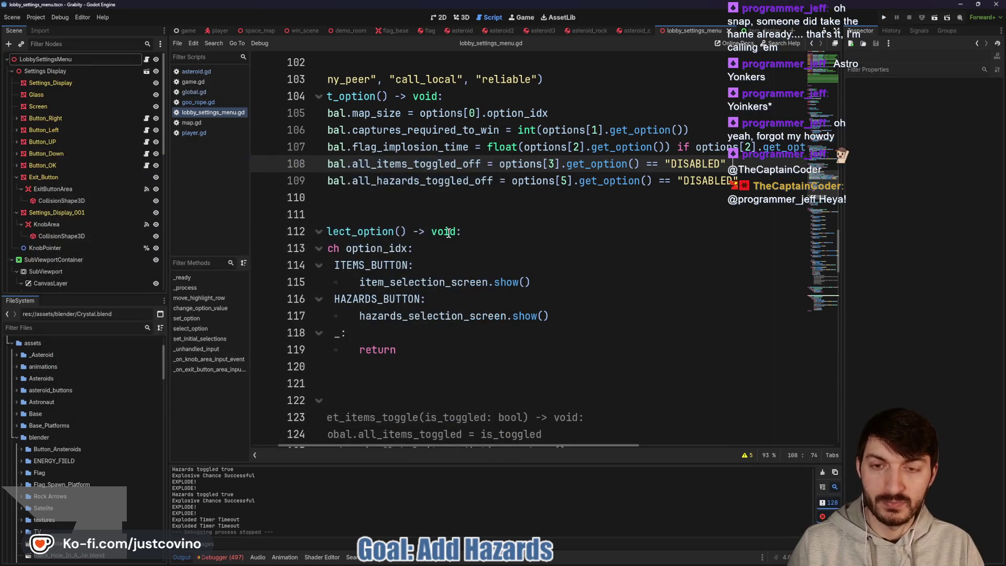
Switch to the space_map scene to view its map.gd script.
left_click(450, 212)
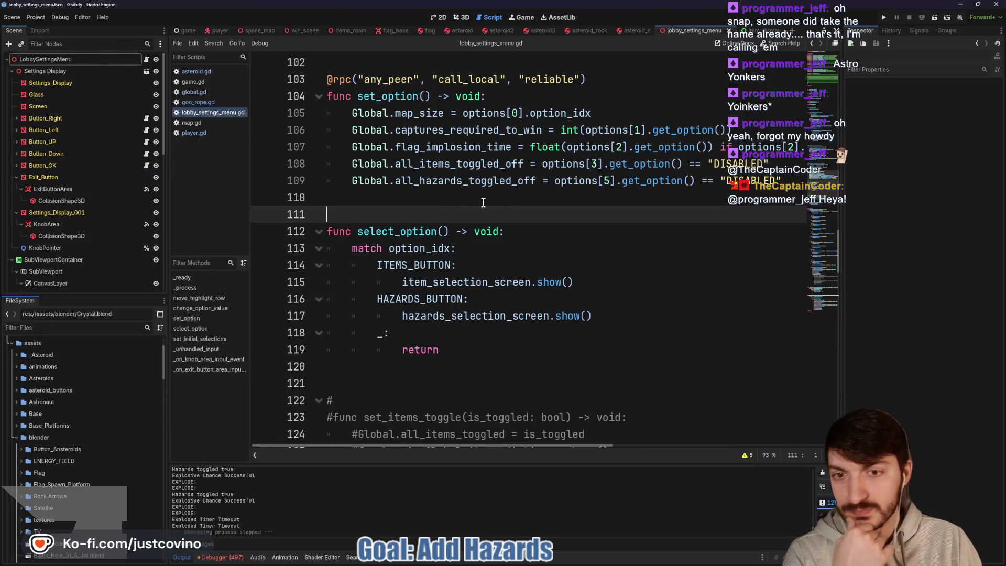
left_click(260, 31)
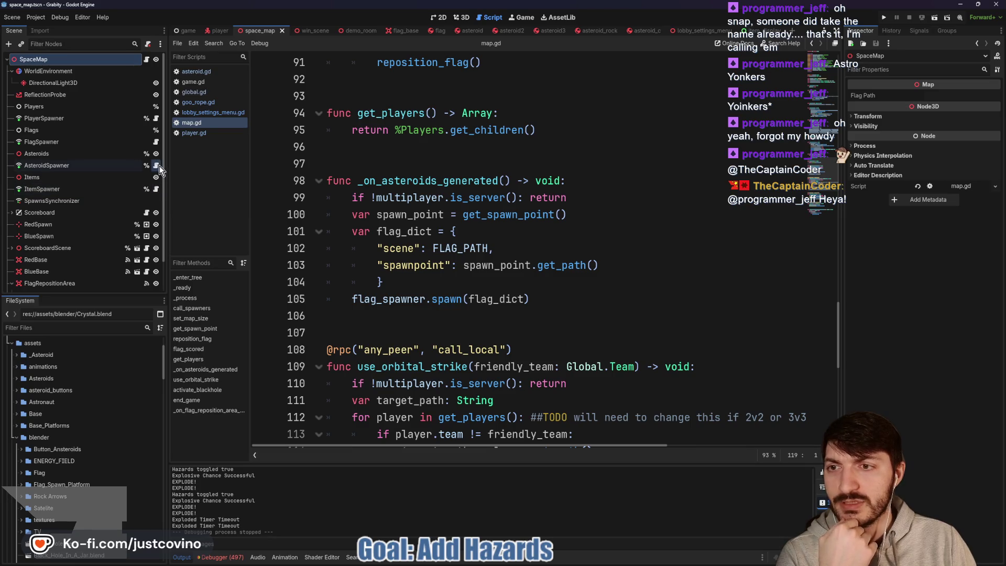
Open asteroid_spawner.gd from the AsteroidSpawner node and bring add_asteroid into view.
left_click(157, 165)
scroll(524, 265, "up", 2)
scroll(525, 266, "down", 6)
scroll(525, 266, "up", 6)
double_click(495, 196)
scroll(556, 291, "down", 12)
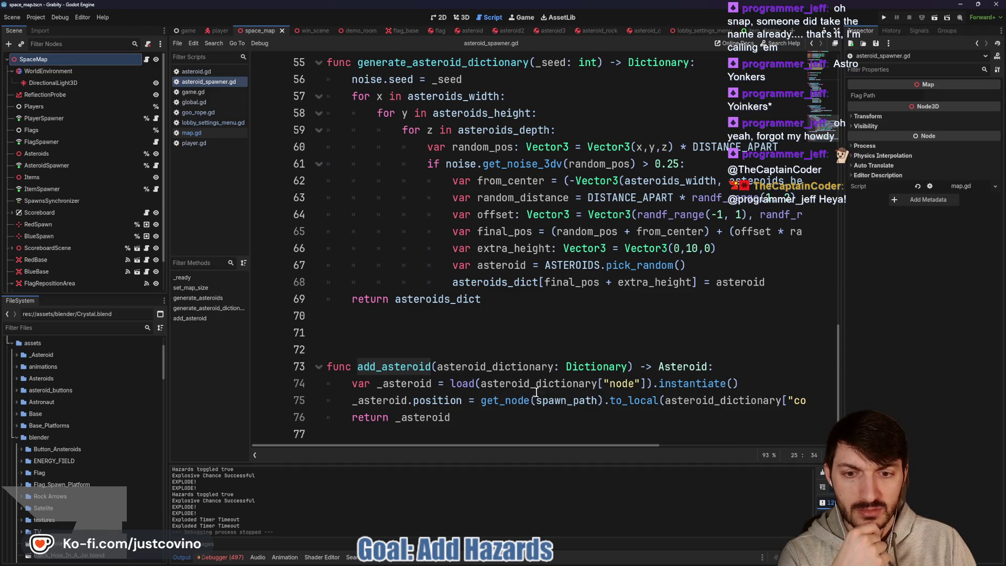
mouse_move(452, 445)
left_mouse_down()
mouse_move(551, 446)
mouse_move(406, 443)
left_mouse_up()
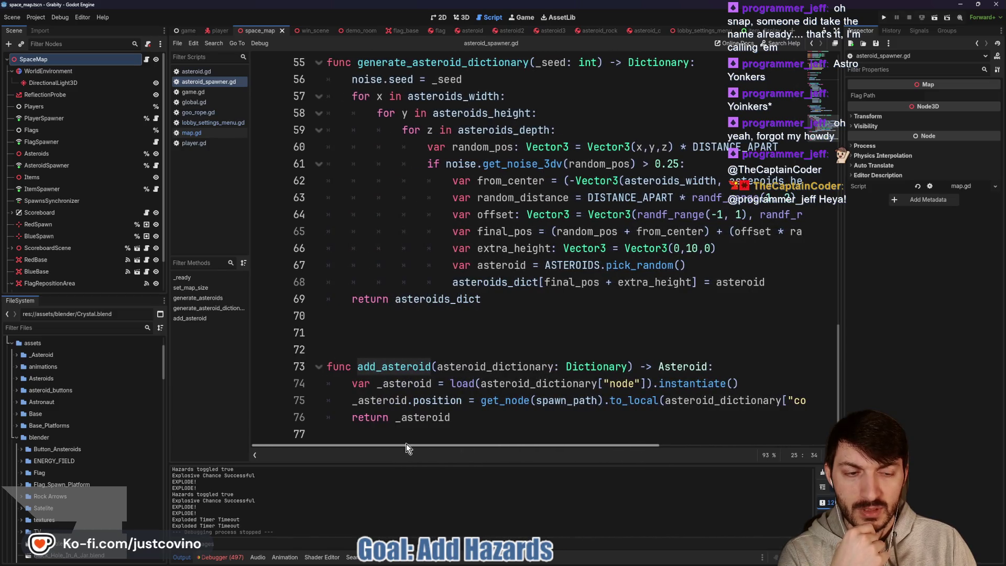
After line 74 add _asteroid.is_explosive = Global.hazards_dictionary[Global.HAZARDS.EXPLOSIVE_ASTEROIDS]["toggled"], then save.
left_click(772, 386)
key("Return")
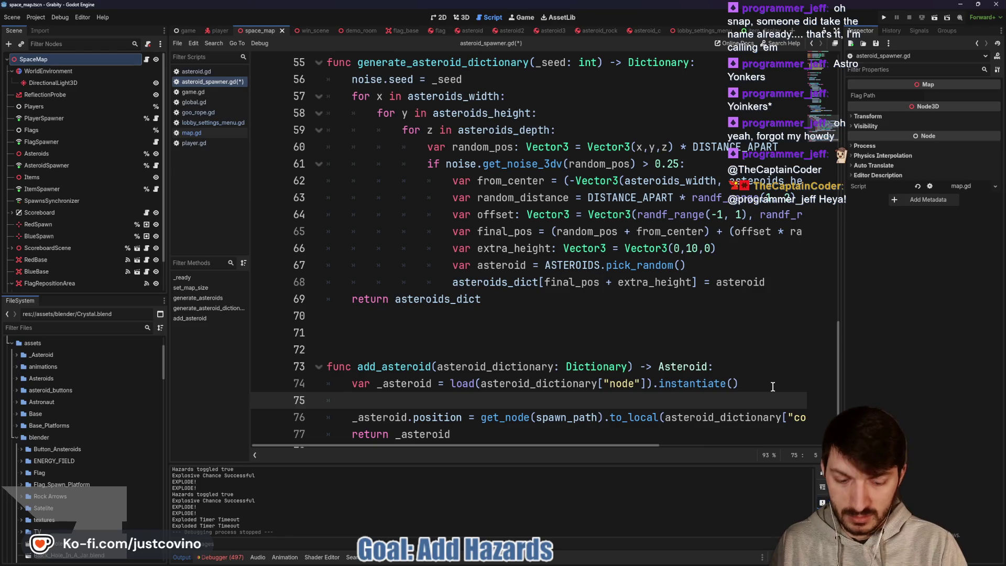
type("_asteroid")
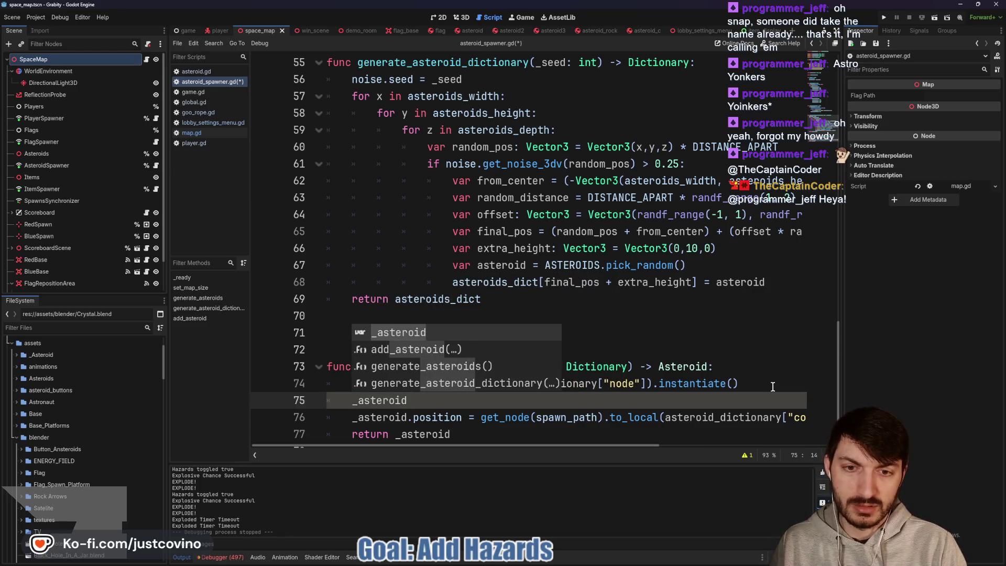
type(".is_explosive = ")
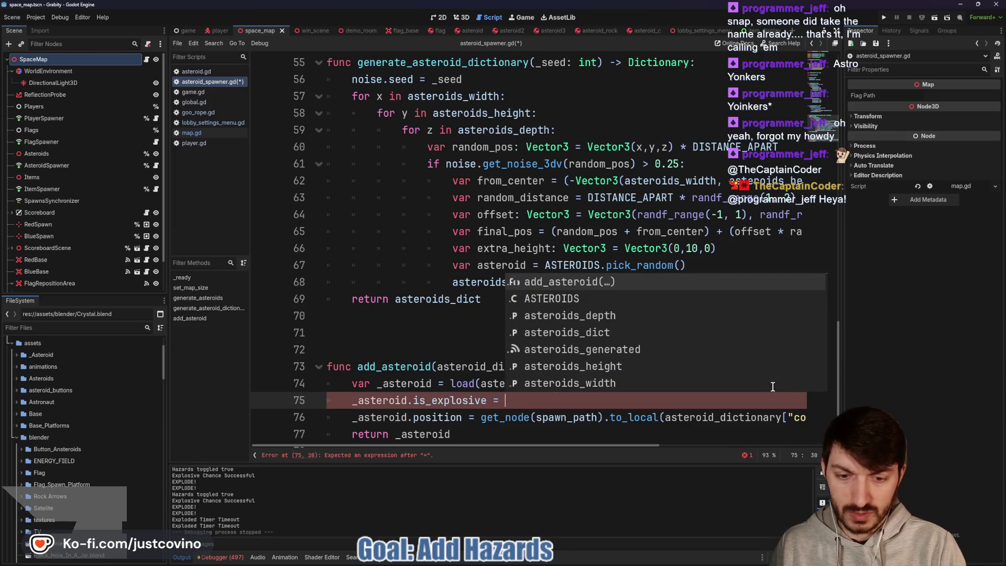
type("Global.")
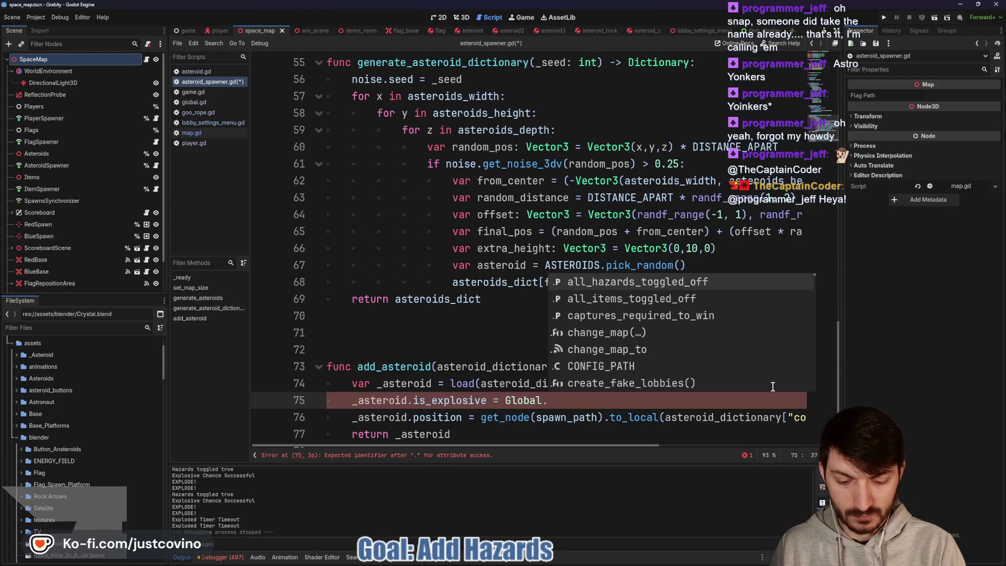
type("har")
key("Return")
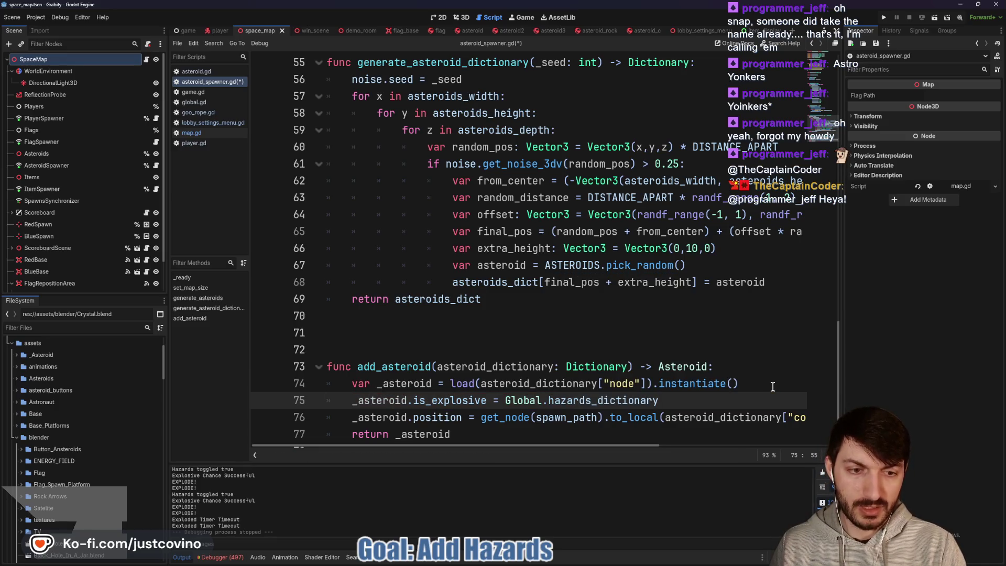
type("Global.")
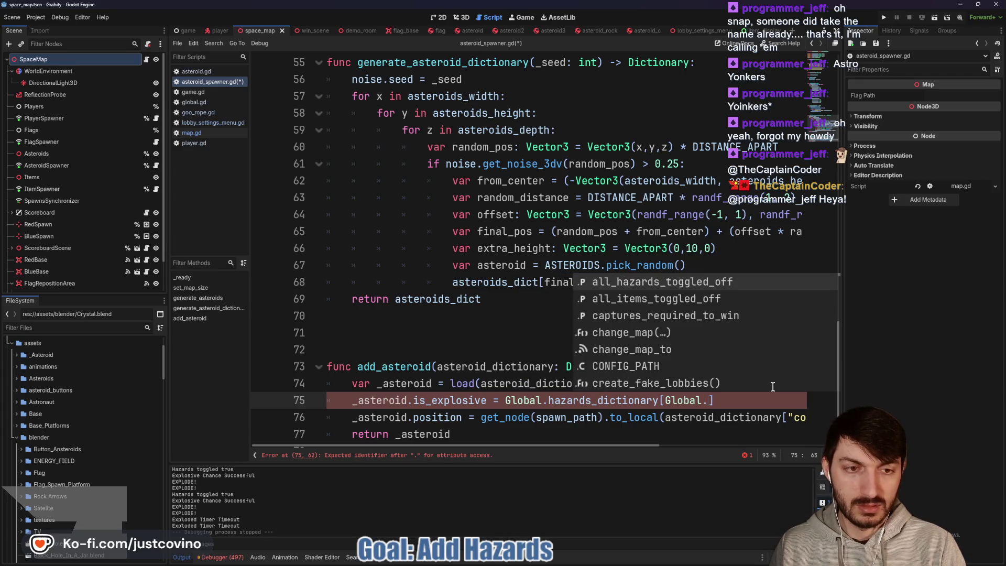
type("HA")
key("Return")
type(".A")
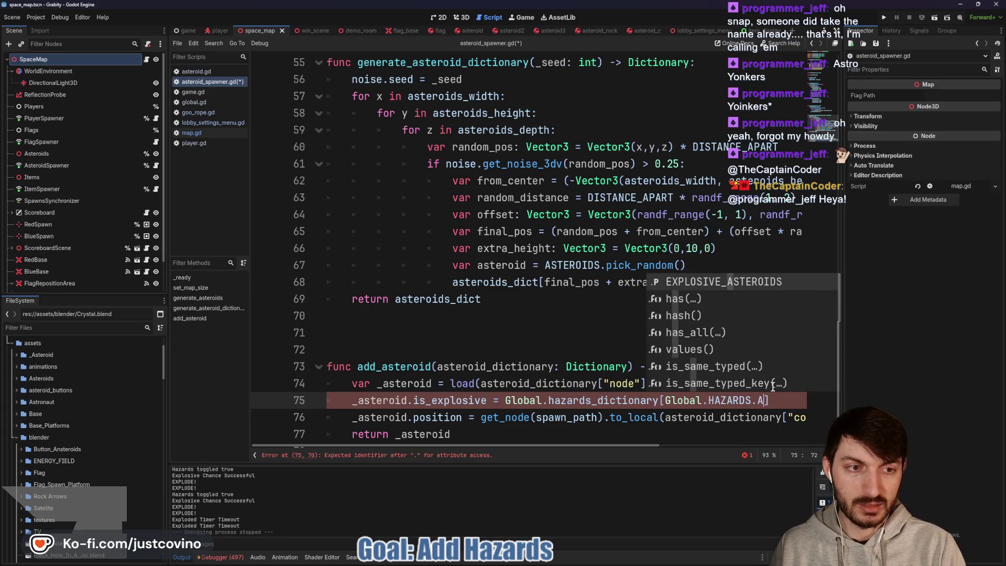
key("Return")
key("End")
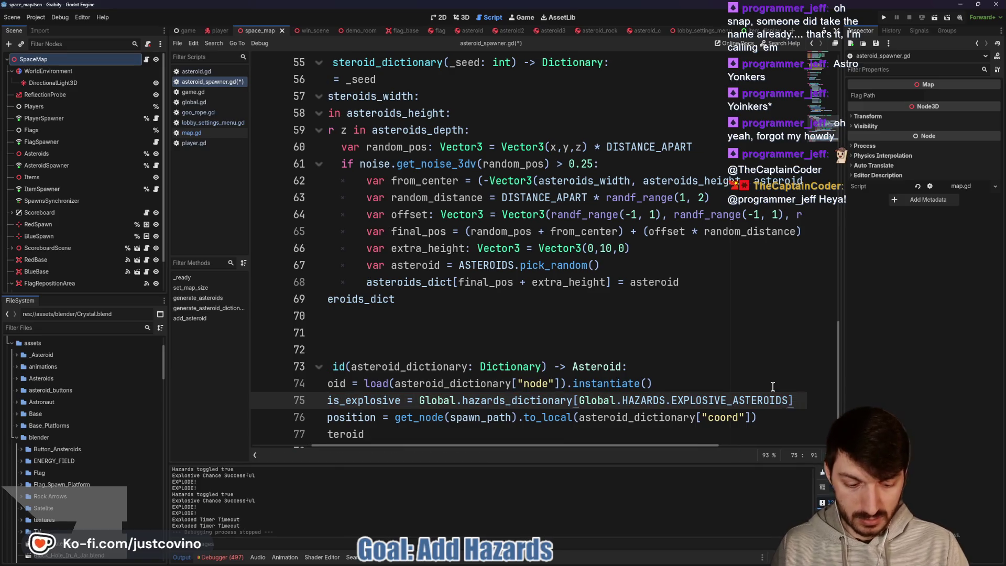
type("[\"toggled")
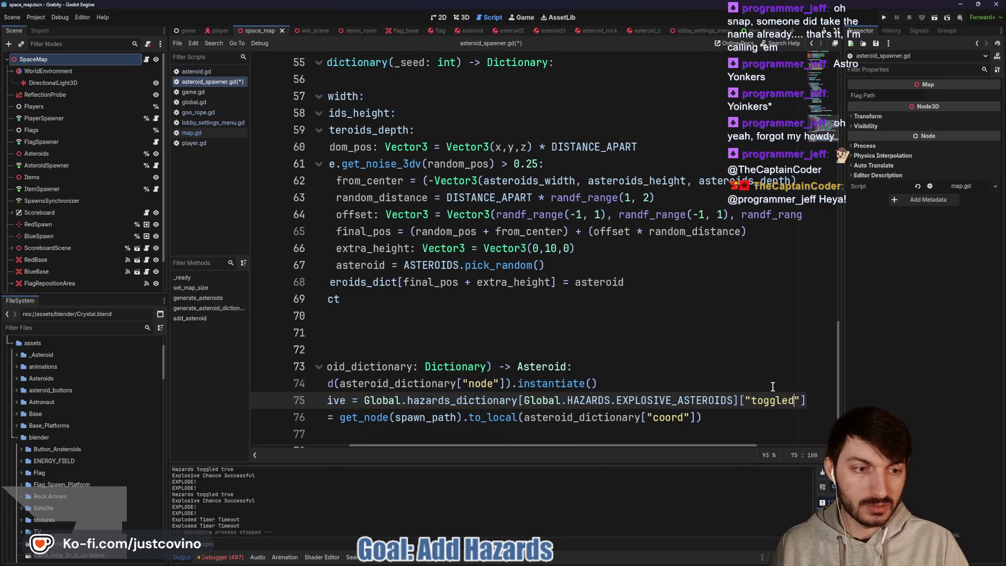
left_click(664, 376)
key("ctrl+s")
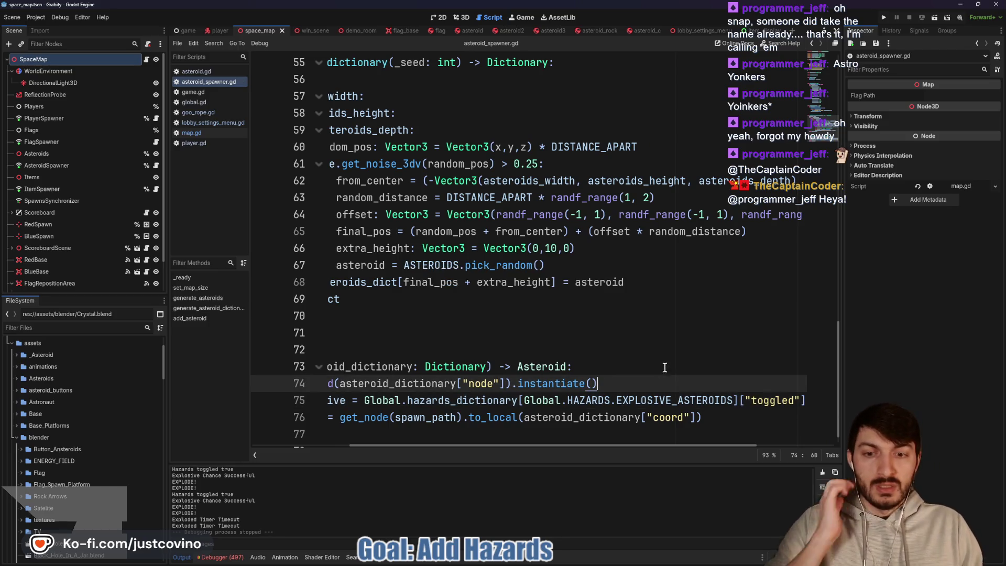
left_click(501, 31)
scroll(475, 242, "up", 1)
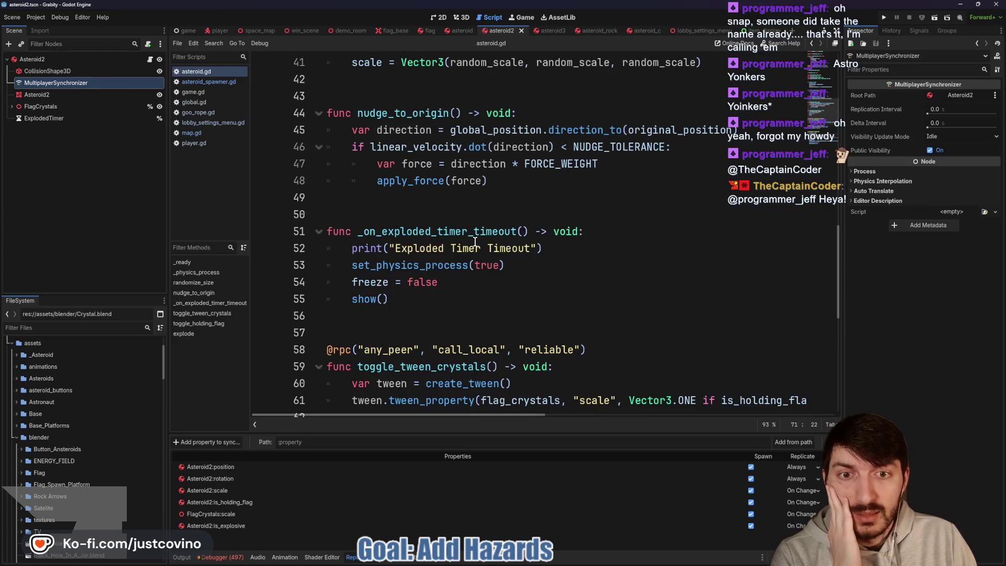
scroll(474, 241, "up", 1)
scroll(473, 252, "up", 9)
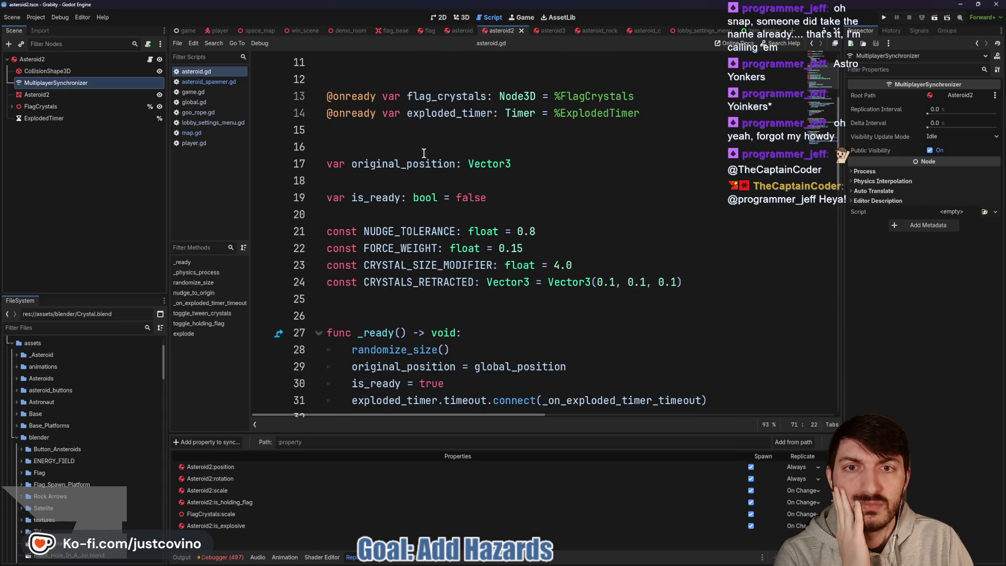
scroll(408, 182, "up", 3)
double_click(439, 97)
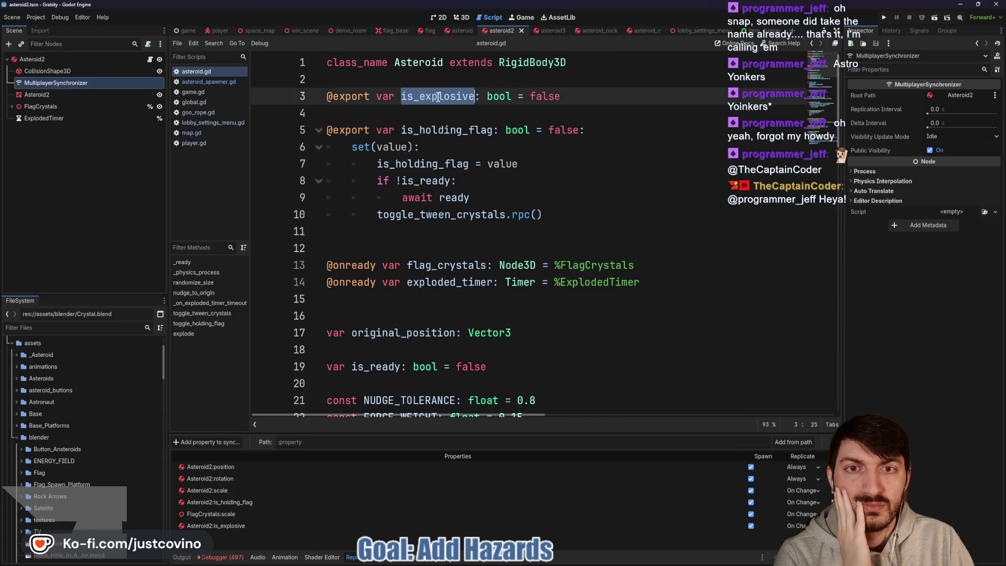
scroll(529, 289, "down", 14)
scroll(528, 288, "down", 7)
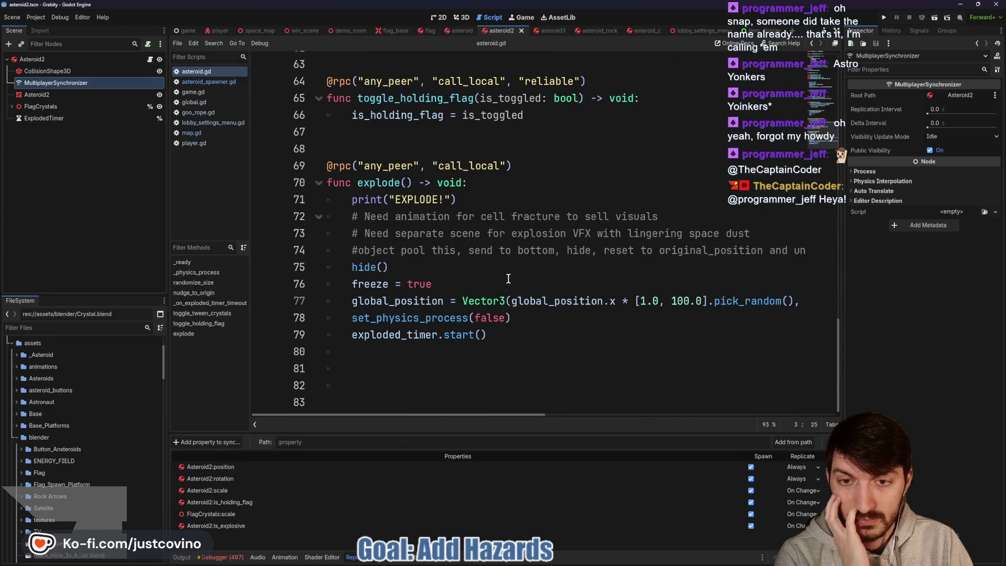
scroll(504, 276, "up", 1)
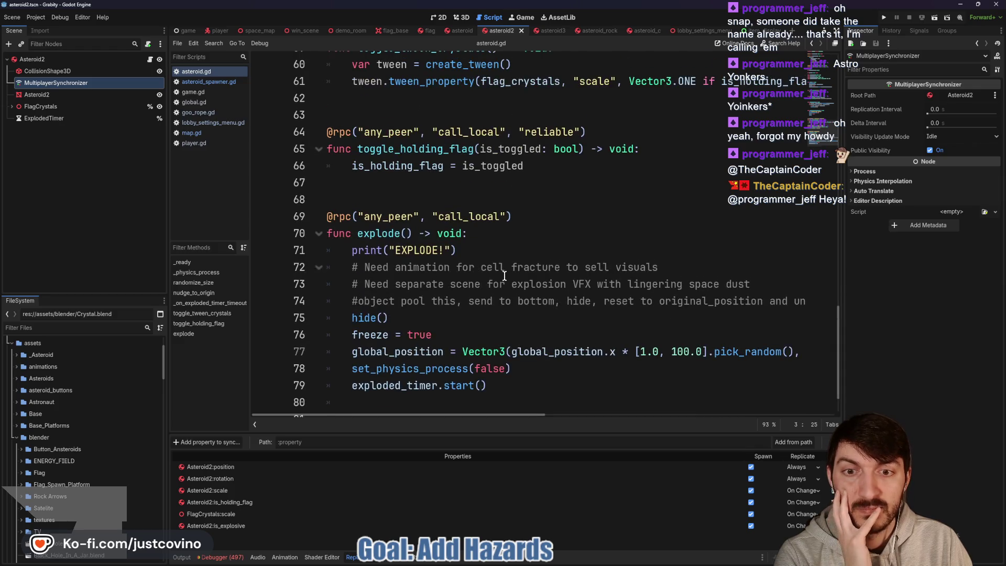
scroll(415, 280, "up", 4)
scroll(408, 289, "up", 3)
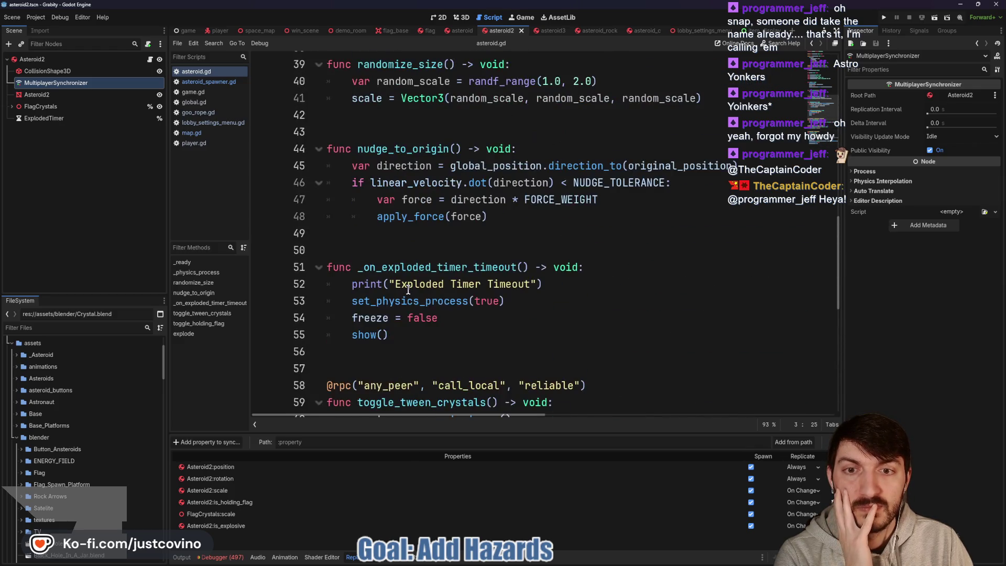
left_click_drag(465, 319, 341, 315)
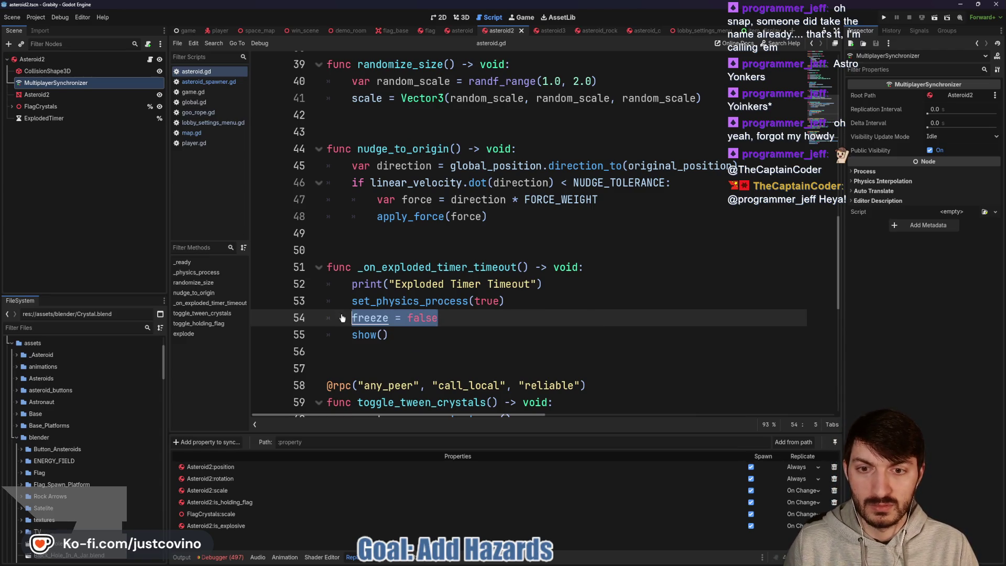
key("alt+Up")
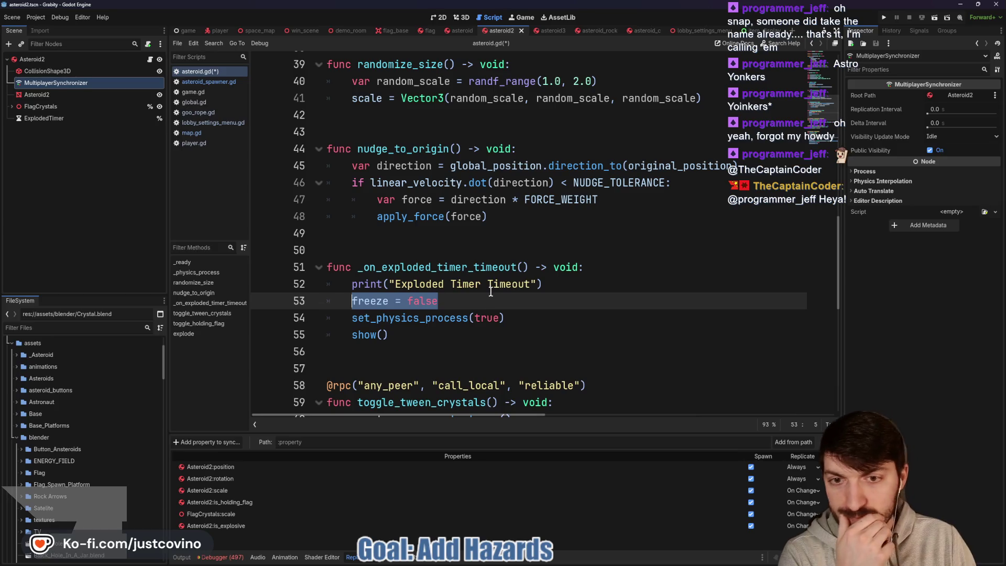
left_click(491, 294)
scroll(482, 296, "down", 8)
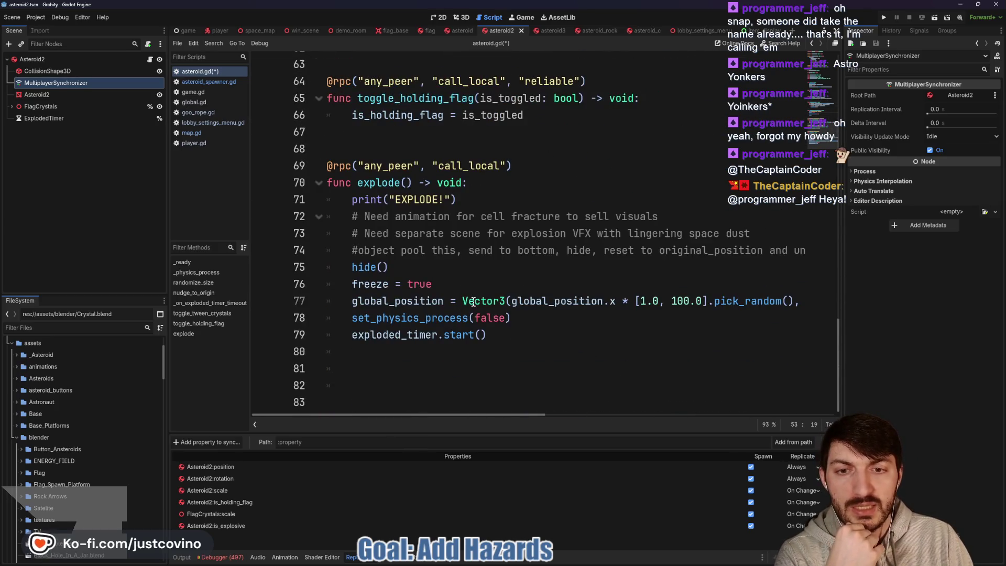
scroll(438, 295, "up", 7)
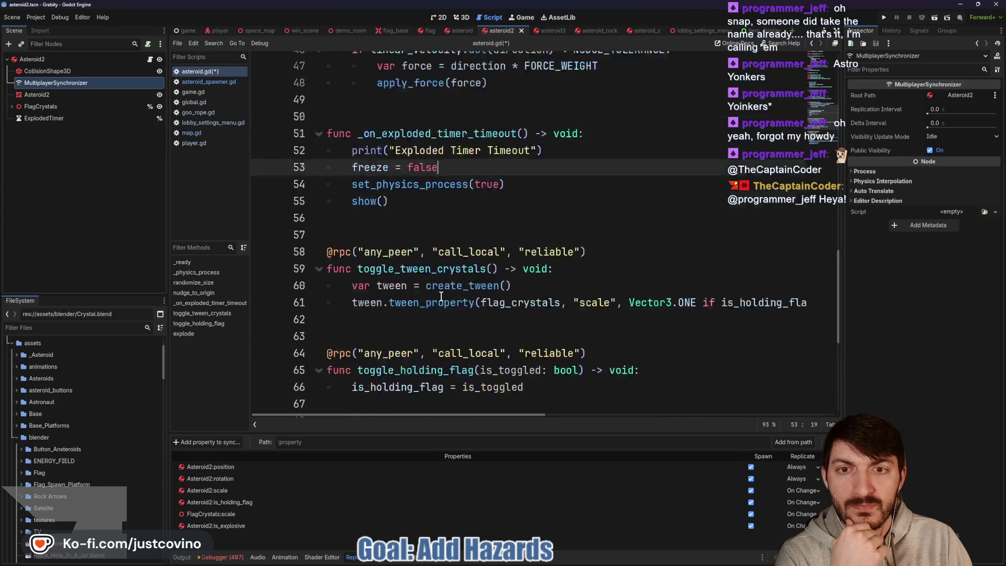
scroll(441, 297, "up", 4)
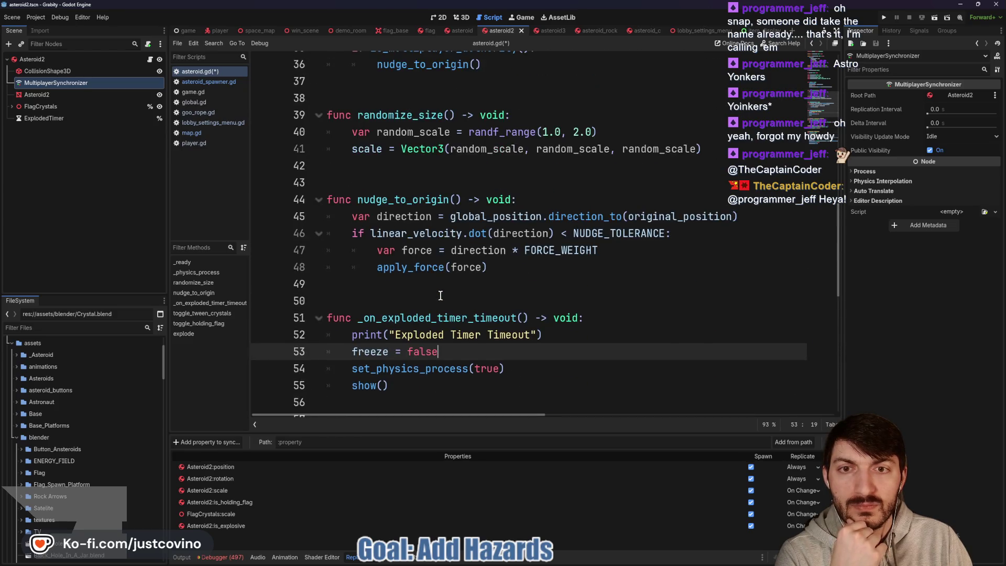
scroll(440, 295, "up", 3)
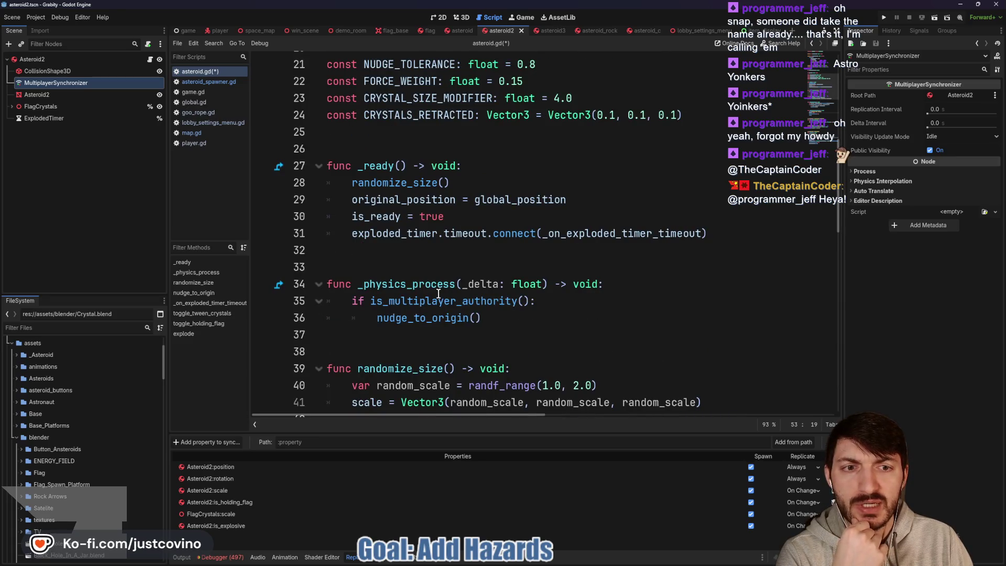
left_click(488, 217)
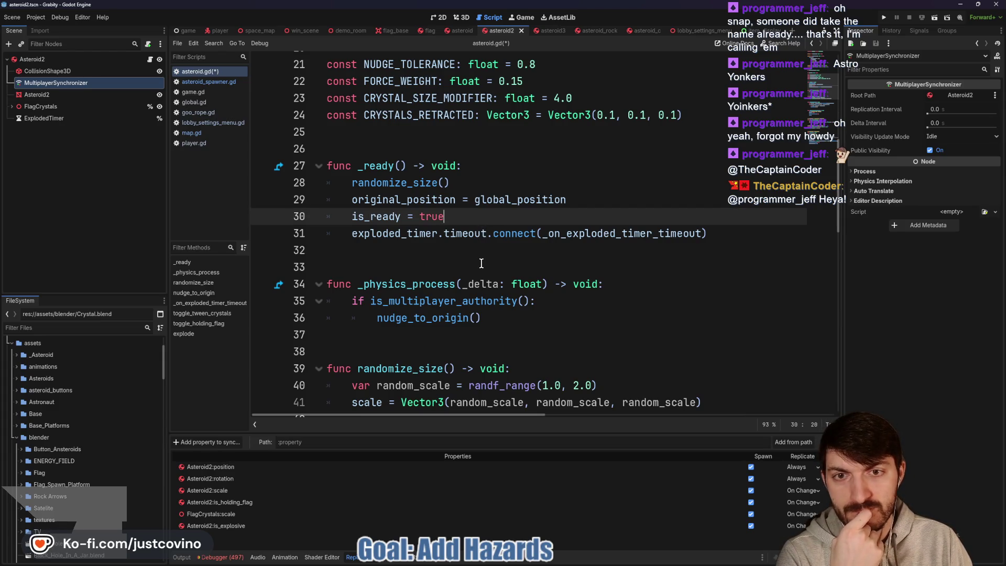
scroll(482, 263, "up", 4)
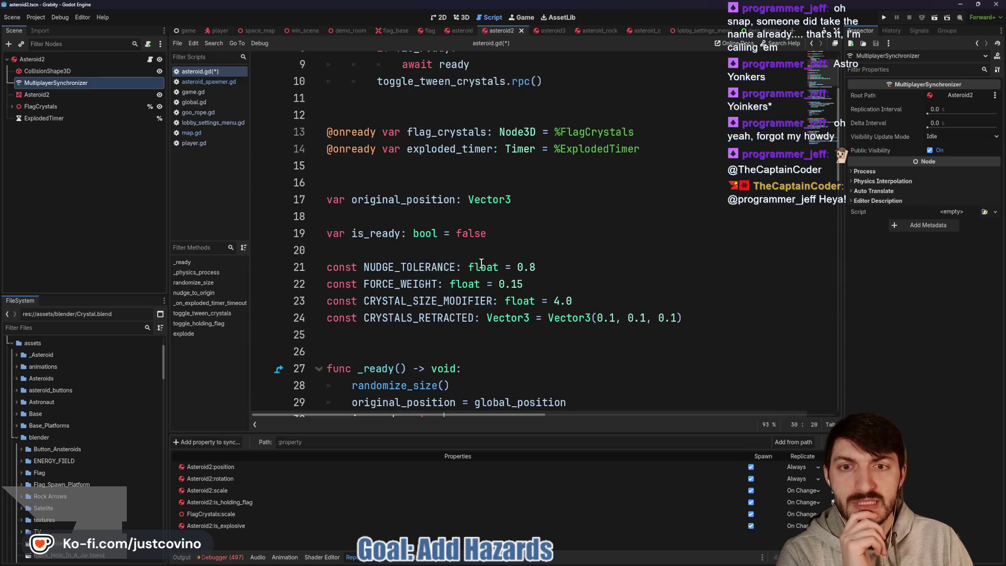
scroll(481, 263, "down", 4)
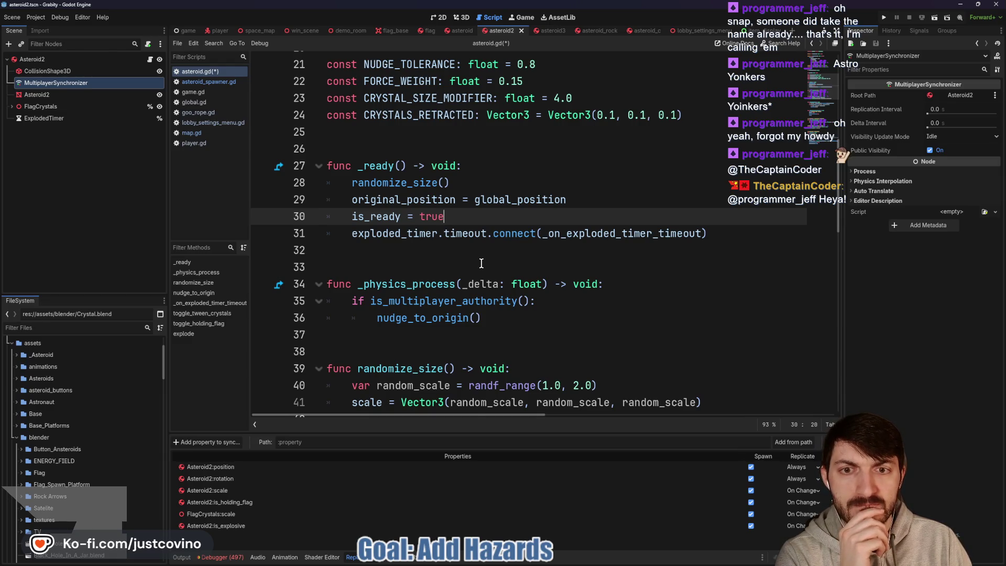
scroll(481, 263, "up", 7)
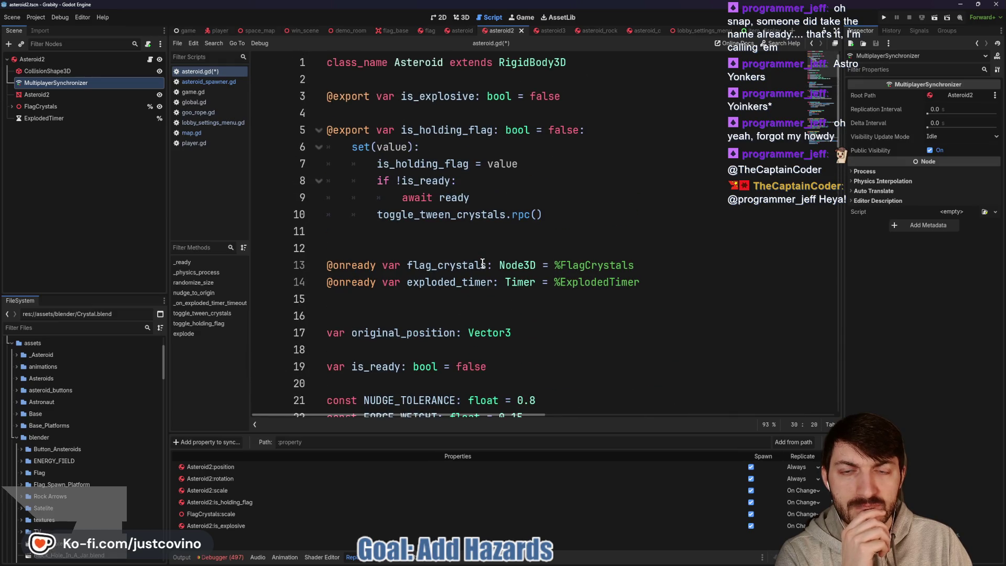
scroll(482, 263, "down", 6)
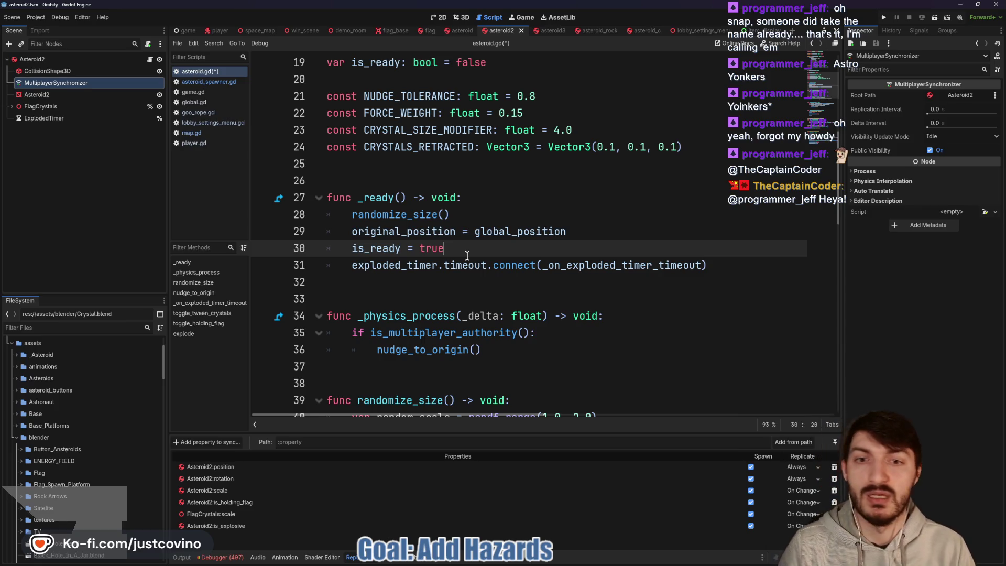
key("Return")
Nest the exploded timer connect line in _ready under 'if is_explosive:' and save.
type("if is_explosive:")
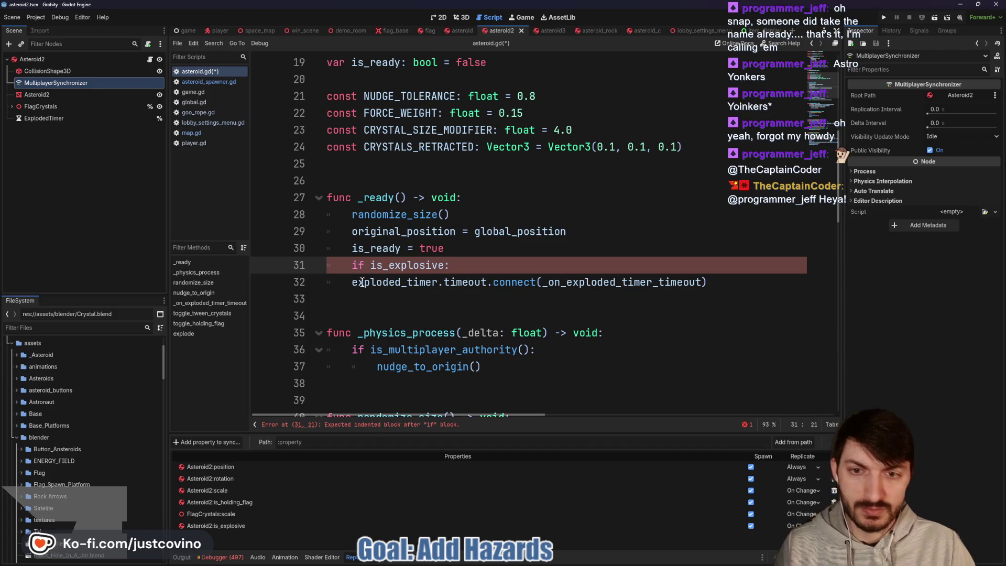
double_click(387, 282)
key("Tab")
left_click(386, 306)
key("ctrl+s")
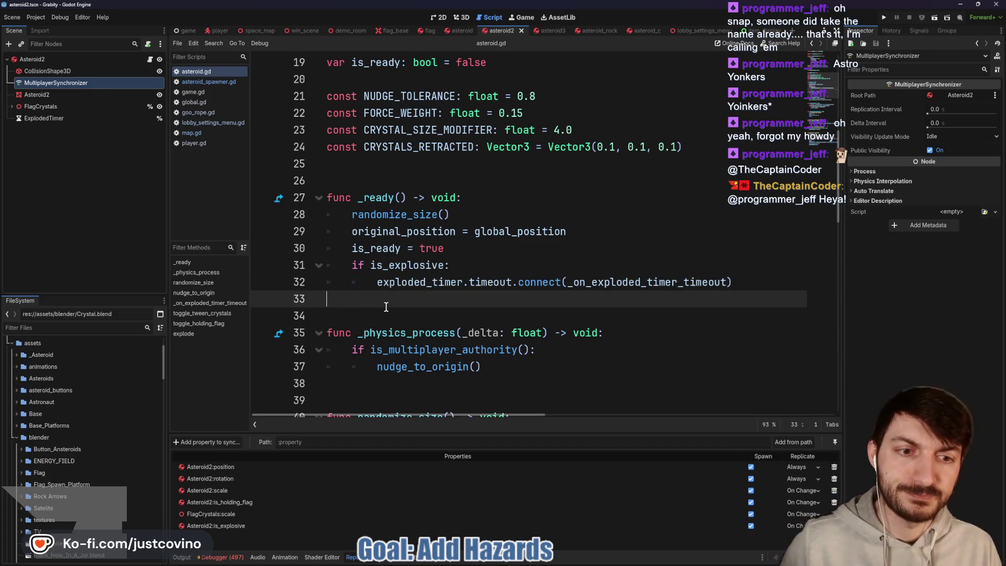
Scroll through asteroid.gd to review the rest of the script.
scroll(400, 314, "down", 9)
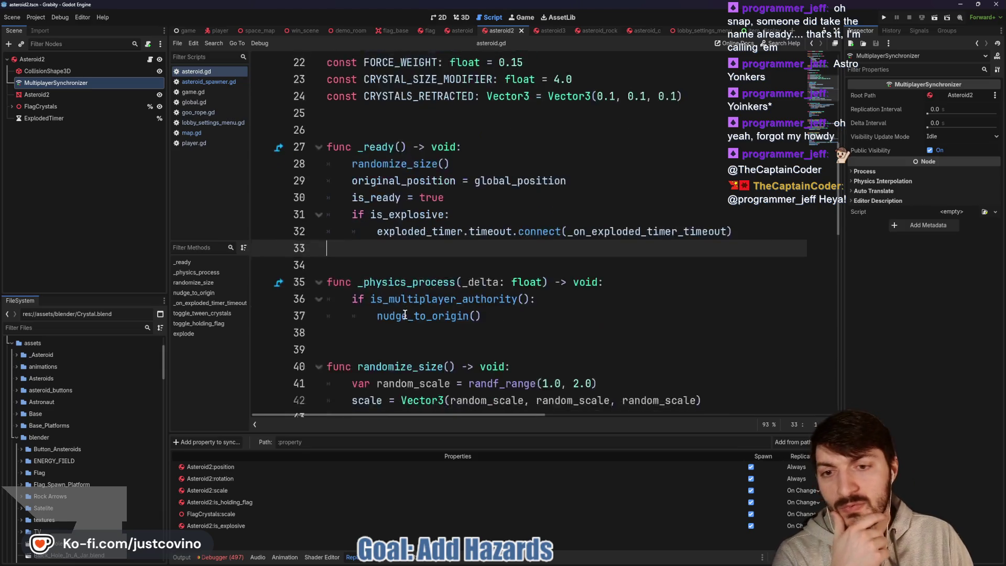
scroll(407, 315, "down", 2)
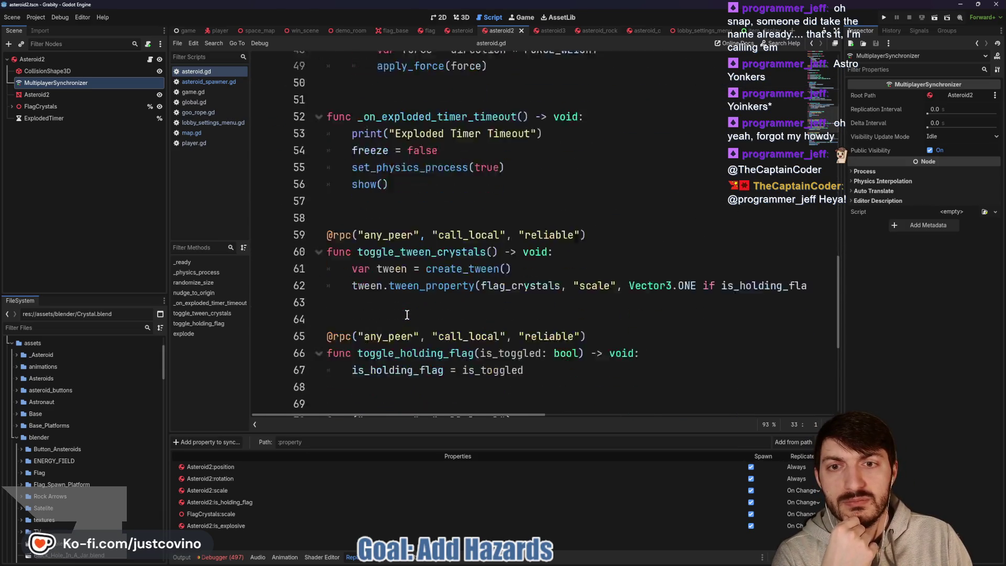
scroll(405, 312, "down", 2)
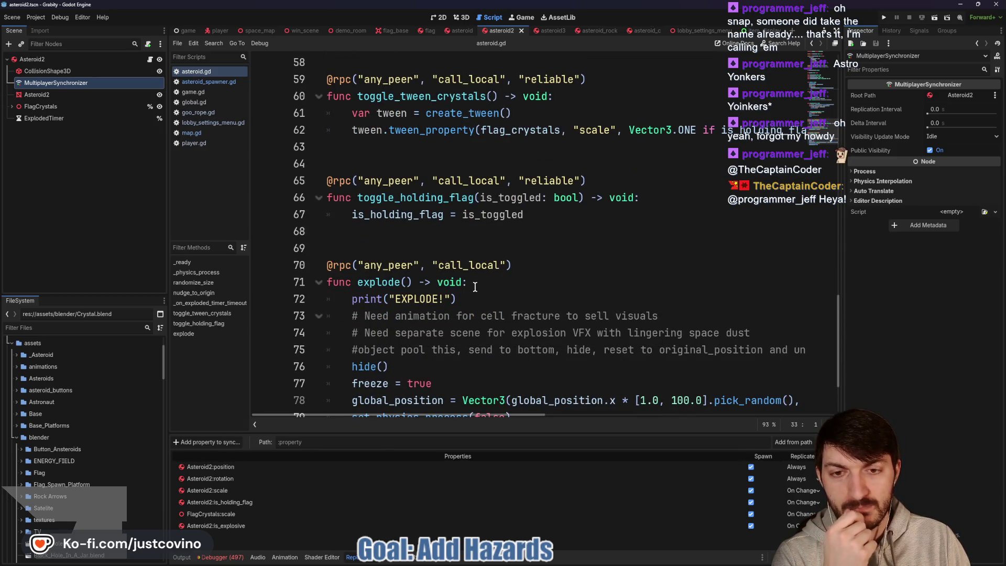
scroll(474, 286, "down", 2)
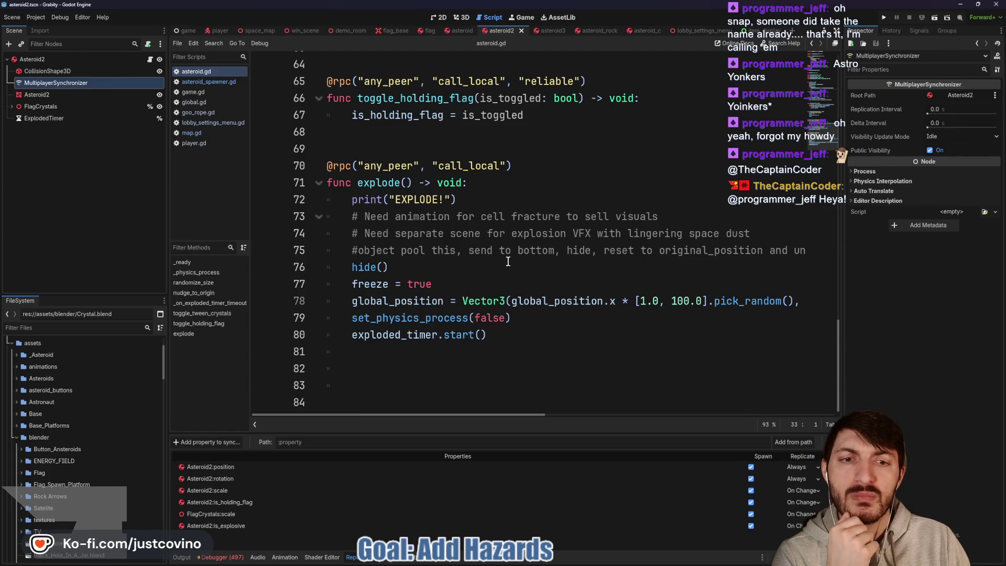
scroll(507, 261, "up", 4)
scroll(508, 261, "up", 4)
scroll(508, 261, "down", 4)
scroll(508, 261, "up", 11)
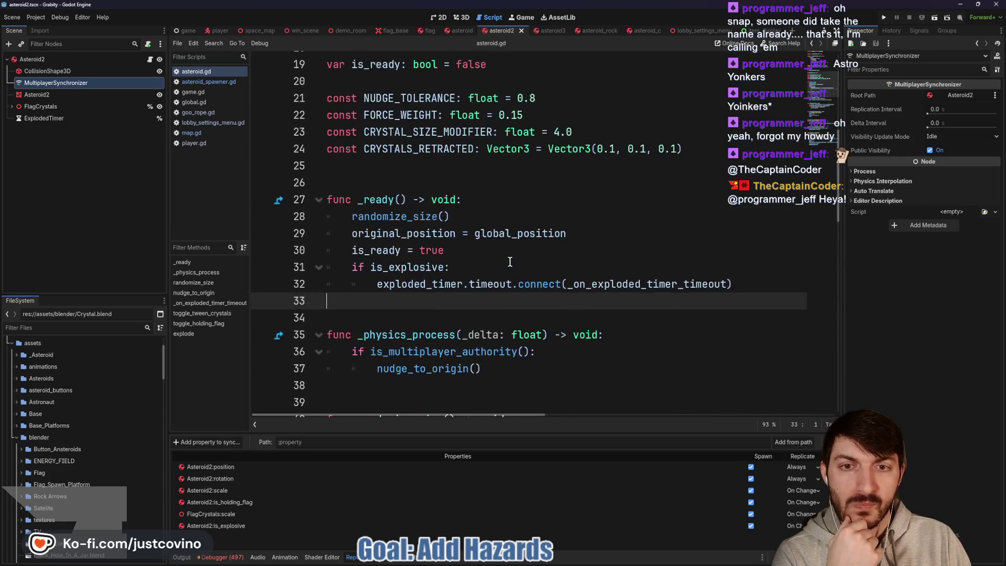
scroll(504, 262, "up", 1)
scroll(498, 261, "down", 4)
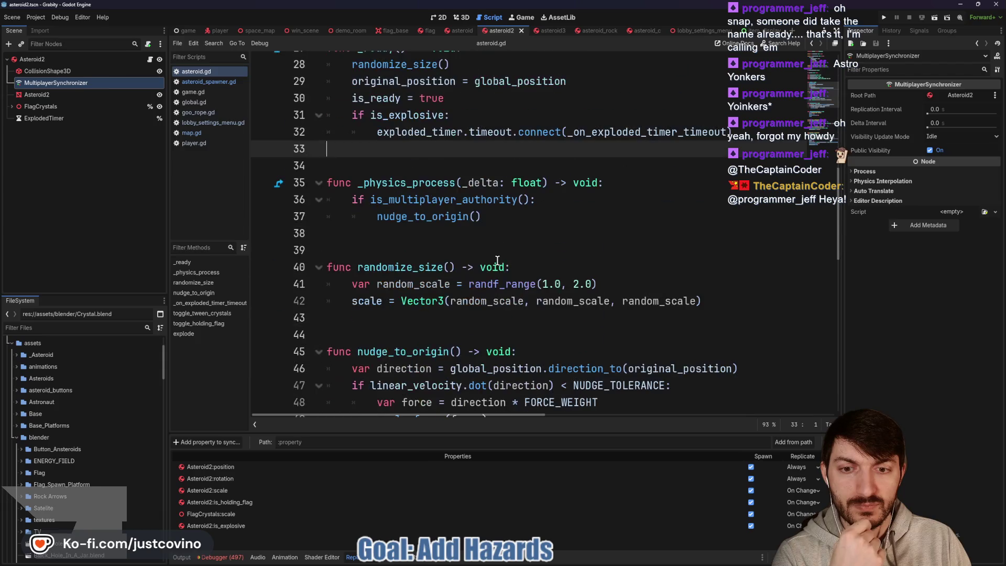
scroll(488, 253, "up", 2)
left_click_drag(449, 217, 310, 212)
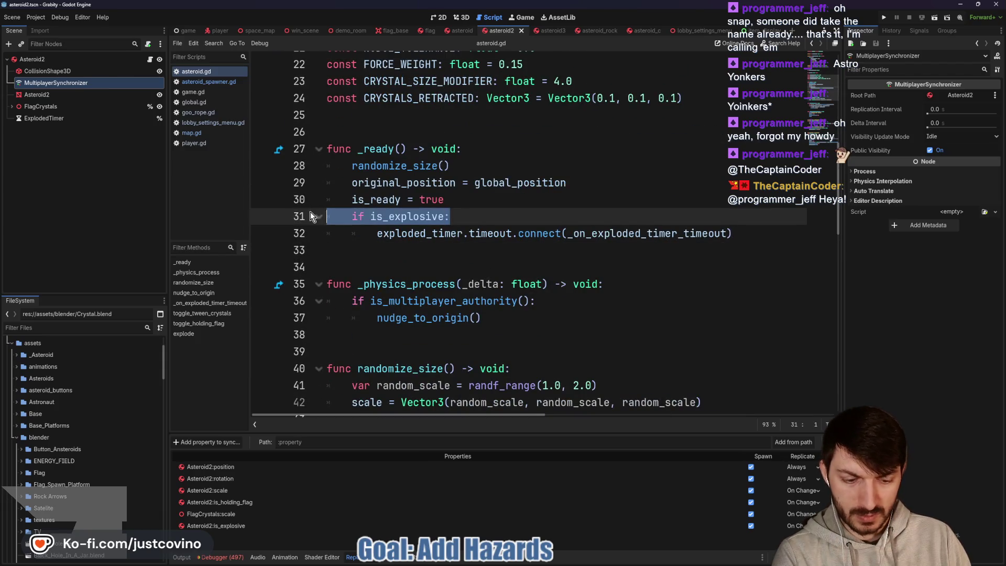
Remove the is_explosive check from _ready, un-indenting the timer connect line.
key("BackSpace")
key("Delete")
key("shift+Tab")
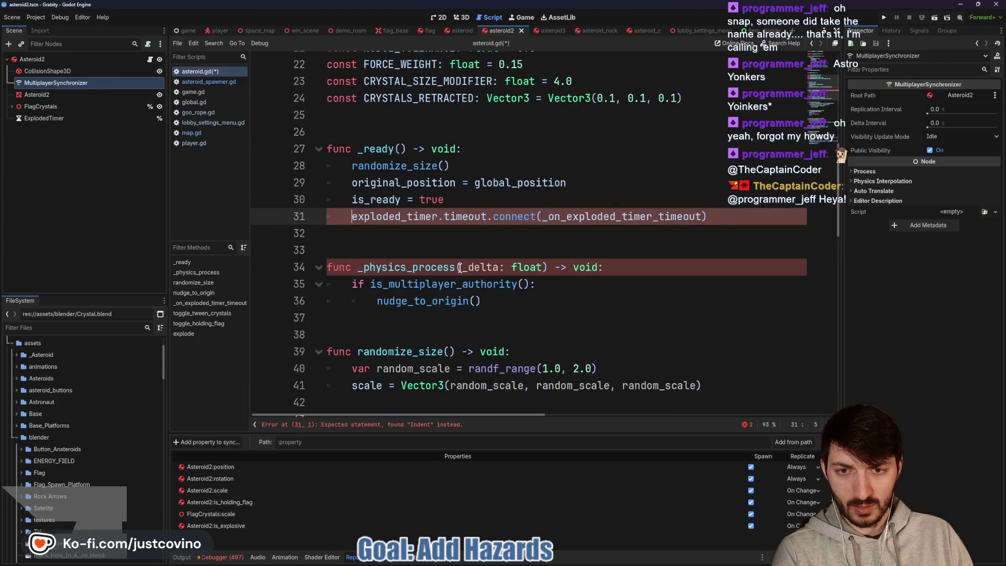
scroll(511, 258, "down", 9)
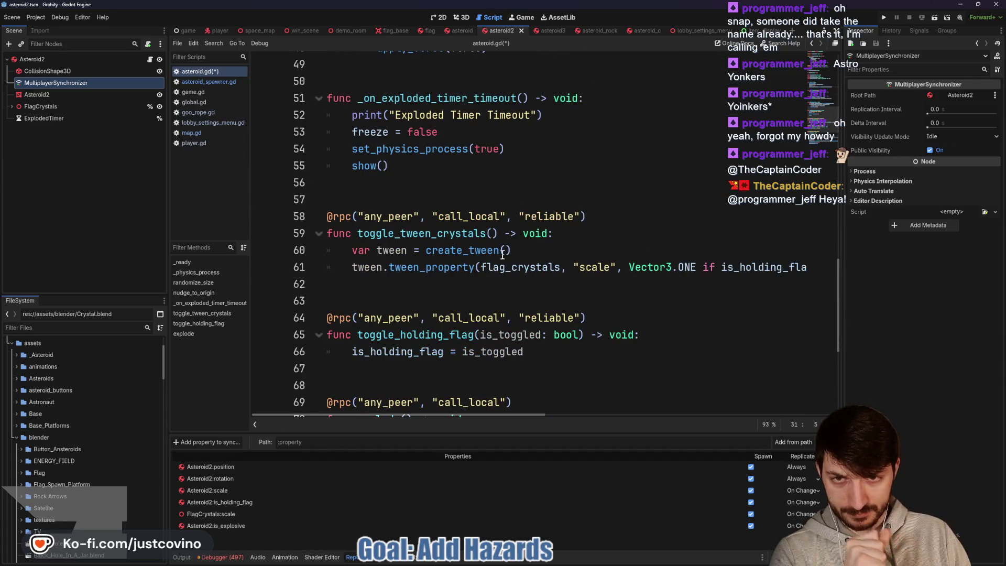
scroll(487, 253, "down", 4)
Wrap the explode() body in 'if is_explosive and !is_holding_flag:'.
left_click(504, 221)
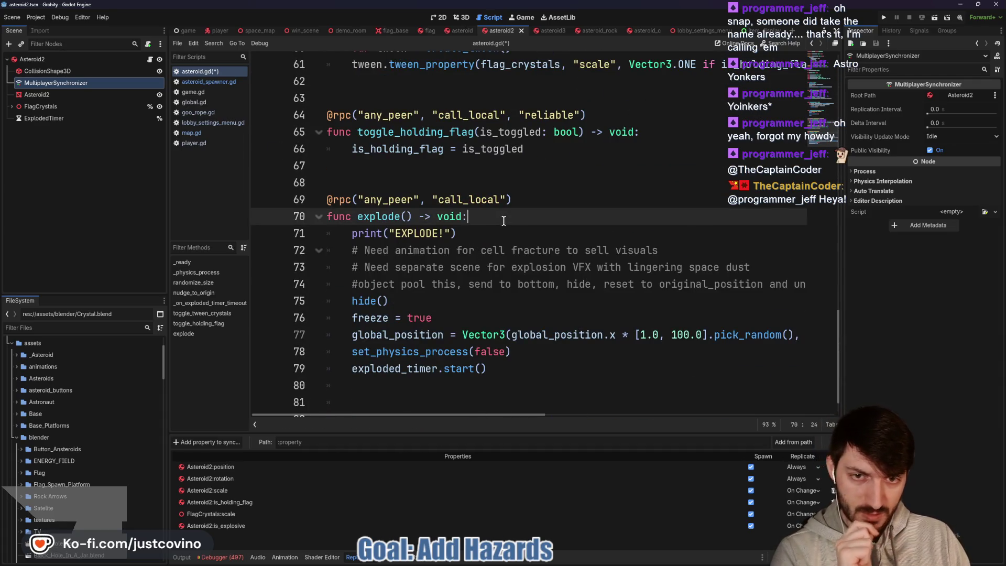
key("Return")
type("if is")
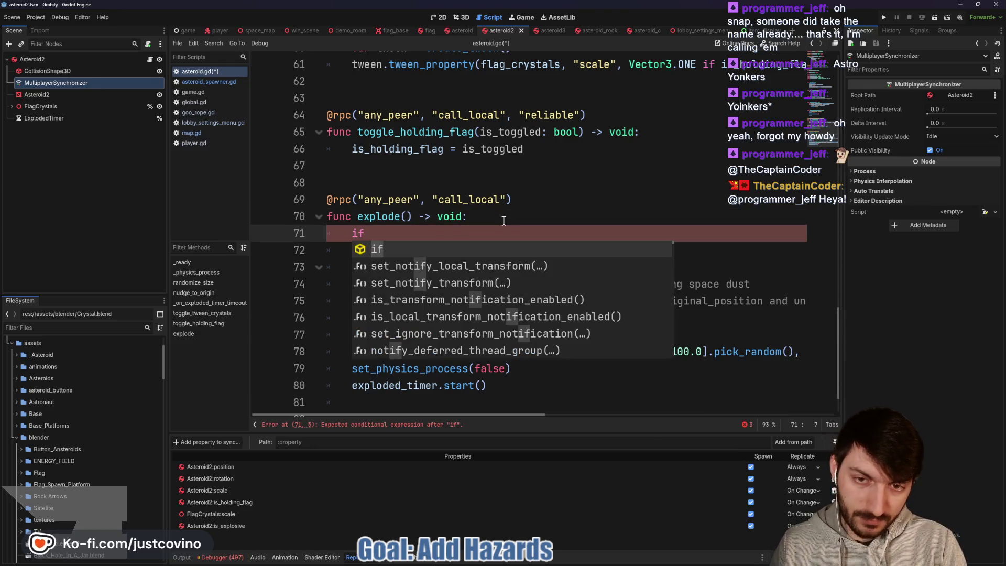
key("Return")
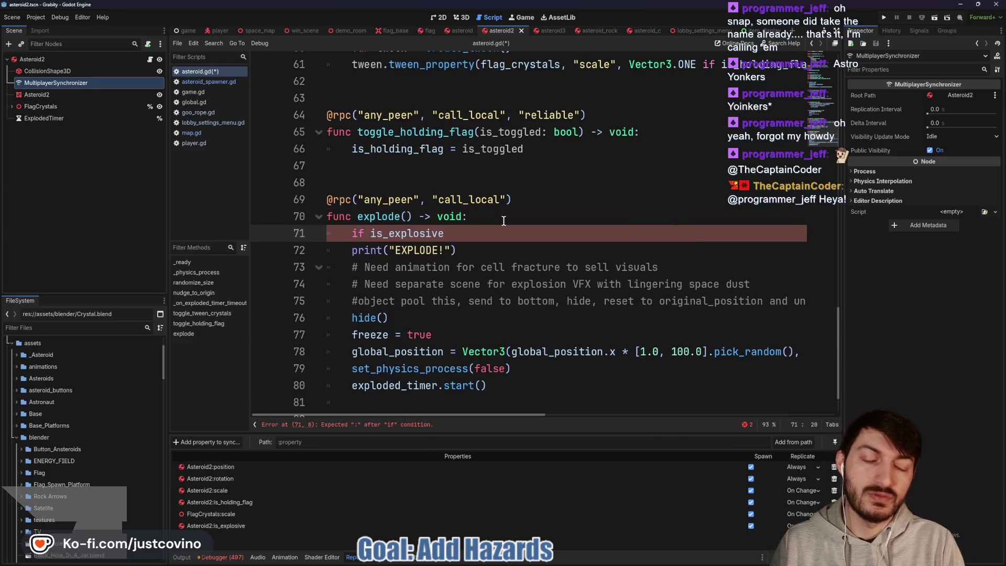
type(" and")
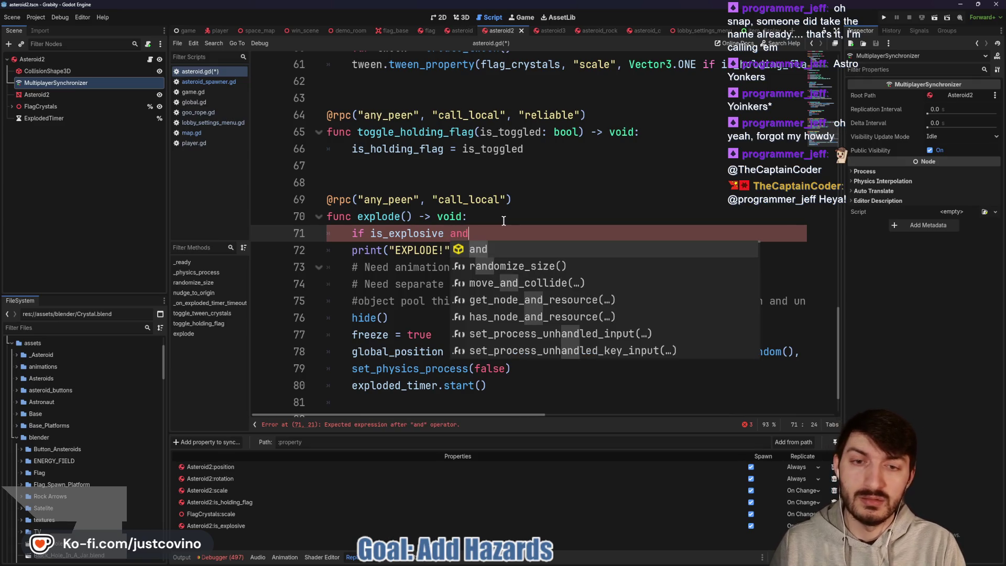
type(" !is")
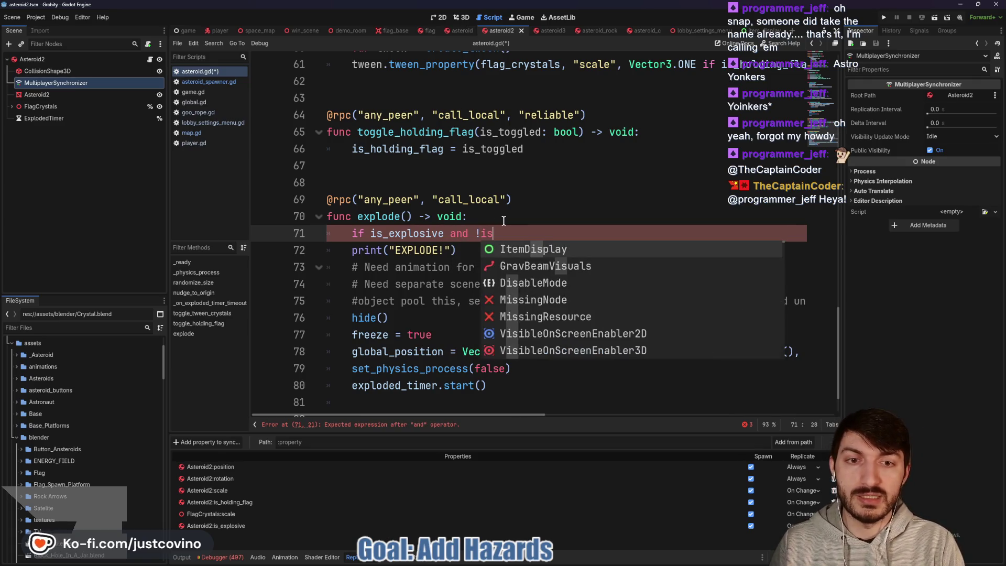
type("_hol")
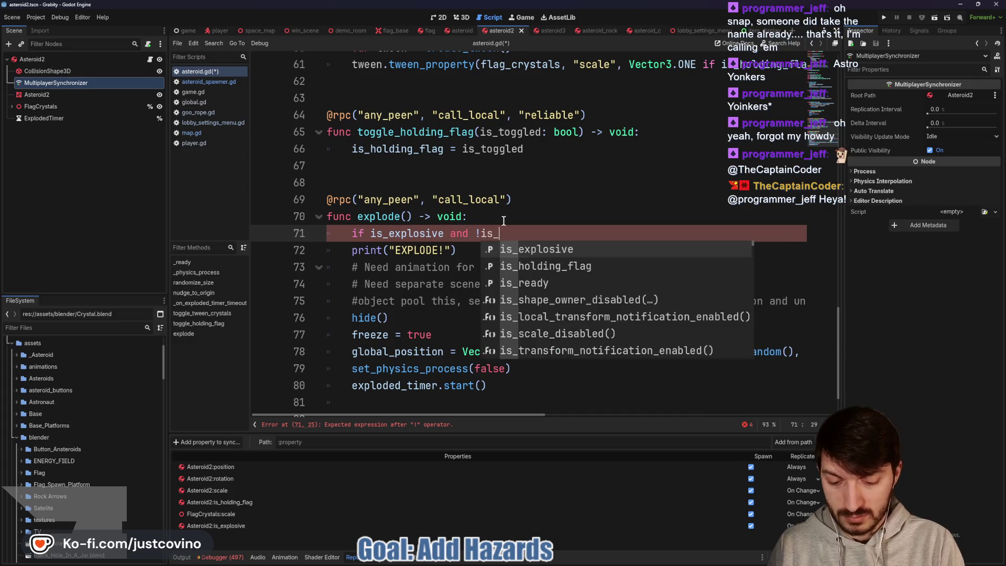
key("Return")
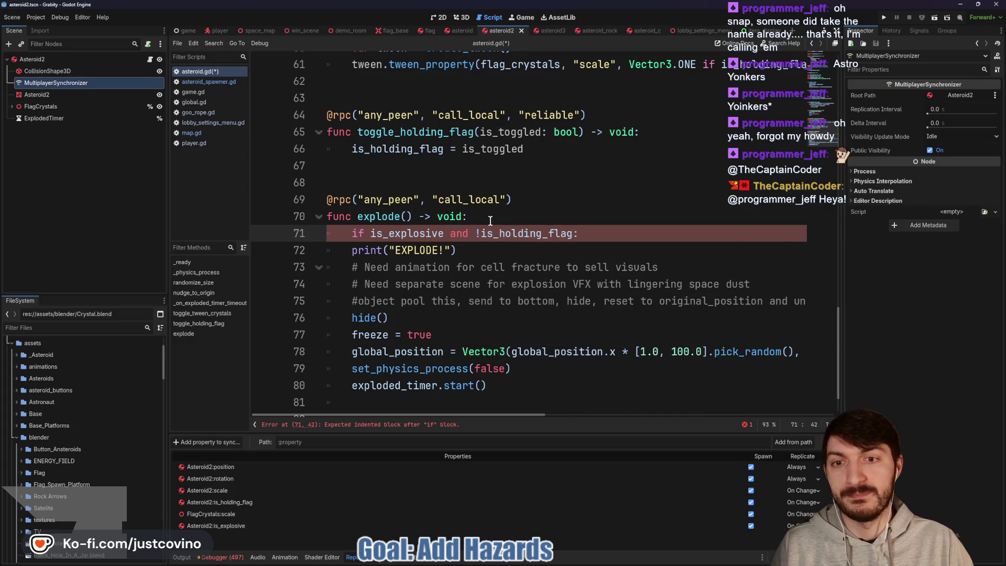
left_click_drag(343, 250, 558, 391)
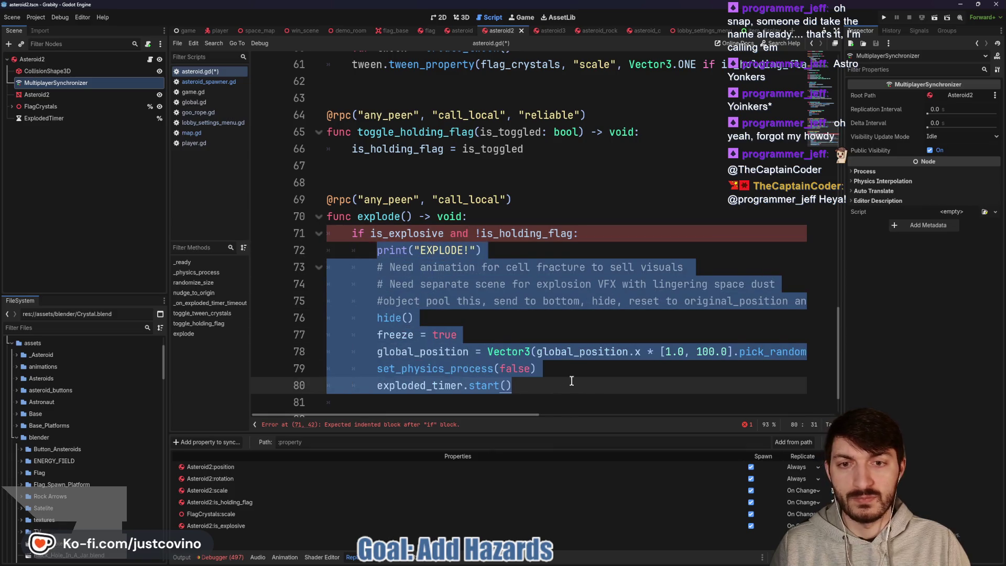
key("Tab")
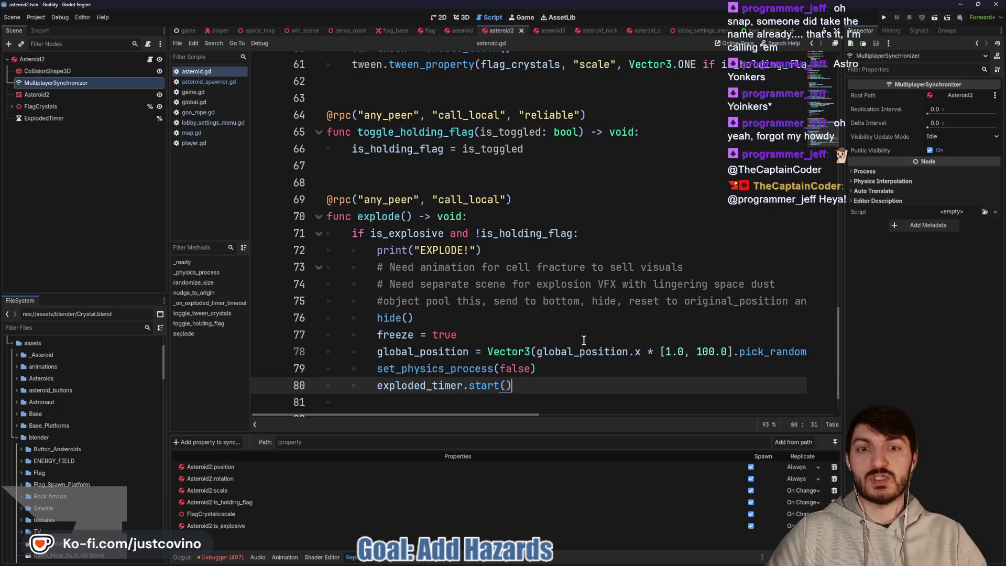
left_click(220, 30)
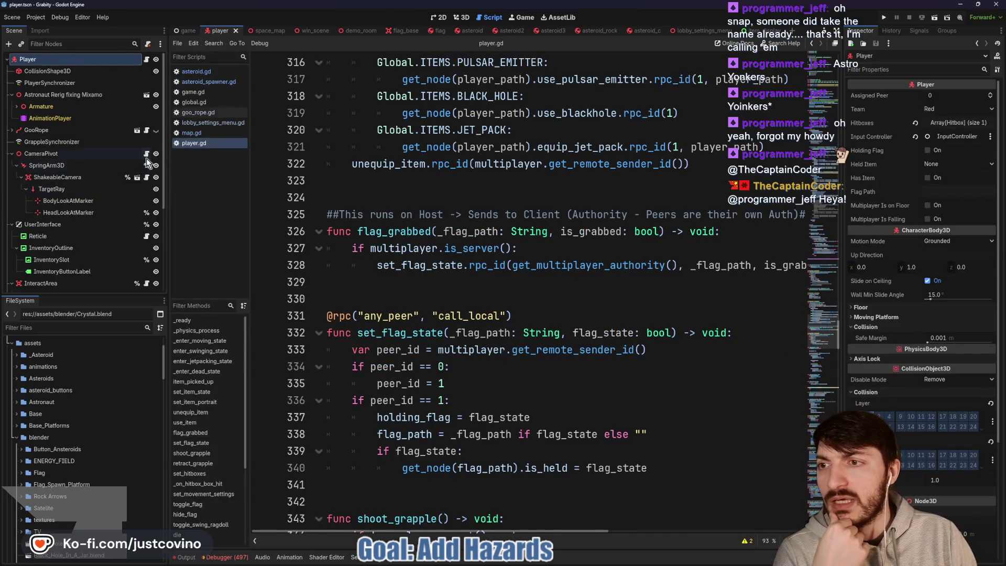
In goo_rope.gd, change the explosive chance threshold on line 162 from 0.01 to 0.75.
left_click(146, 130)
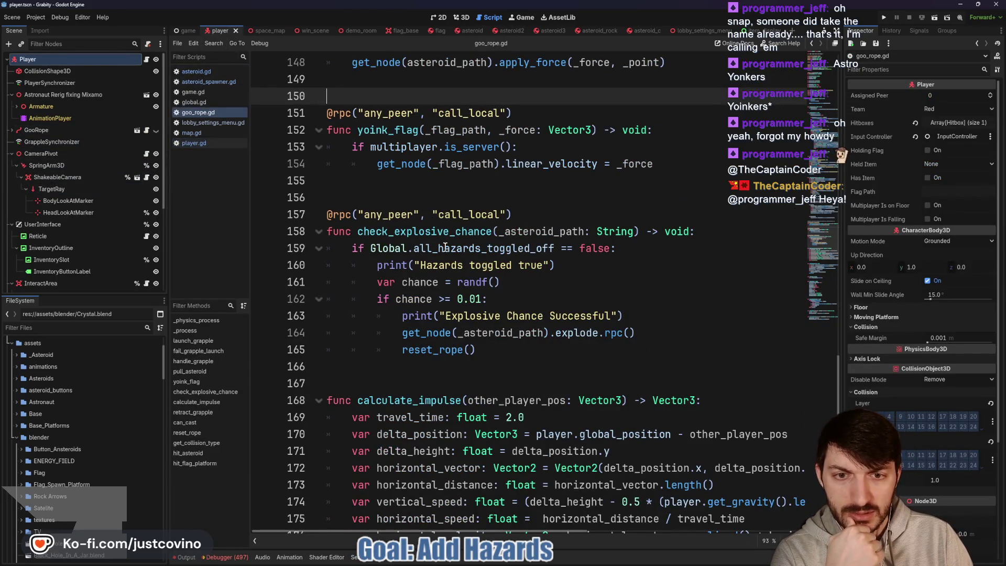
left_click_drag(482, 299, 459, 295)
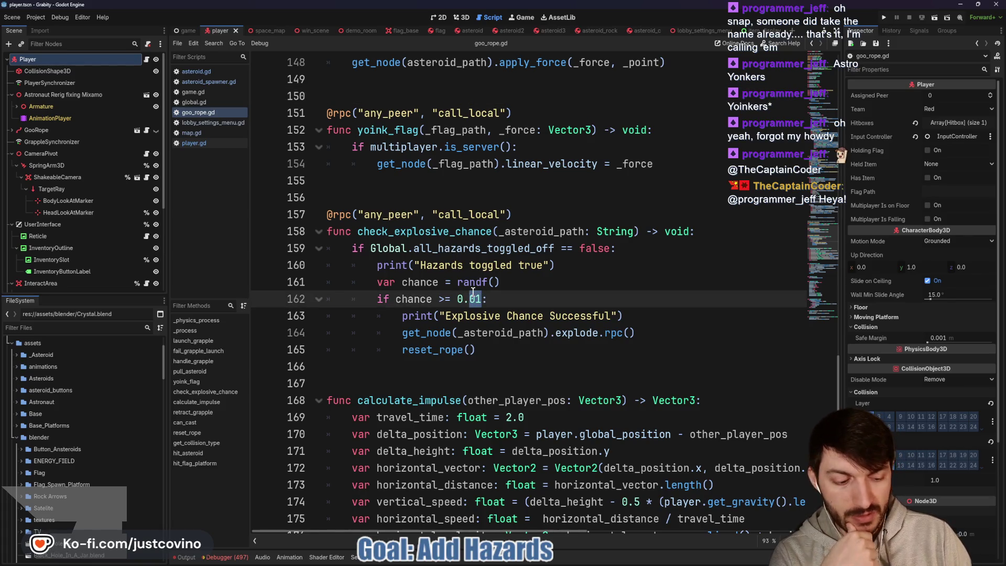
type("75")
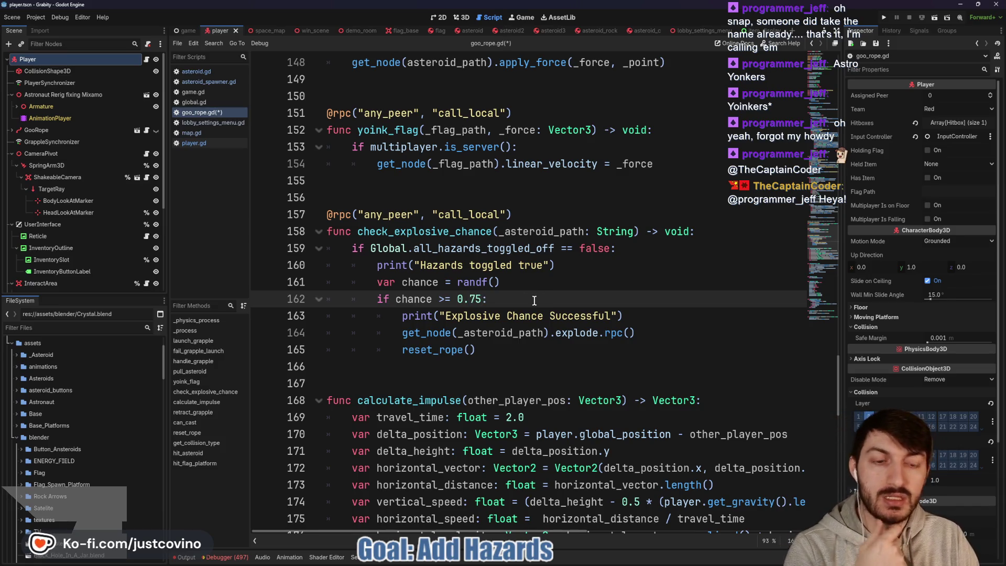
left_click(534, 299)
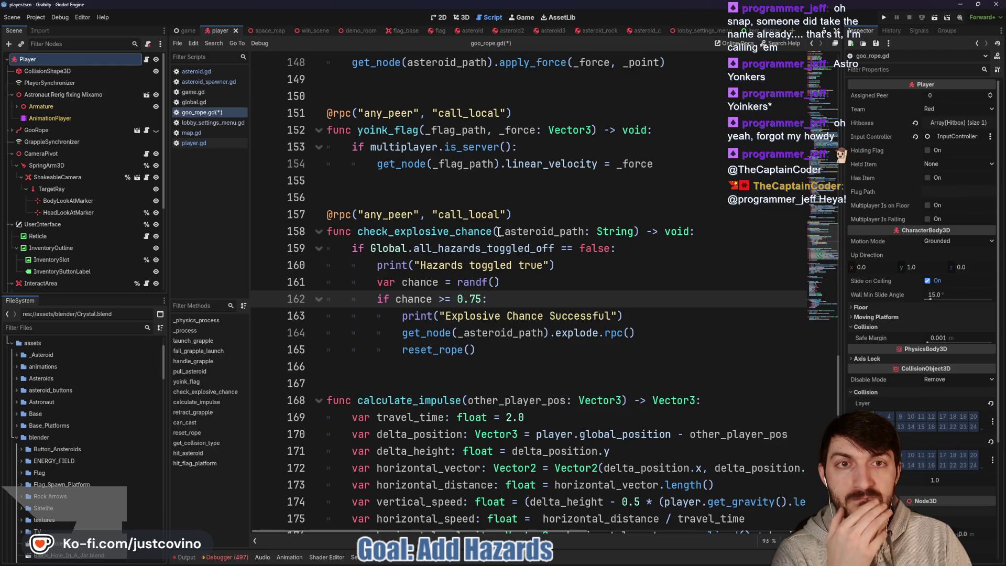
left_click(693, 31)
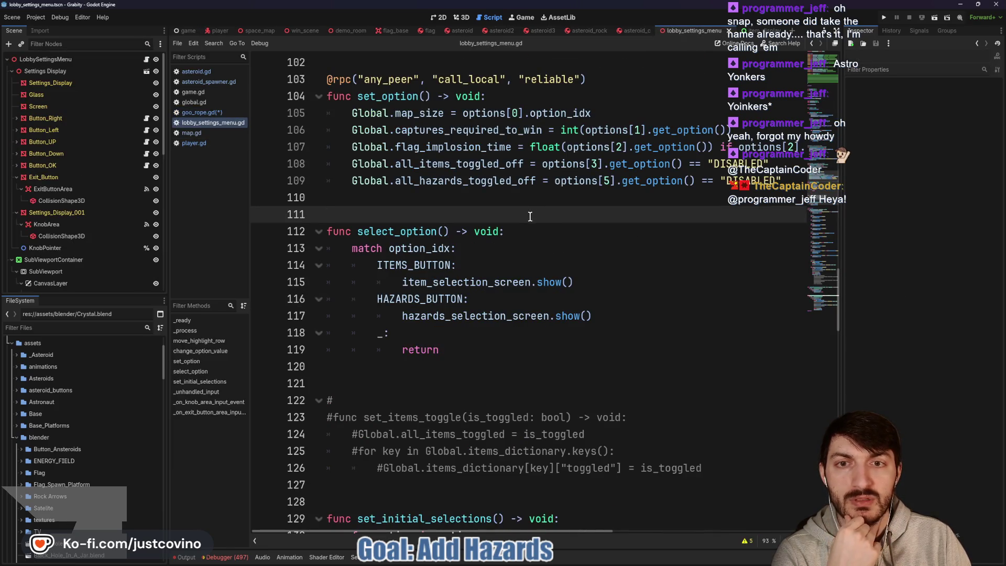
On line 110 add Global.hazards_dictionary[Global.HAZARDS]["toggled"] = Global.all_hazards_toggled_off and save.
left_click(432, 197)
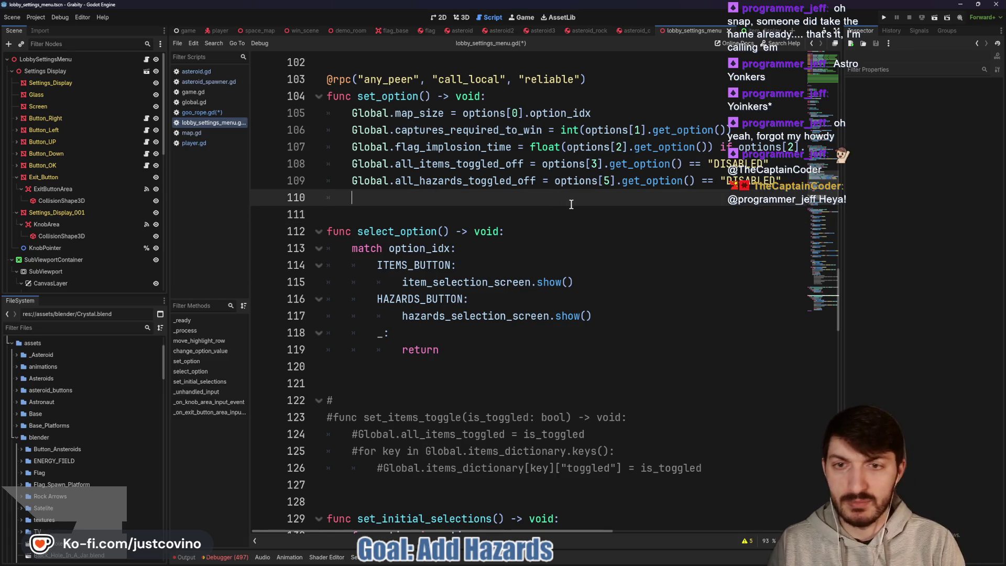
type("Global.haza")
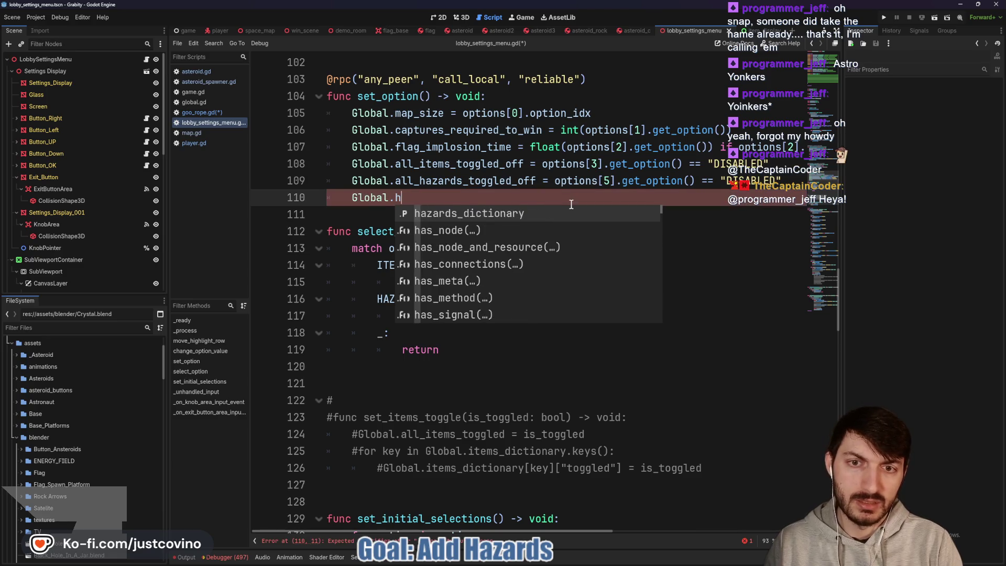
key("Return")
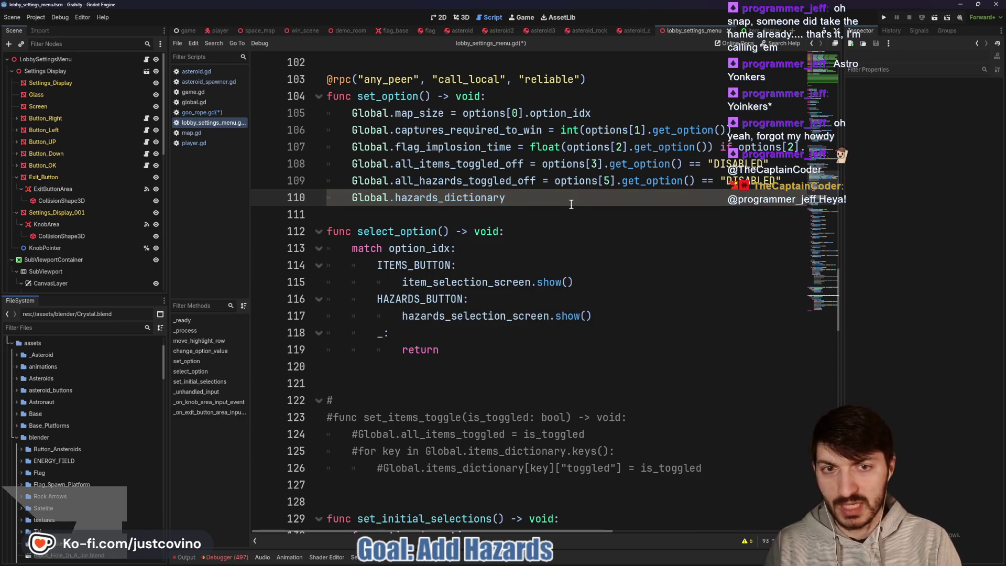
type("Global.HA")
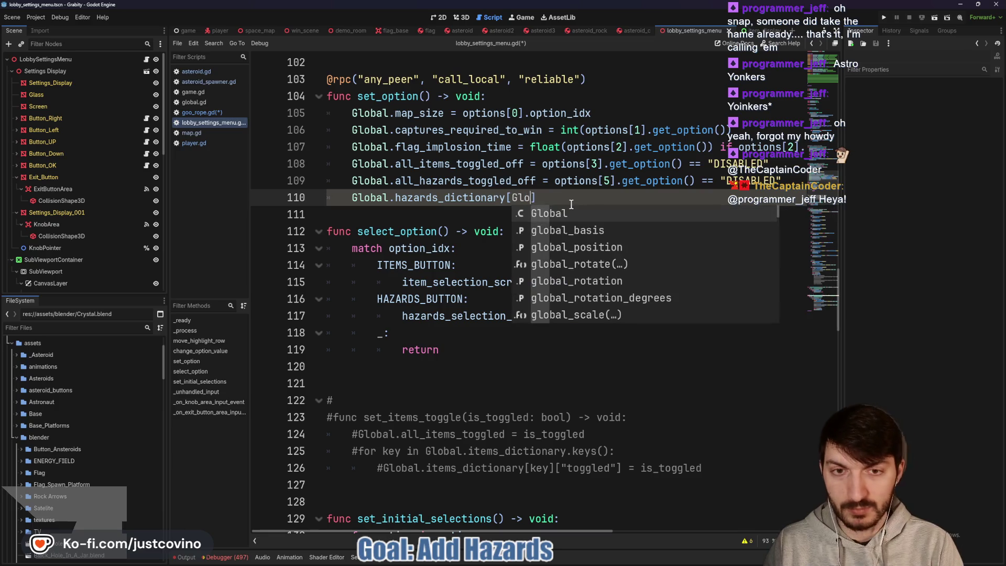
key("Return")
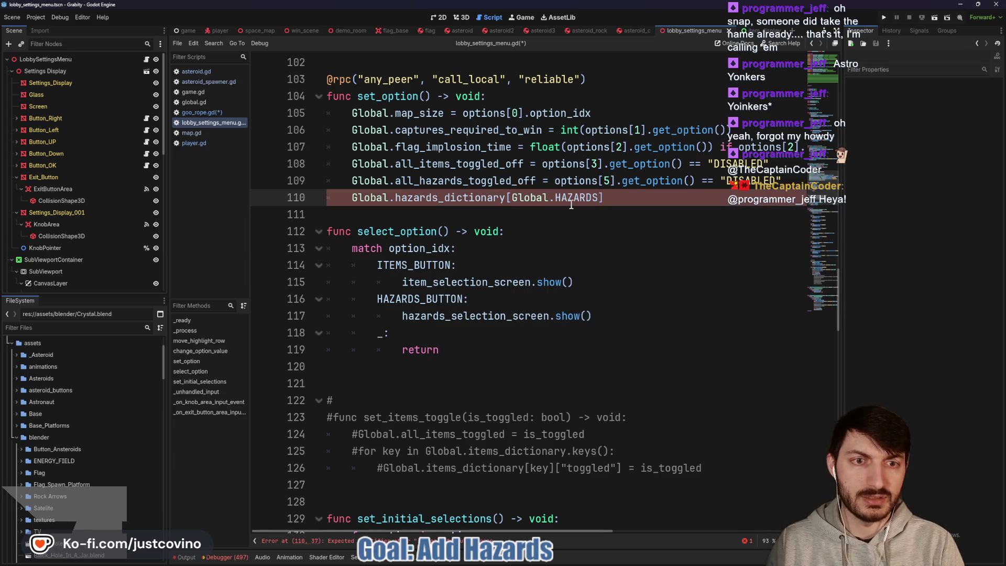
type("[\"toggled\"]")
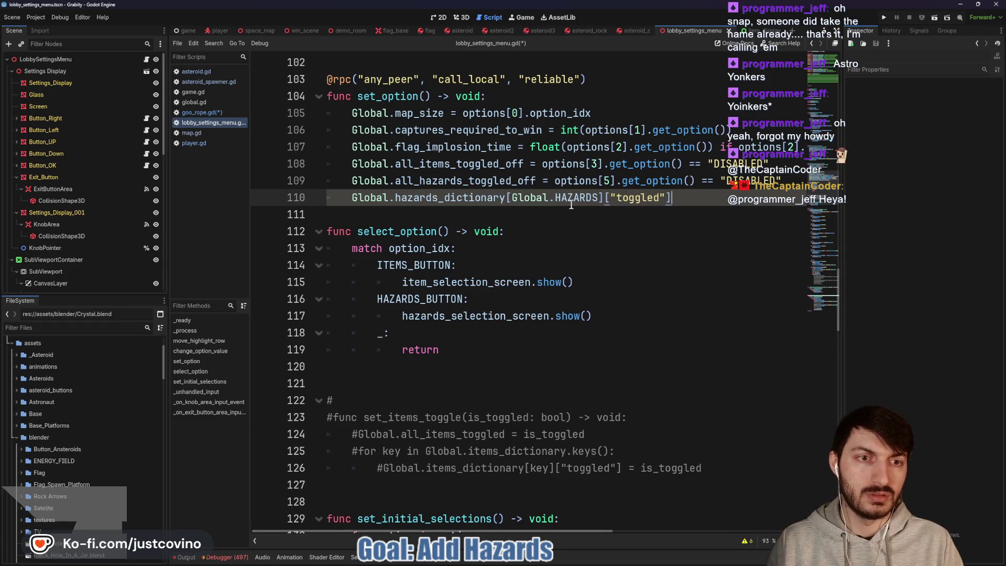
type(" = ")
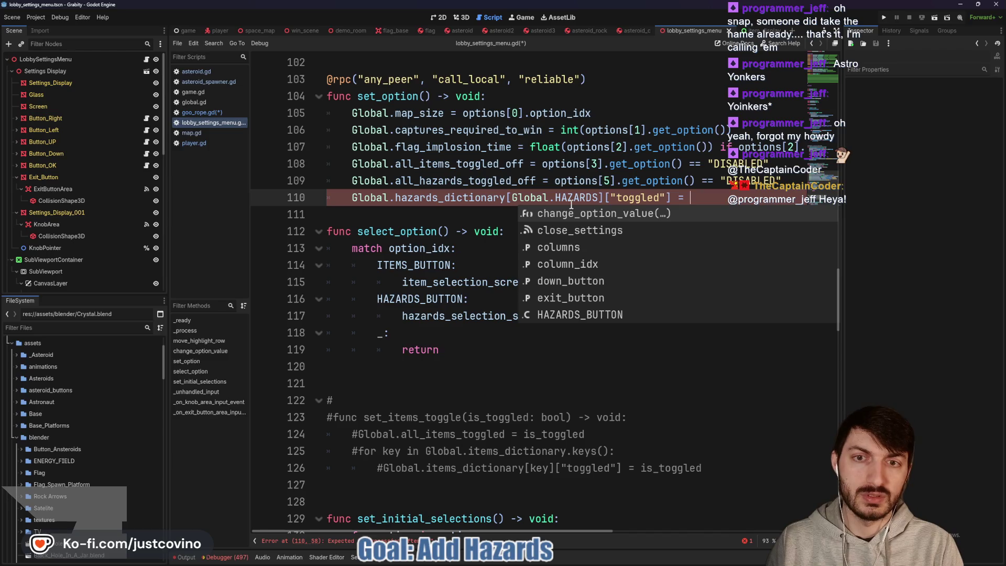
type("Global.all_h")
key("Return")
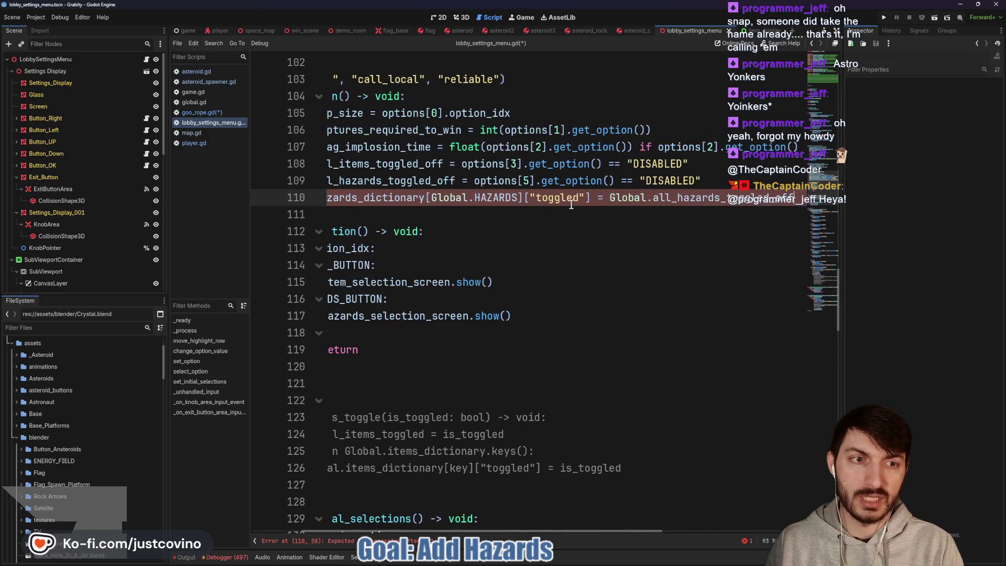
key("ctrl+s")
Add a blank line after the new assignment and launch the game to test.
scroll(486, 229, "left", 1)
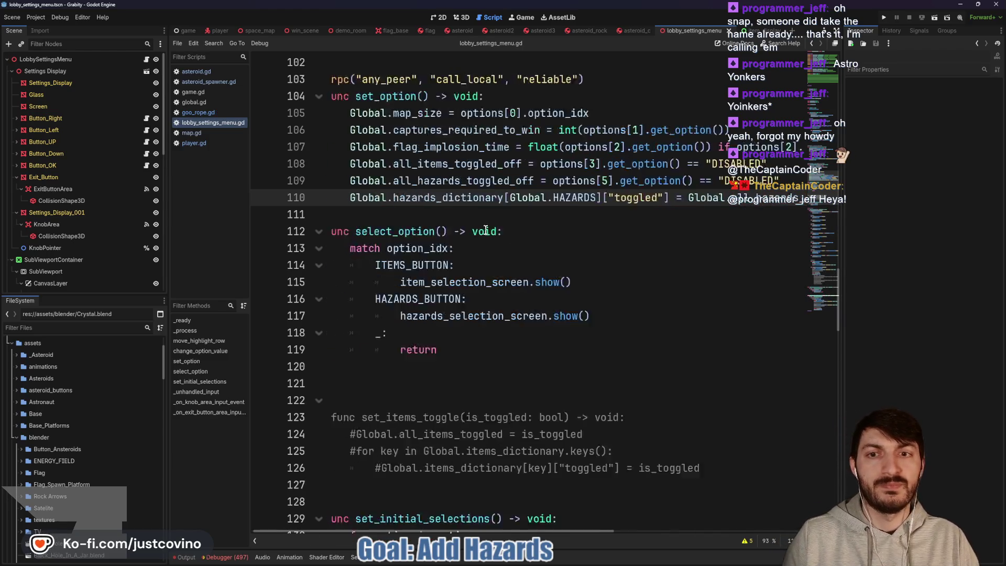
left_click(339, 216)
key("Return")
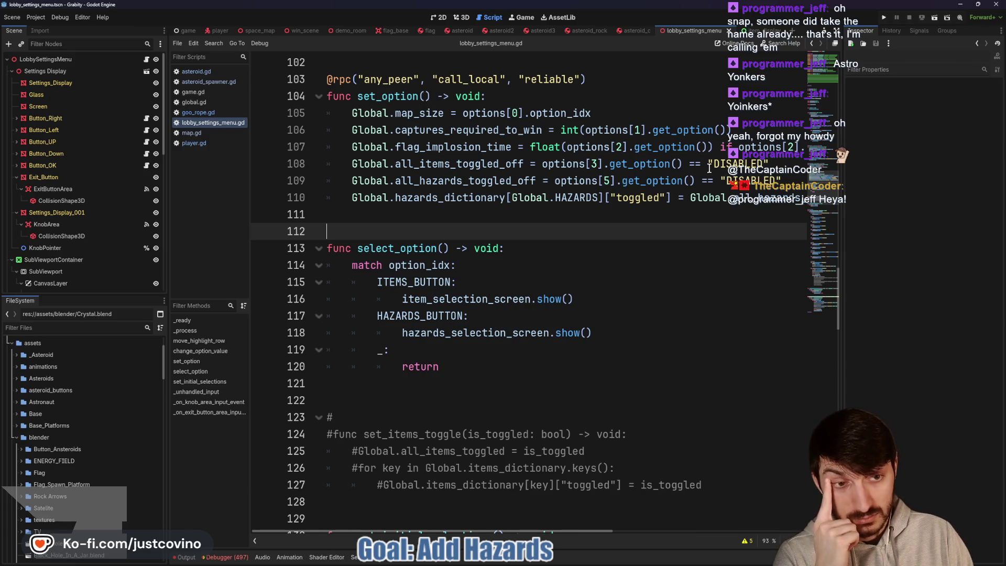
left_click(884, 19)
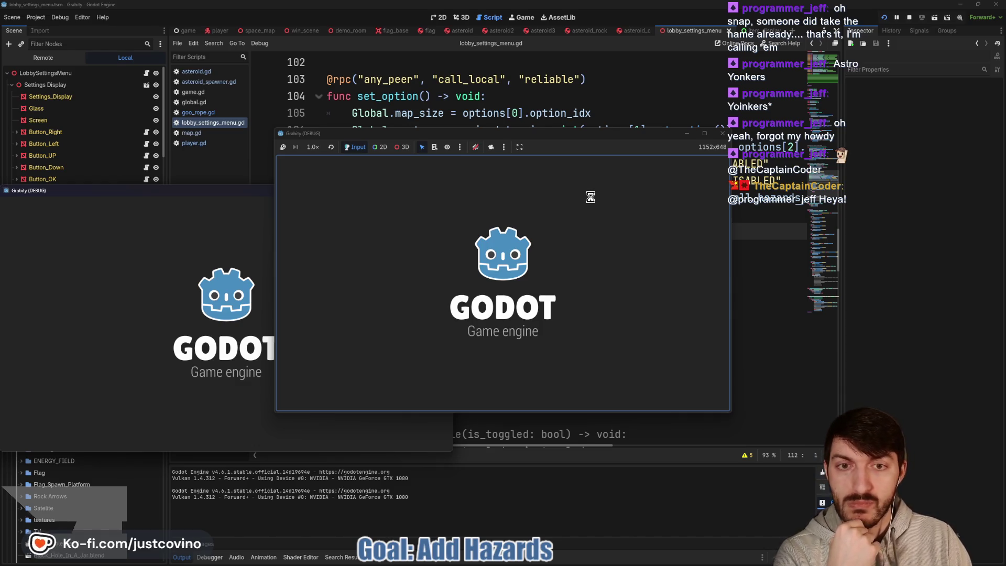
Tile the two game windows side by side and host a lobby in the left one.
left_click_drag(184, 191, 684, 168)
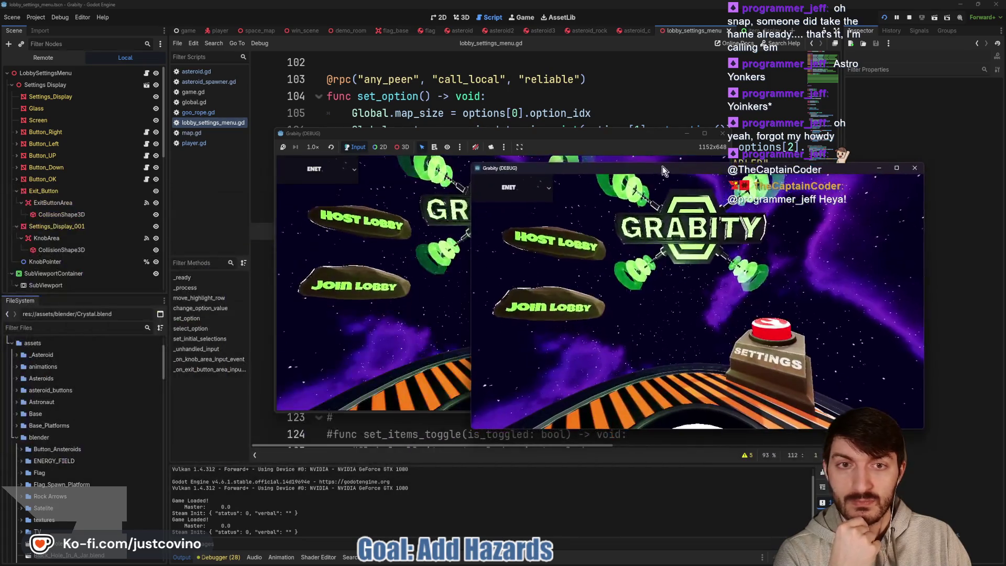
left_click_drag(584, 133, 337, 148)
left_click_drag(628, 168, 650, 142)
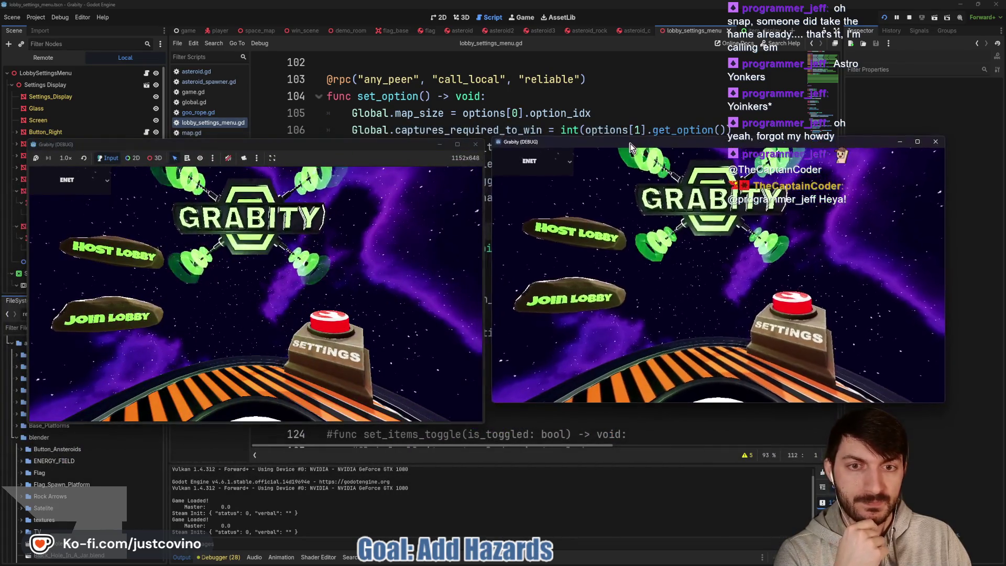
left_click(107, 256)
left_click(262, 261)
Join the hosted lobby from the right window and step through customizations until line 110 errors.
left_click(571, 298)
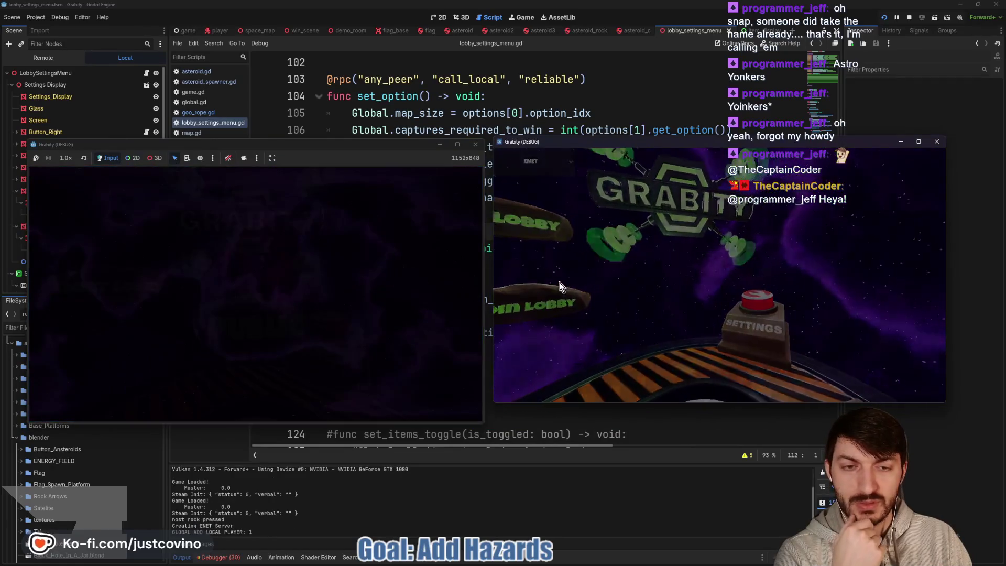
left_click(730, 189)
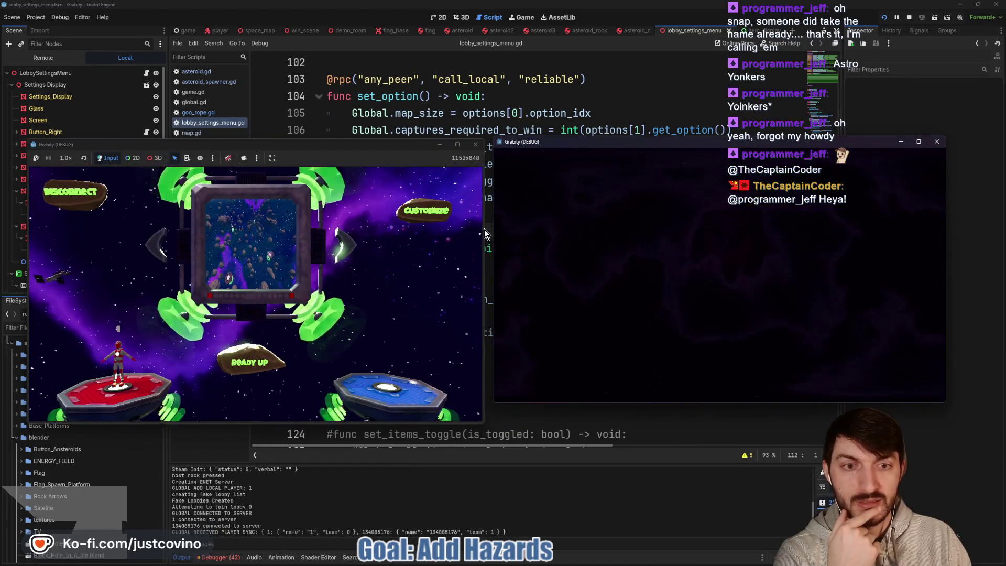
left_click(426, 211)
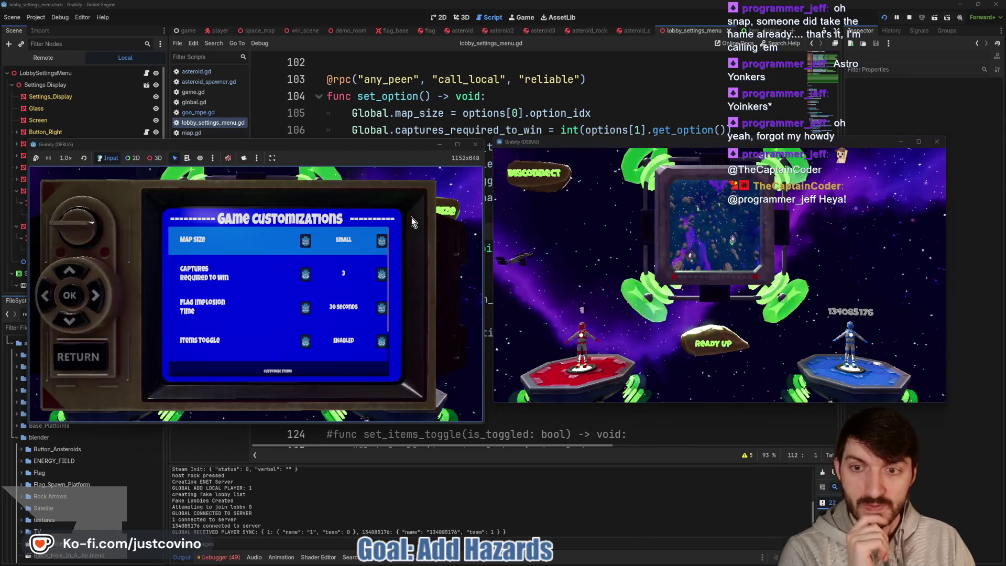
key("Down")
key("Down")
key("Down")
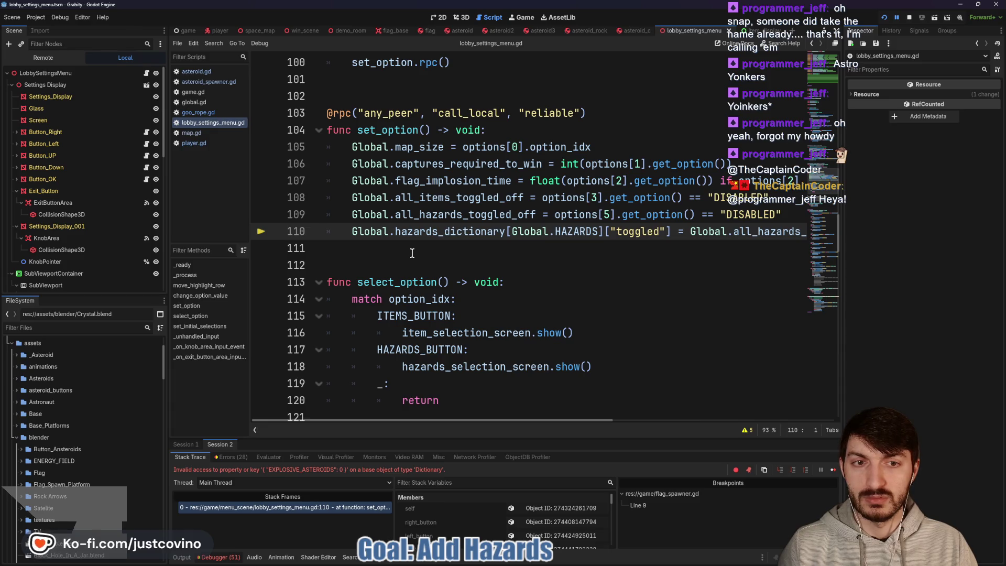
Key line 110 by Global.HAZARDS.EXPLOSIVE_ASTEROIDS, stop the crashed session, and relaunch with F5.
type(".")
key("Return")
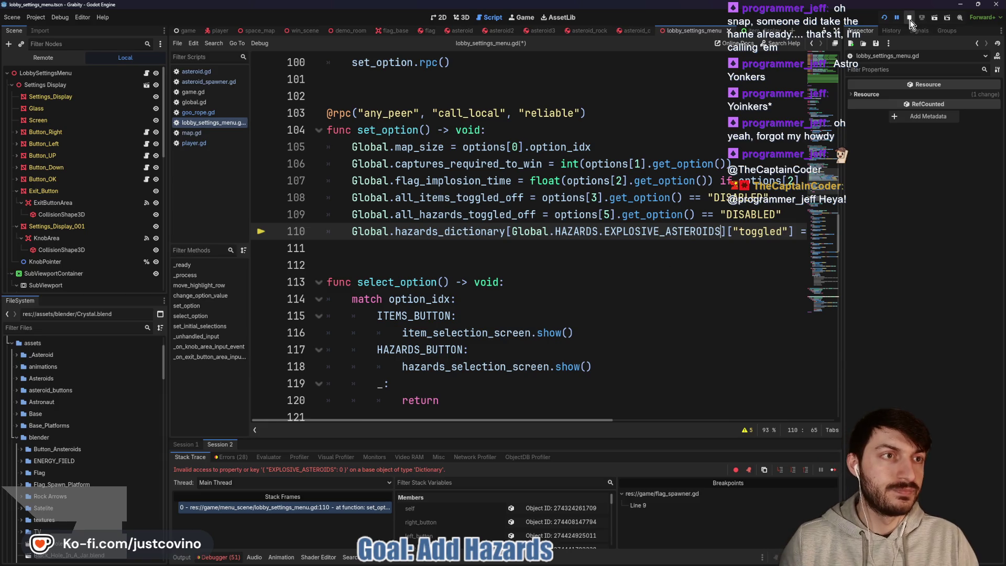
left_click(910, 20)
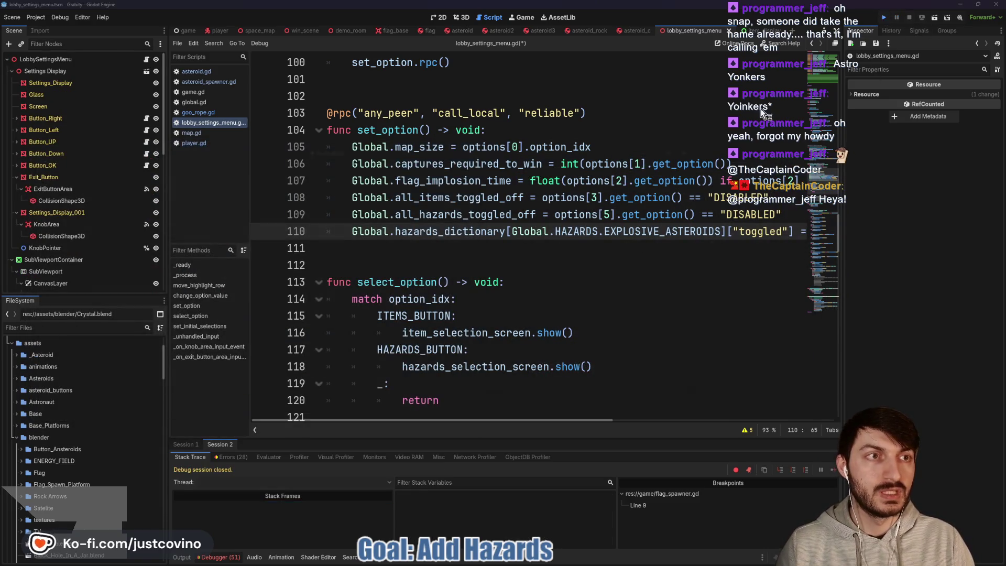
key("F5")
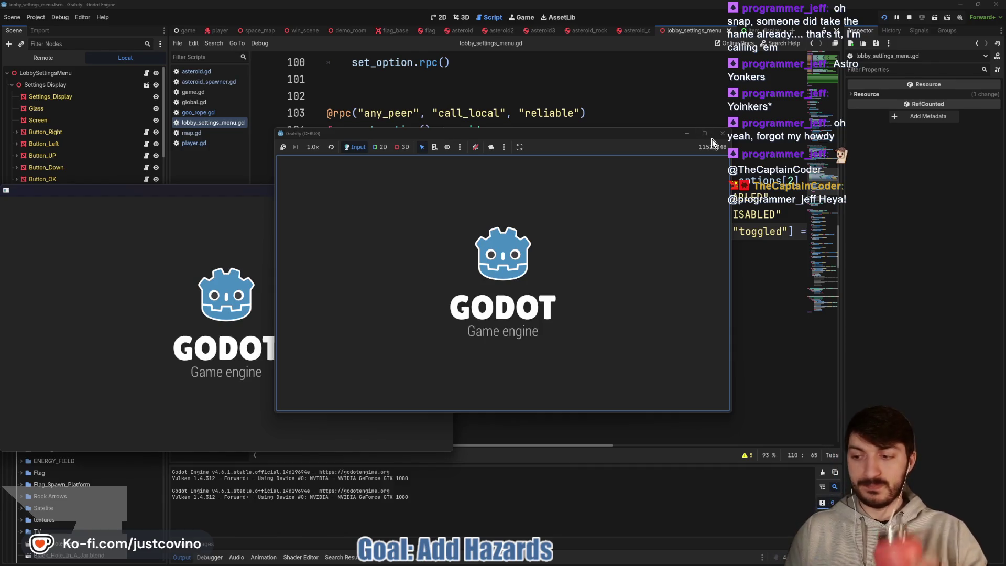
Tile the two game windows, host a private lobby on the left, and join from the right.
mouse_move(712, 143)
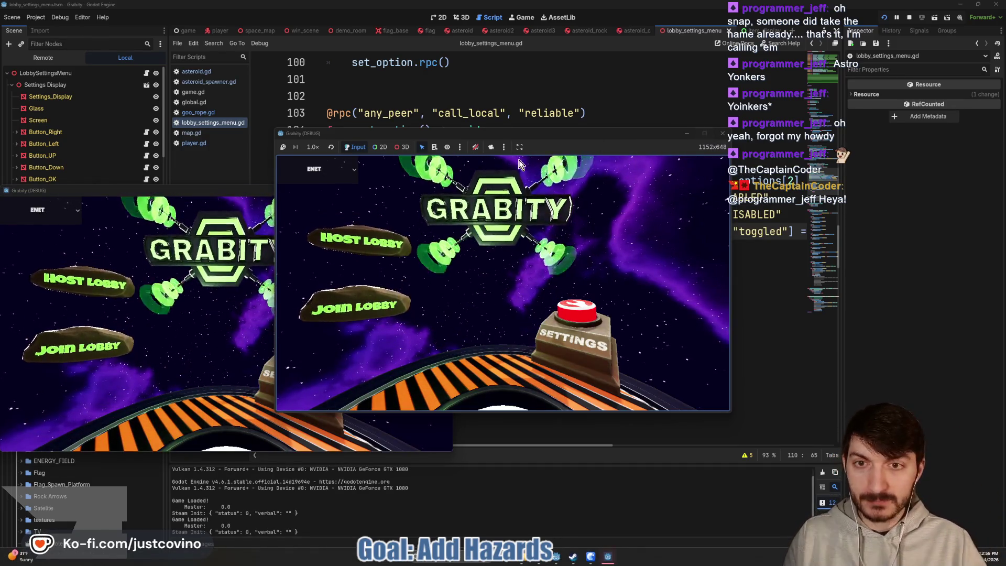
left_click_drag(226, 191, 700, 181)
mouse_move(559, 136)
left_mouse_down()
mouse_move(570, 136)
mouse_move(295, 150)
left_mouse_up()
left_click_drag(681, 180, 683, 142)
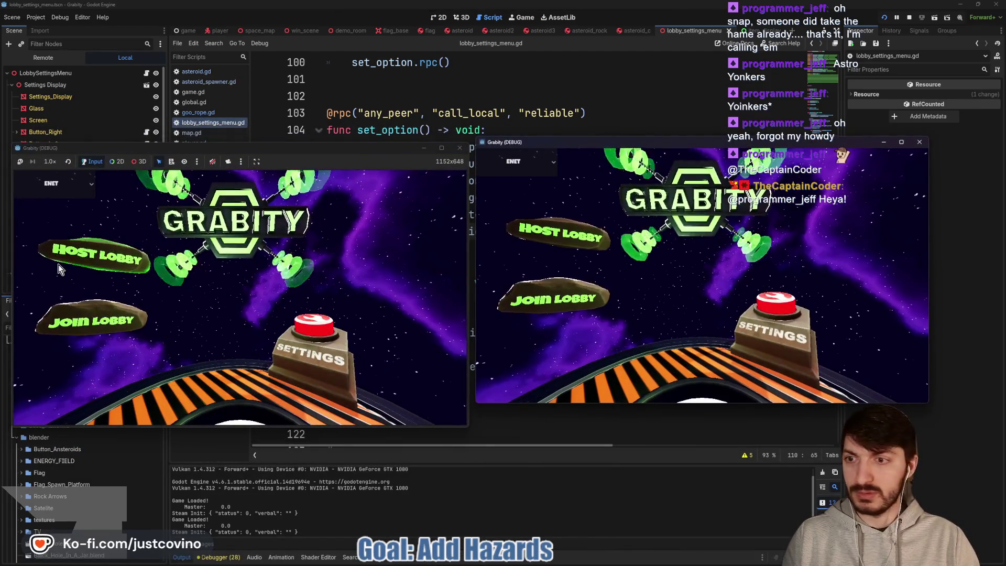
left_click(95, 258)
left_click(225, 275)
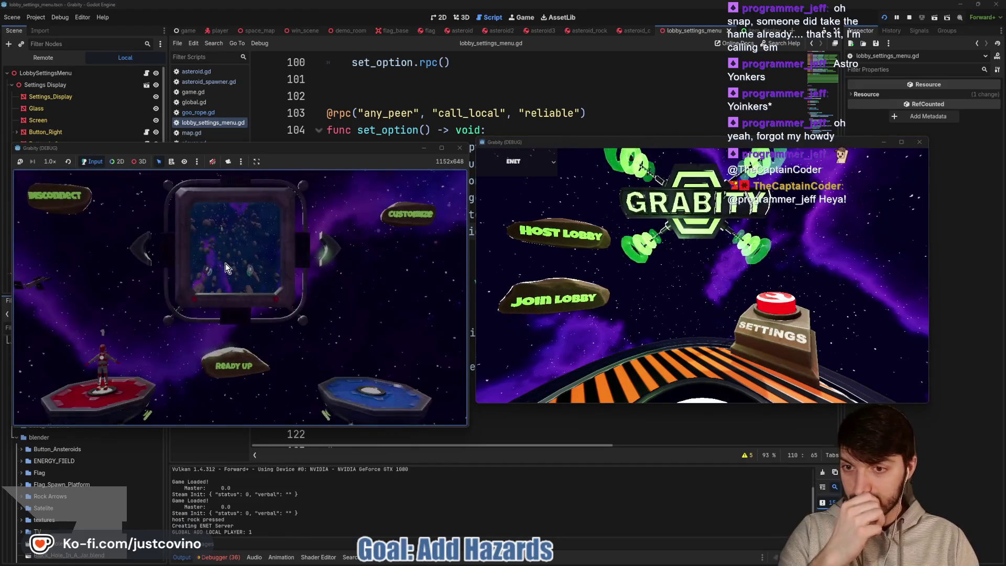
left_click(512, 296)
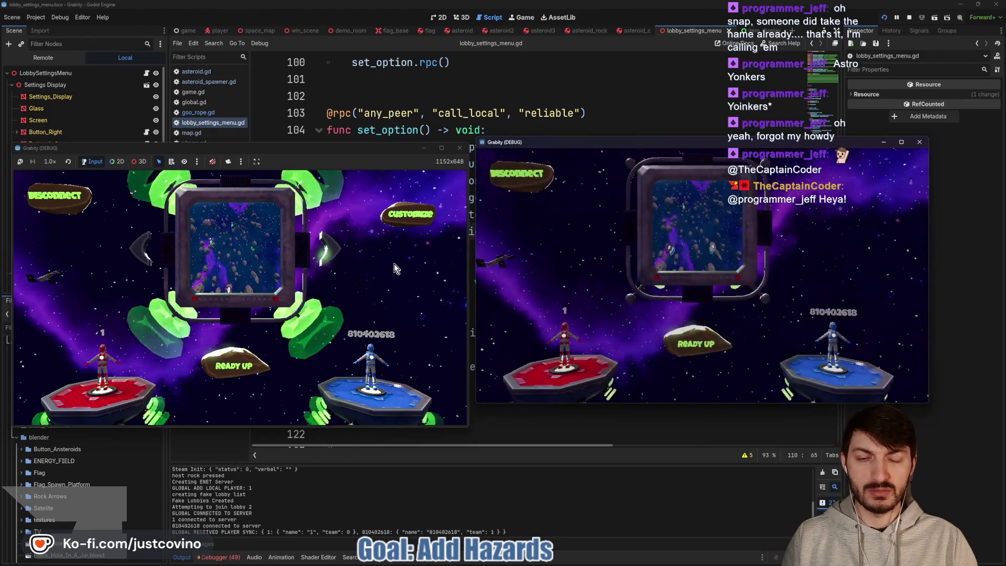
Set Hazards Toggle to ENABLED in game customizations, then start the match.
left_click(393, 263)
key("Down")
key("Down")
key("Down")
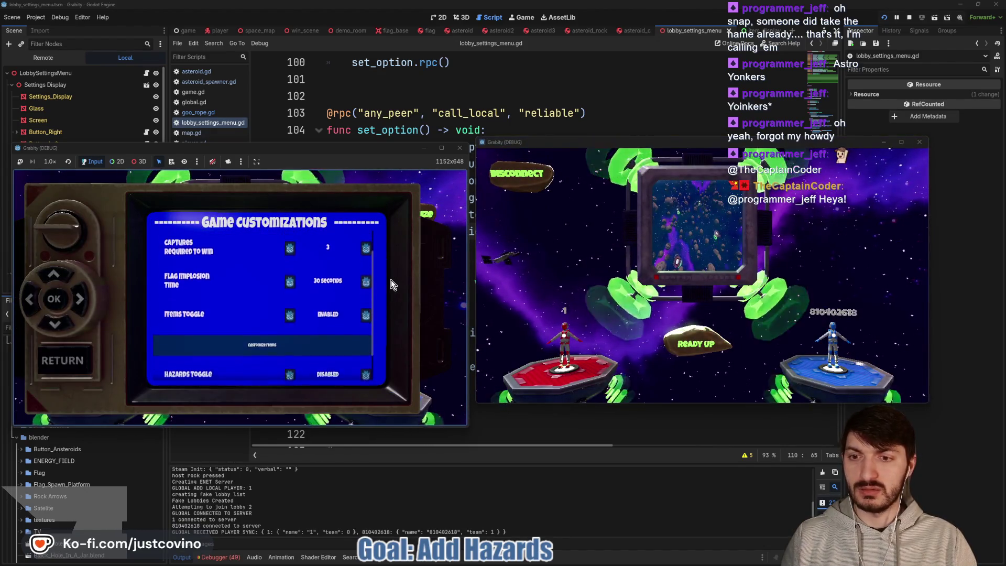
key("Right")
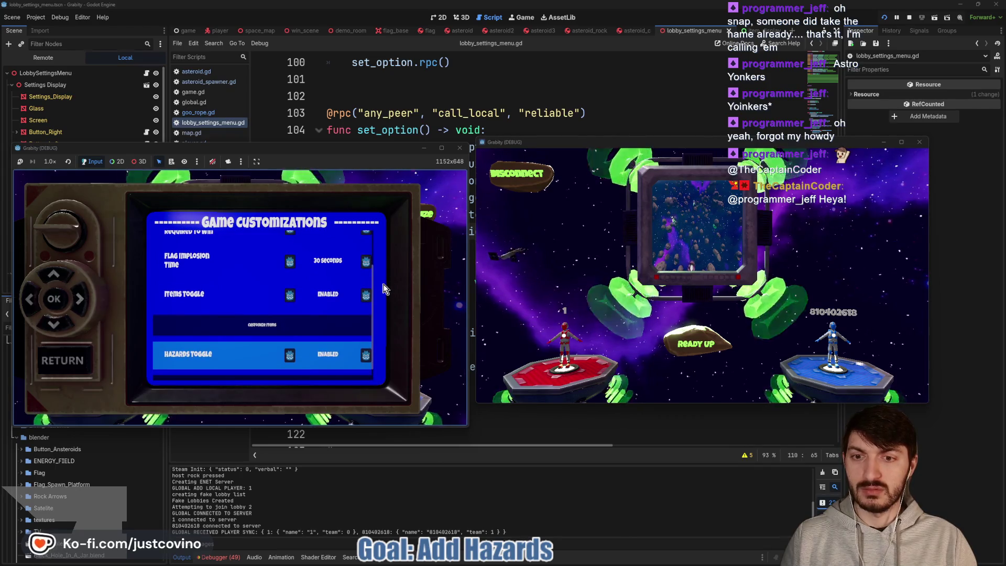
left_click(61, 361)
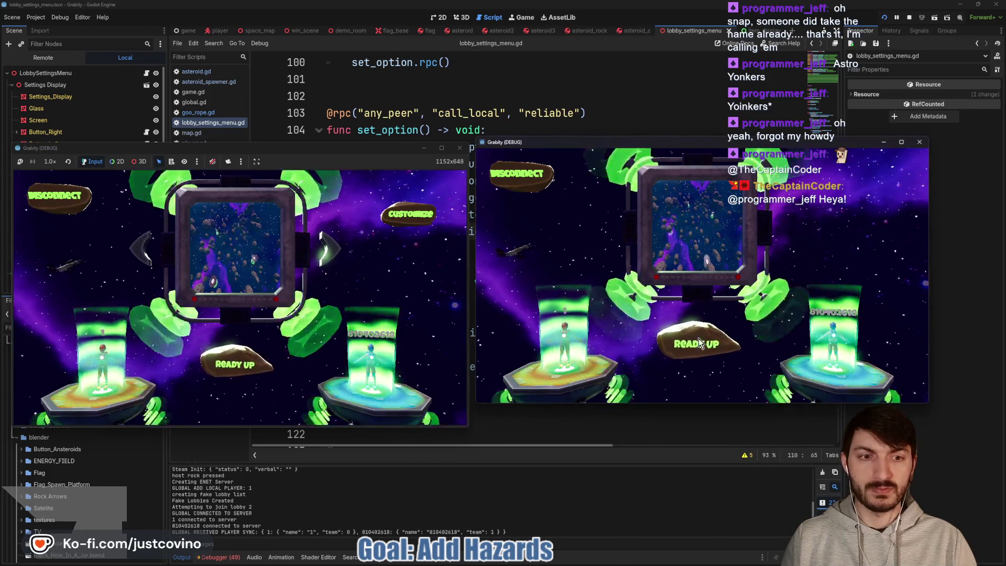
key("Return")
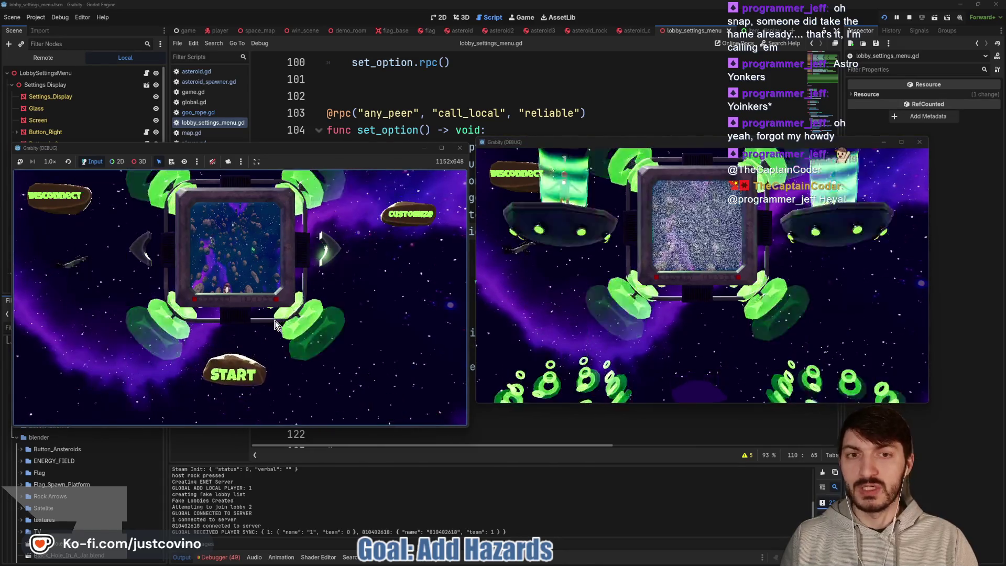
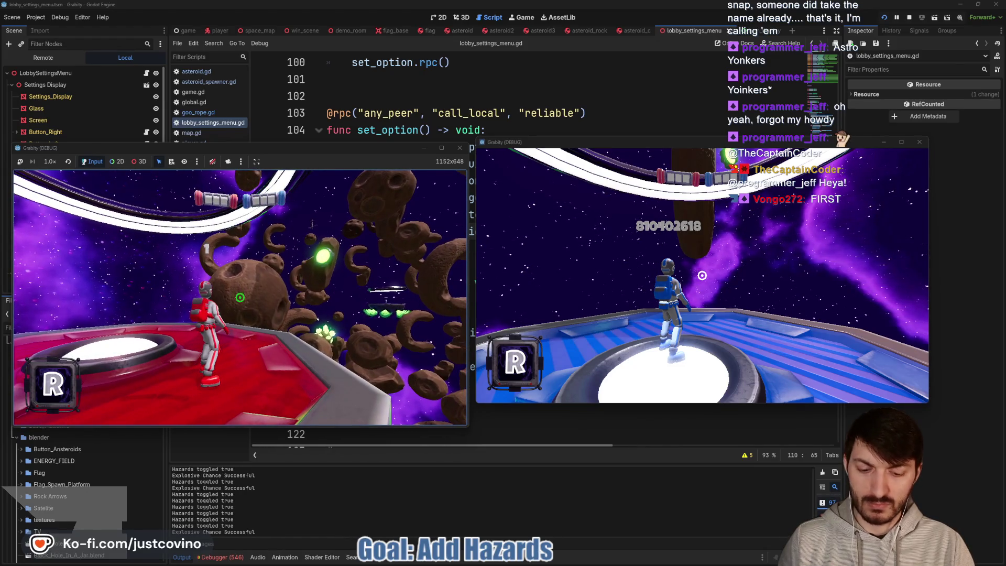
Stop the two-client test run and switch to the player scene with player.gd.
key("F8")
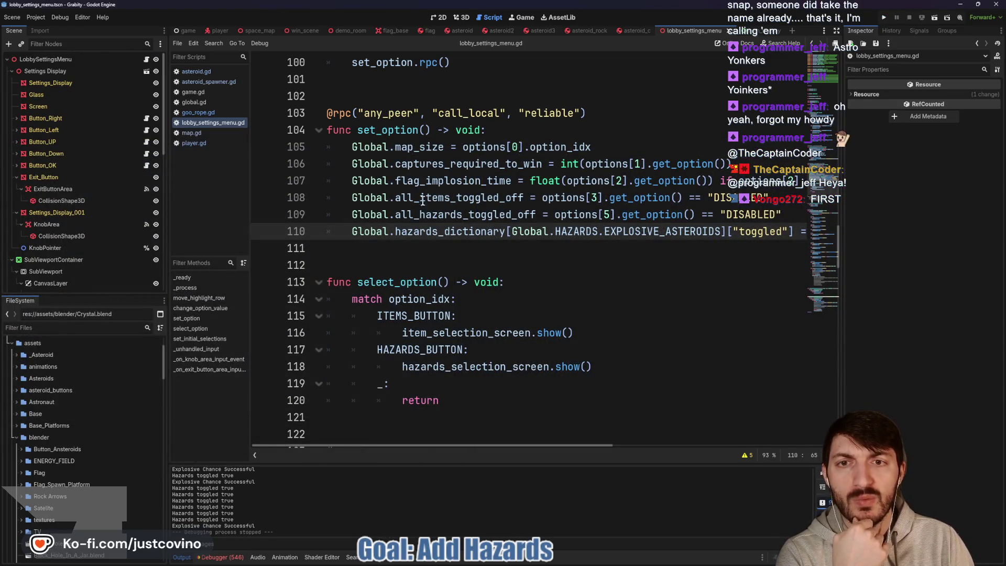
left_click(218, 30)
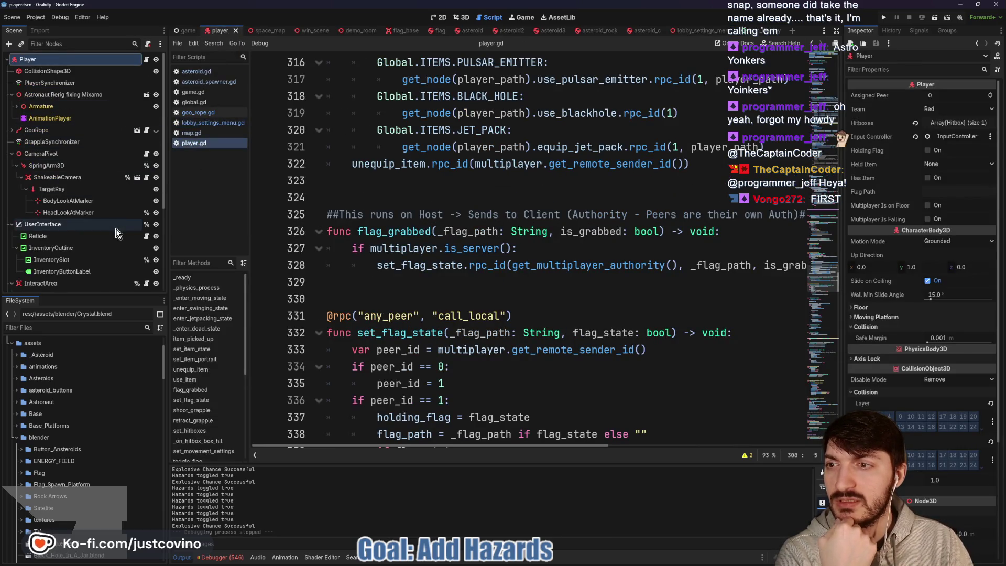
In goo_rope.gd, add print("Chance: ", chance) after the randf() line in check_explosive_chance.
left_click(148, 131)
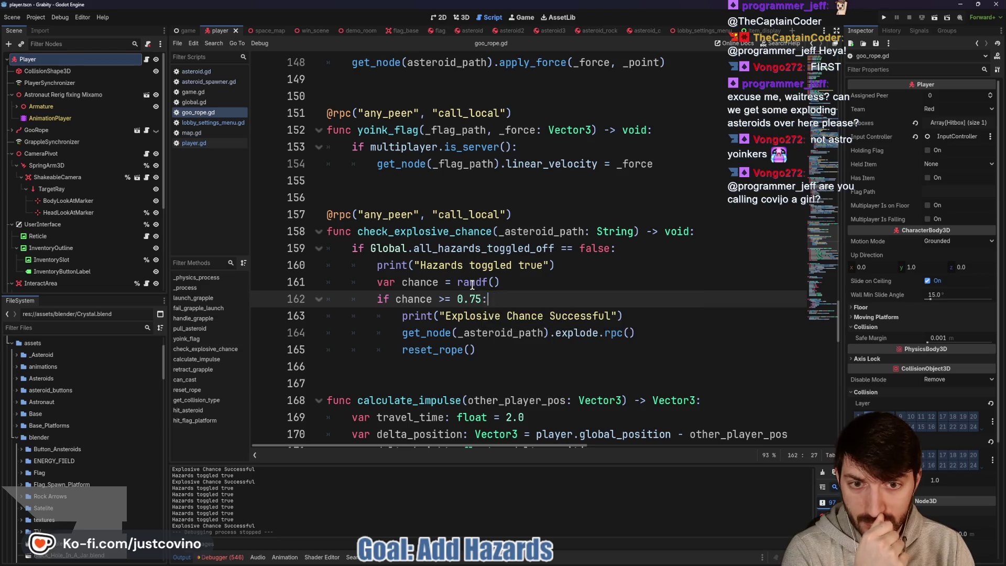
mouse_move(472, 284)
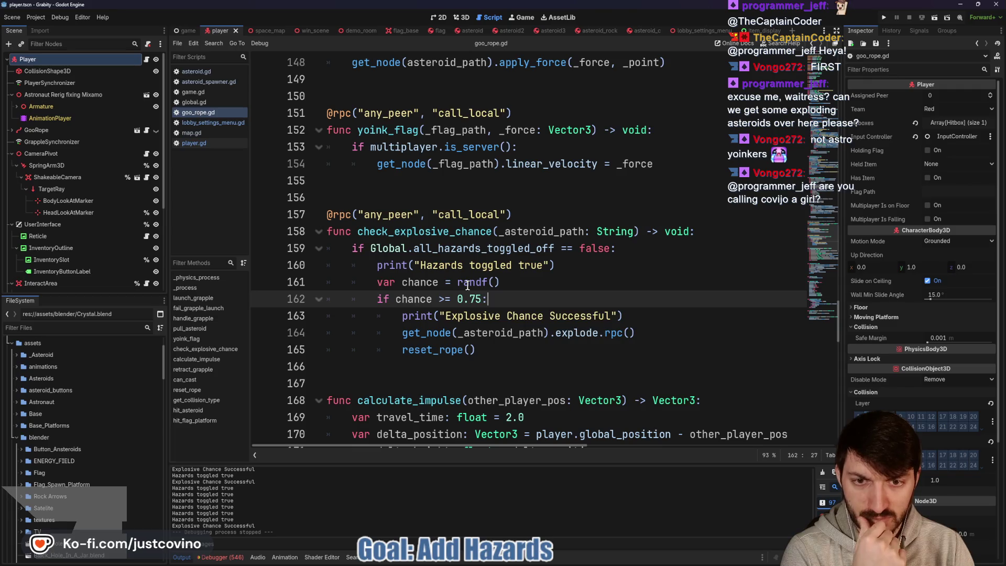
left_click(526, 284)
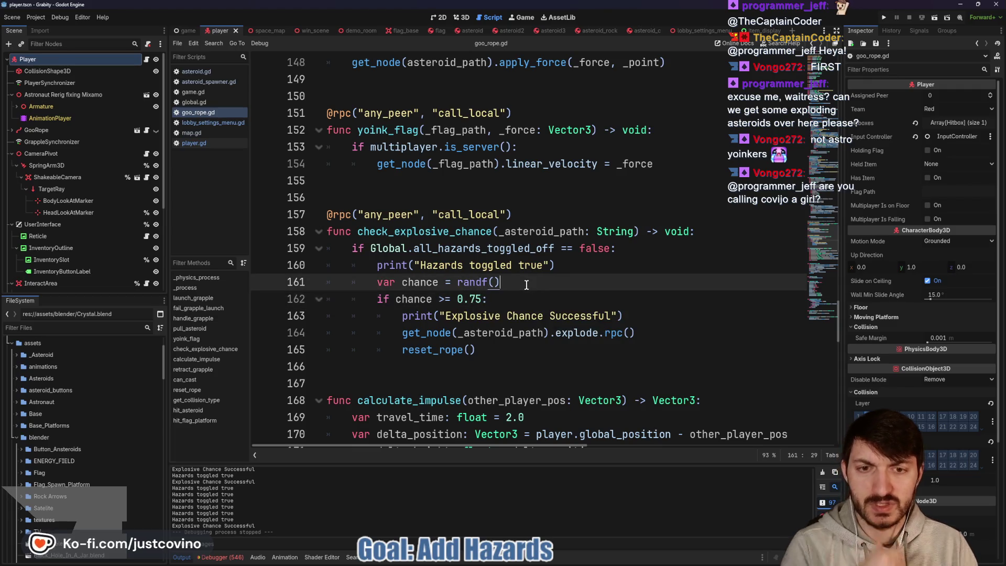
key("Return")
type("print(\"Chance:")
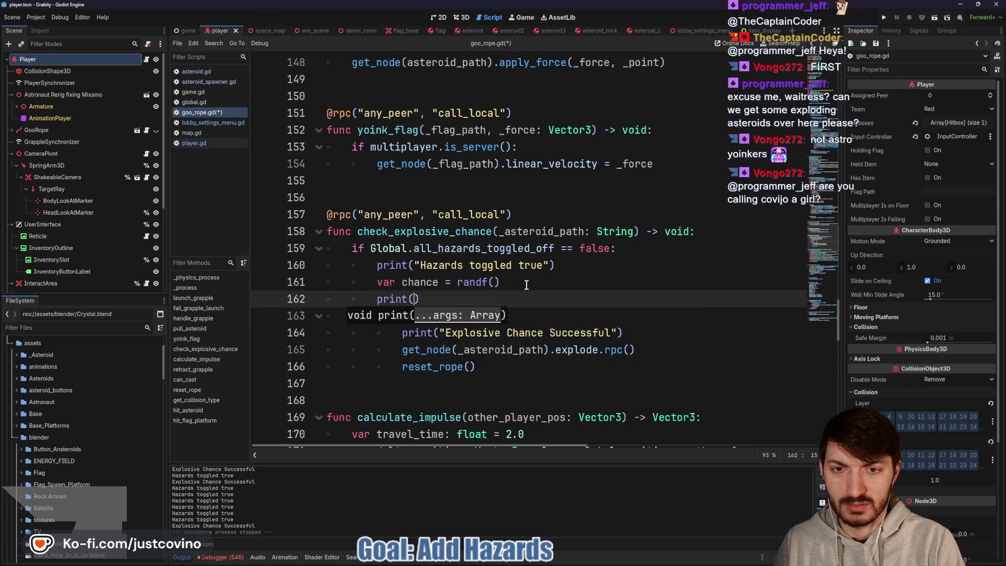
type(" \"")
type(", chance)")
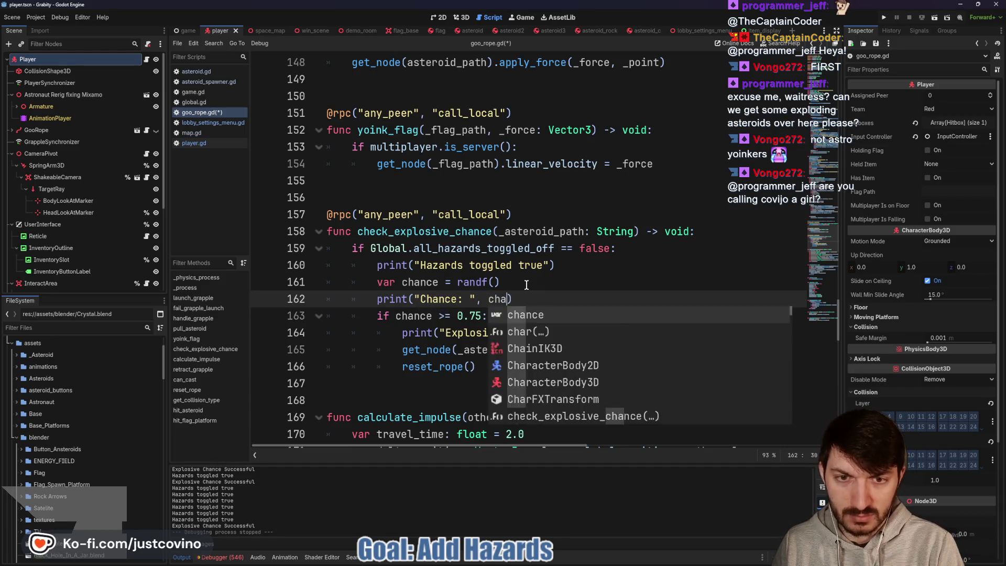
Save goo_rope.gd and launch the project with two debug clients.
key("ctrl+s")
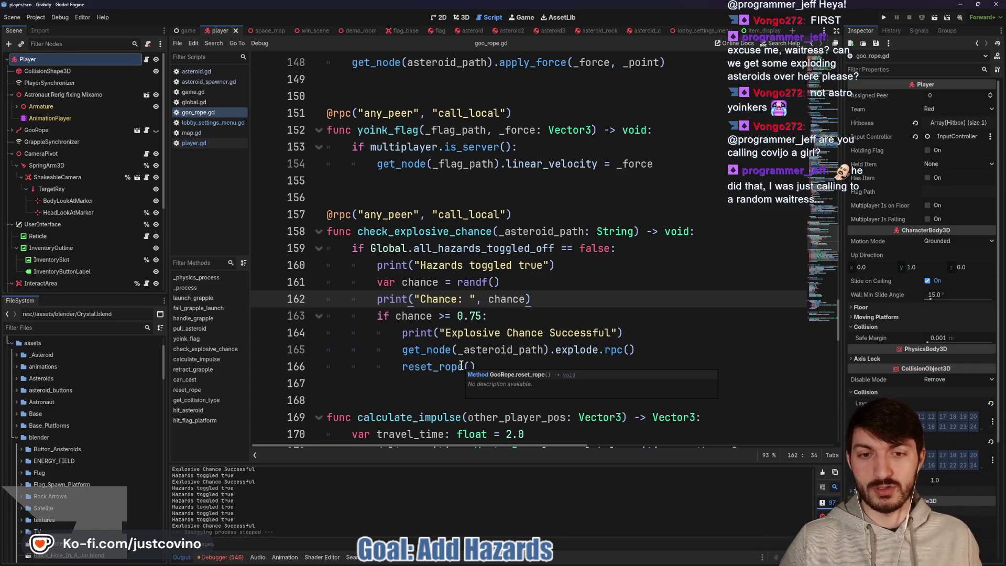
left_click(545, 332)
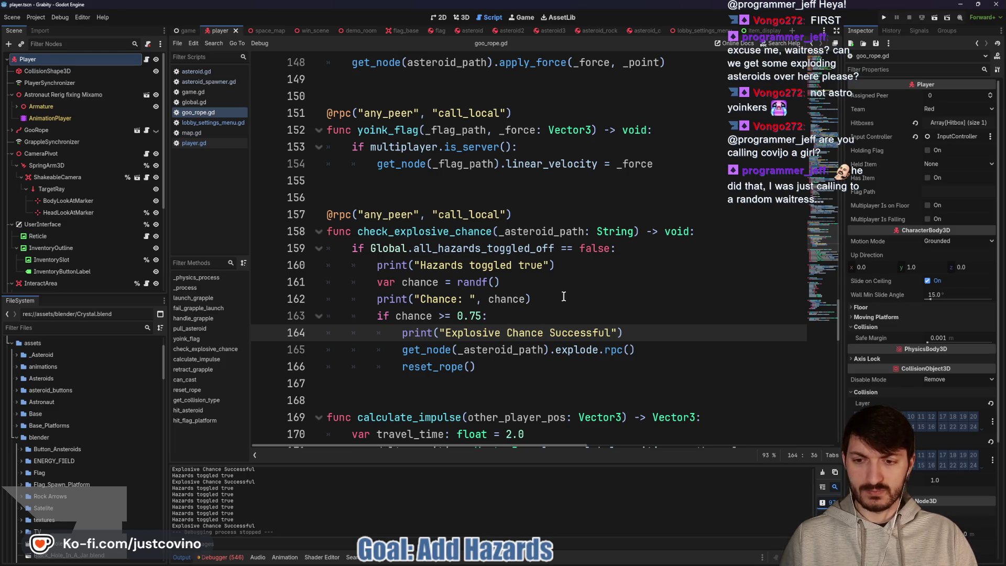
left_click(885, 18)
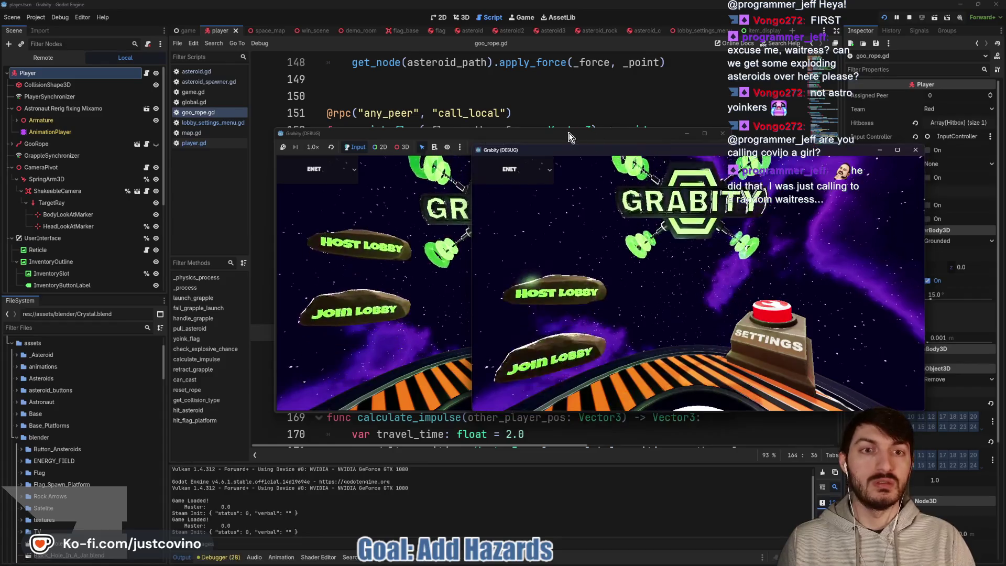
Host a lobby in the left client, join it from the right, and start the asteroid match.
left_click(104, 238)
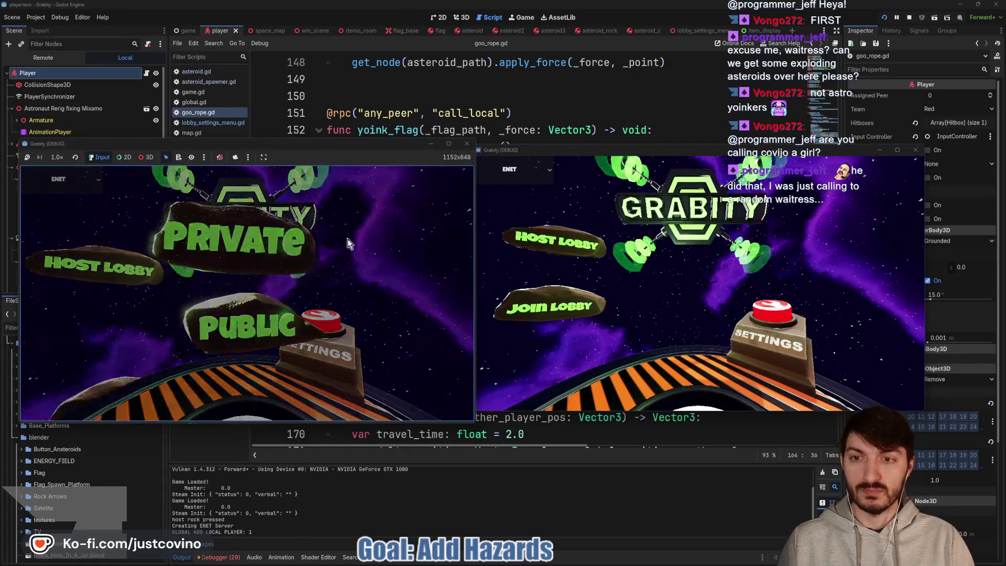
left_click(225, 322)
left_click_drag(590, 145, 611, 137)
left_click(544, 298)
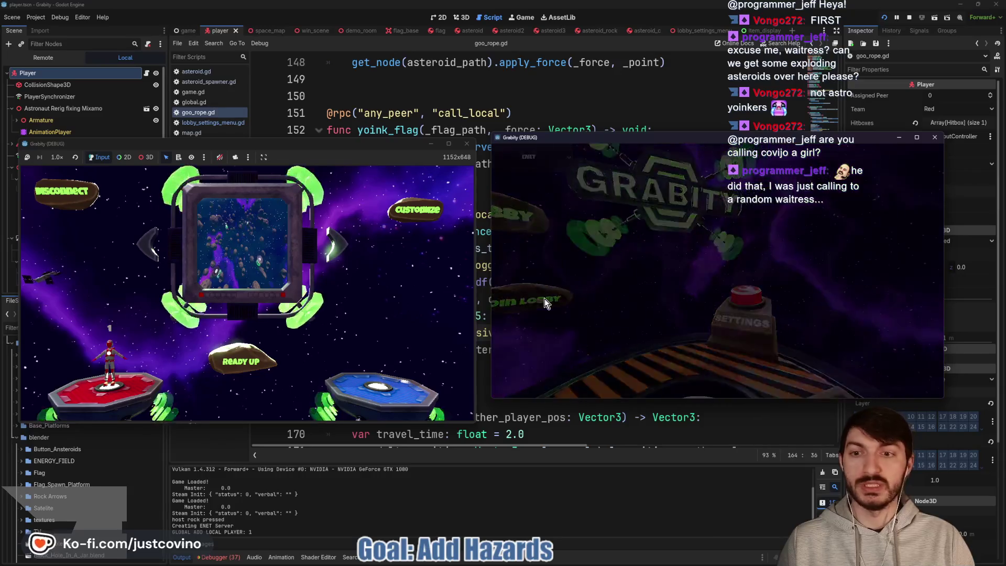
left_click(697, 326)
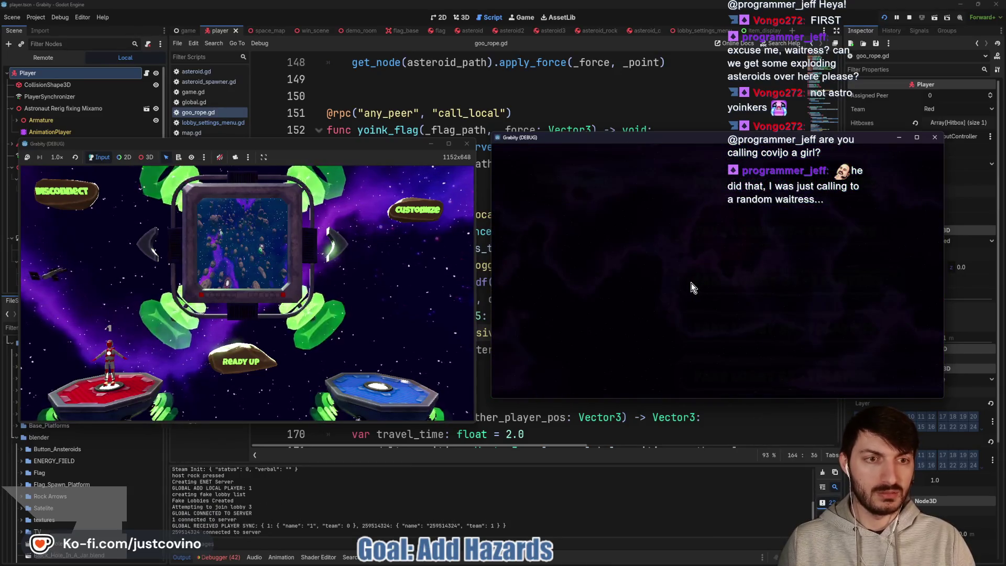
left_click(237, 363)
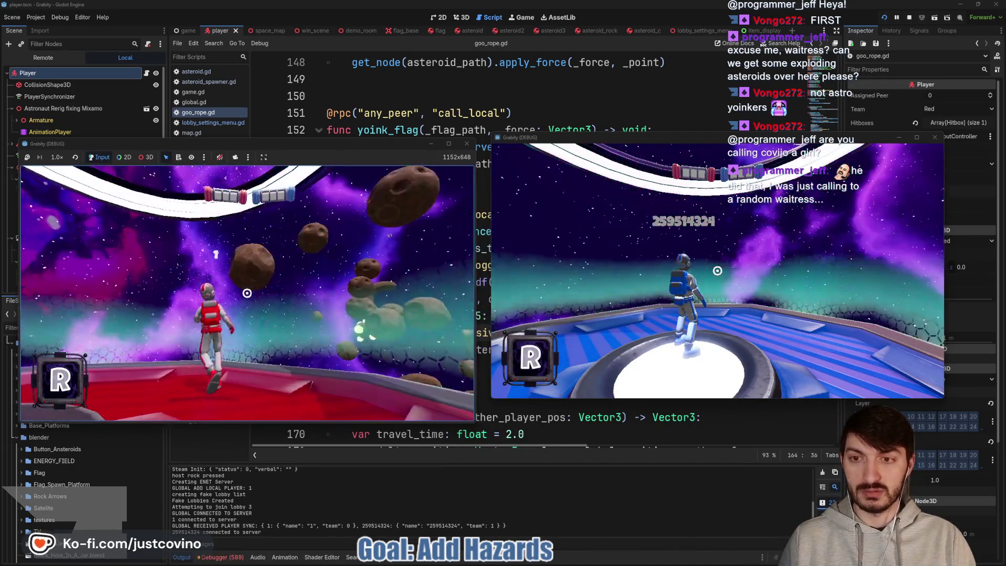
left_click(246, 293)
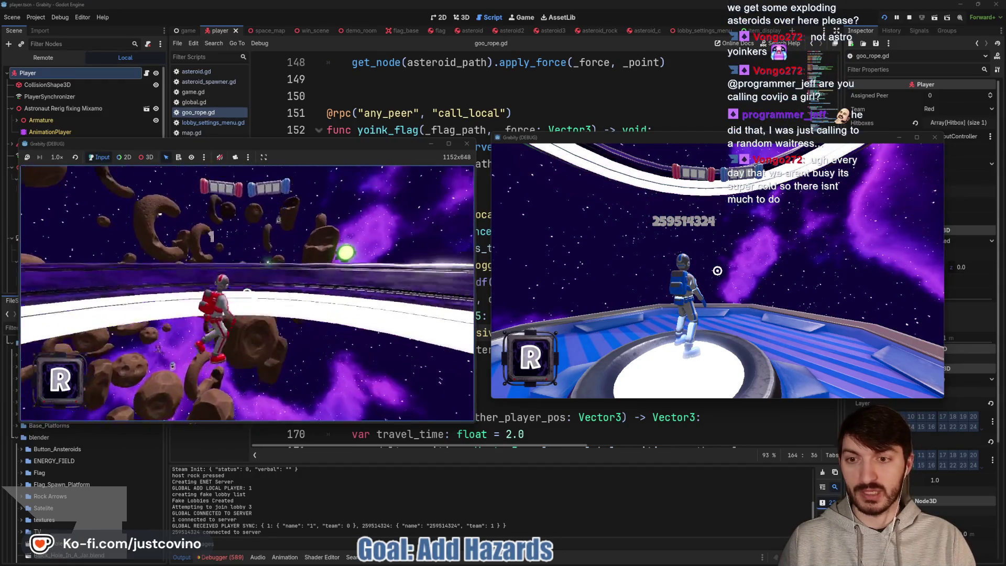
Swing between asteroids with repeated goo-rope grapples, then stop the running game.
left_click(247, 293)
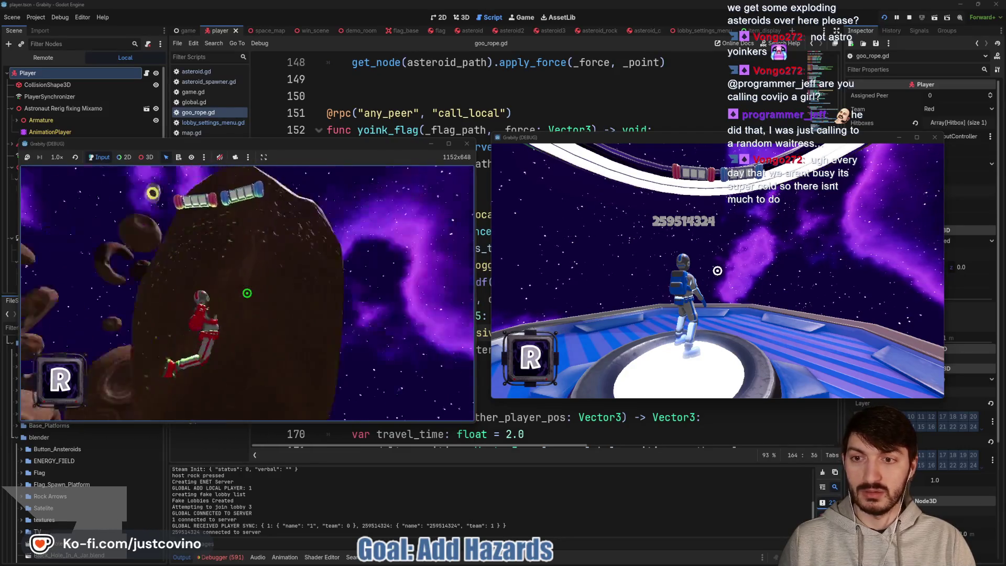
left_click(247, 292)
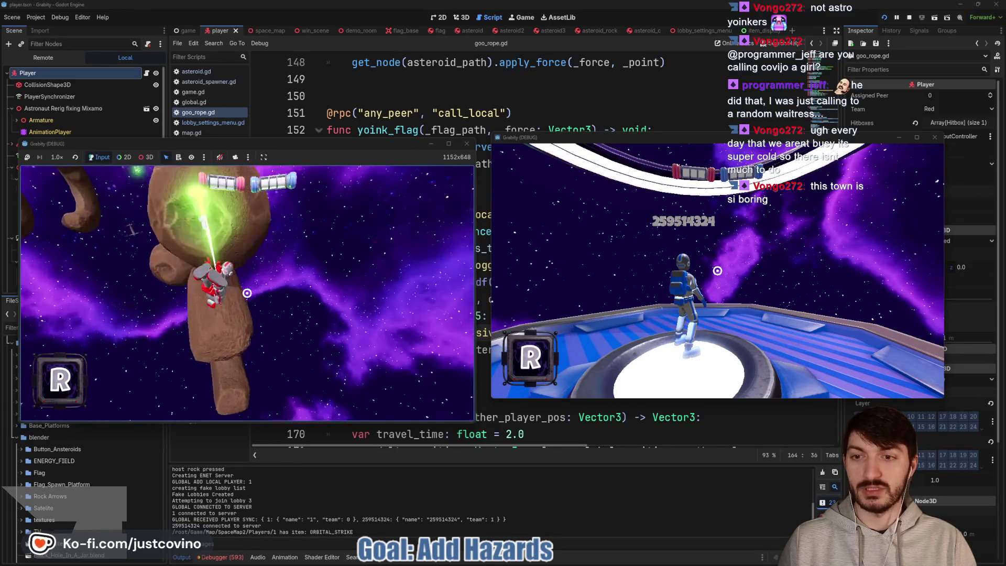
left_click(247, 293)
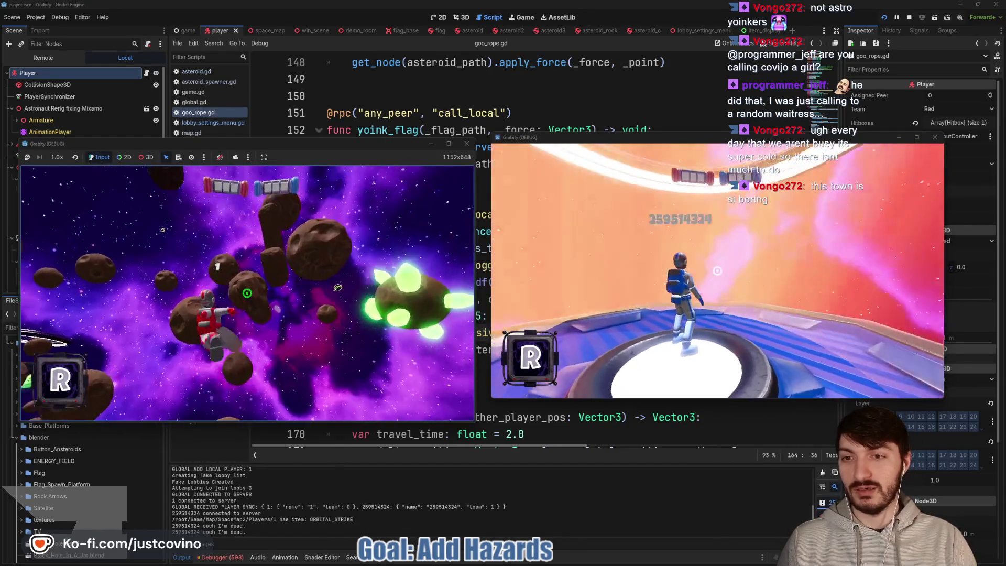
left_click(247, 293)
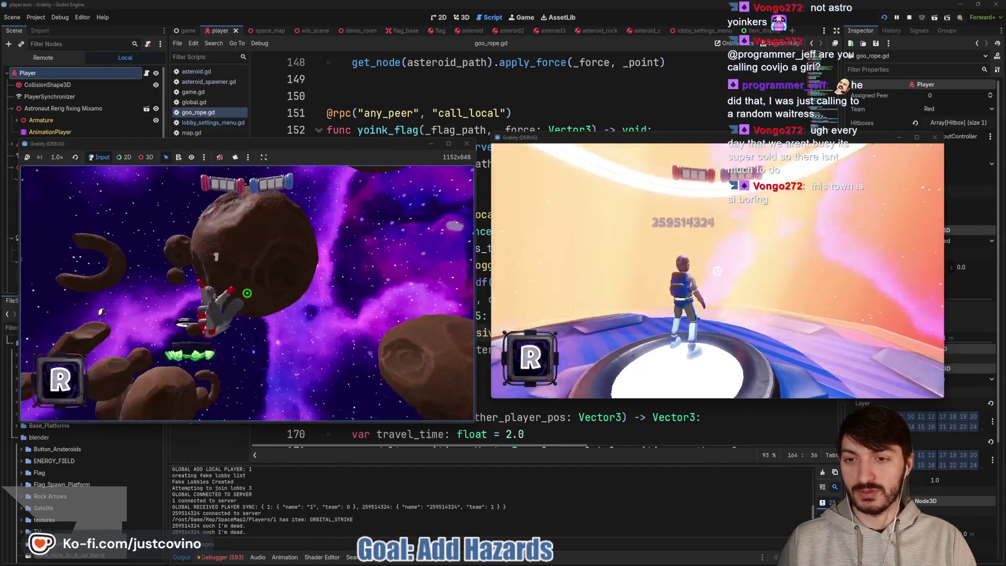
left_click(247, 292)
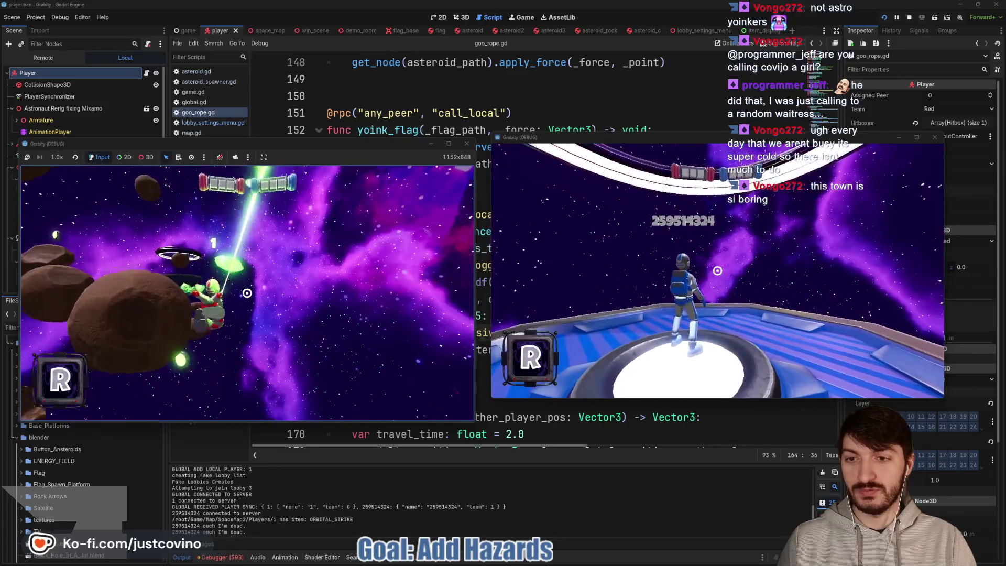
left_click(247, 293)
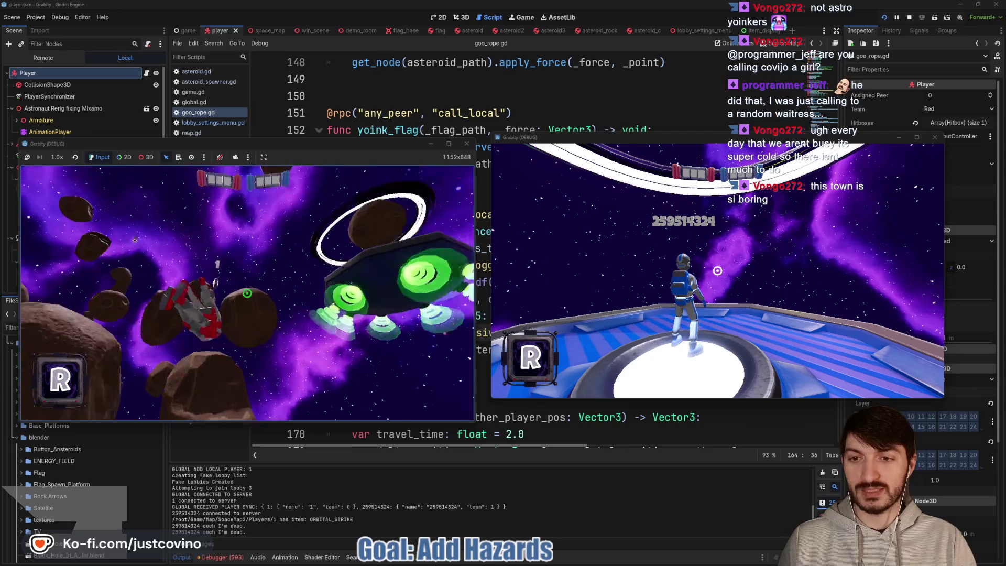
left_click(247, 293)
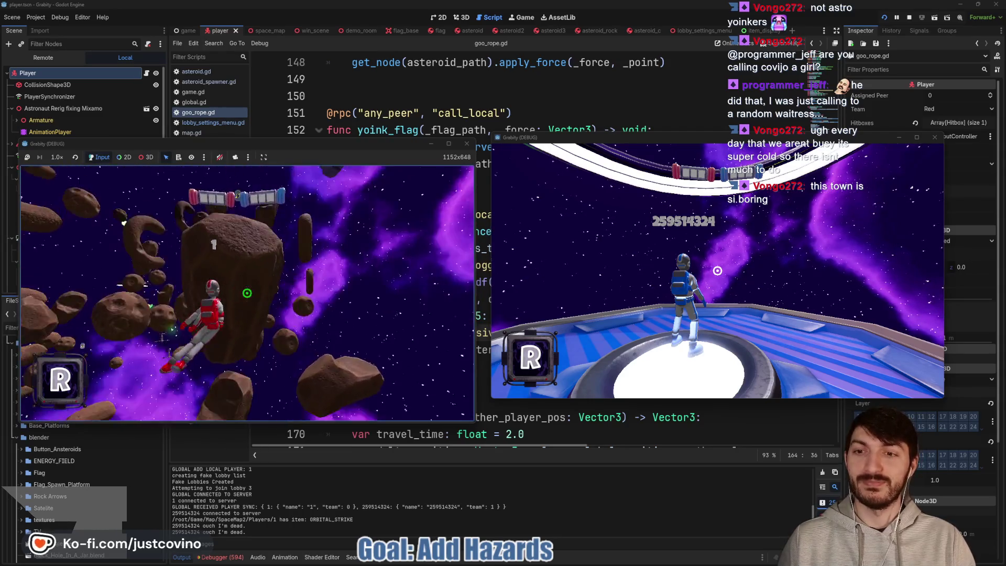
left_click(247, 293)
left_click(246, 293)
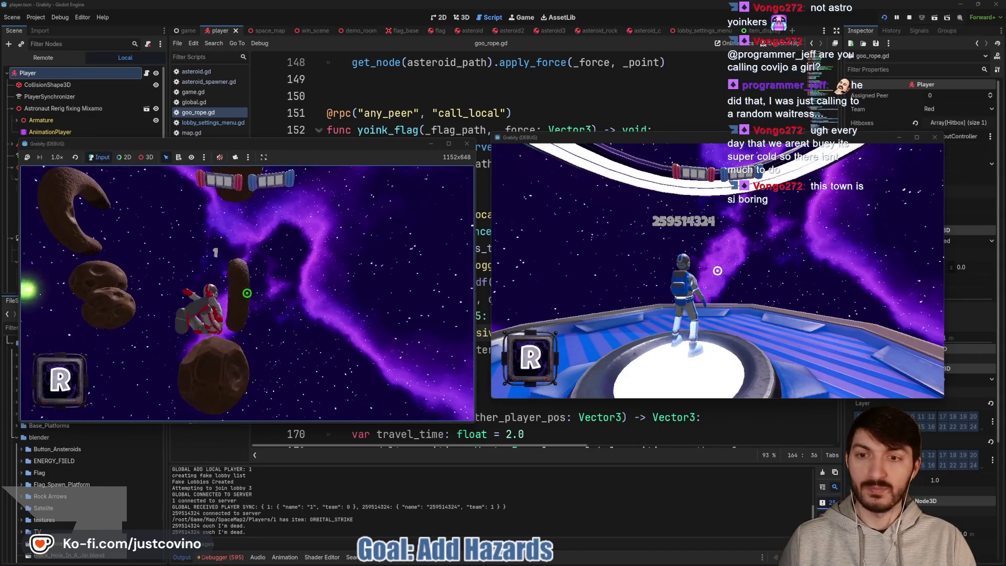
left_click(246, 292)
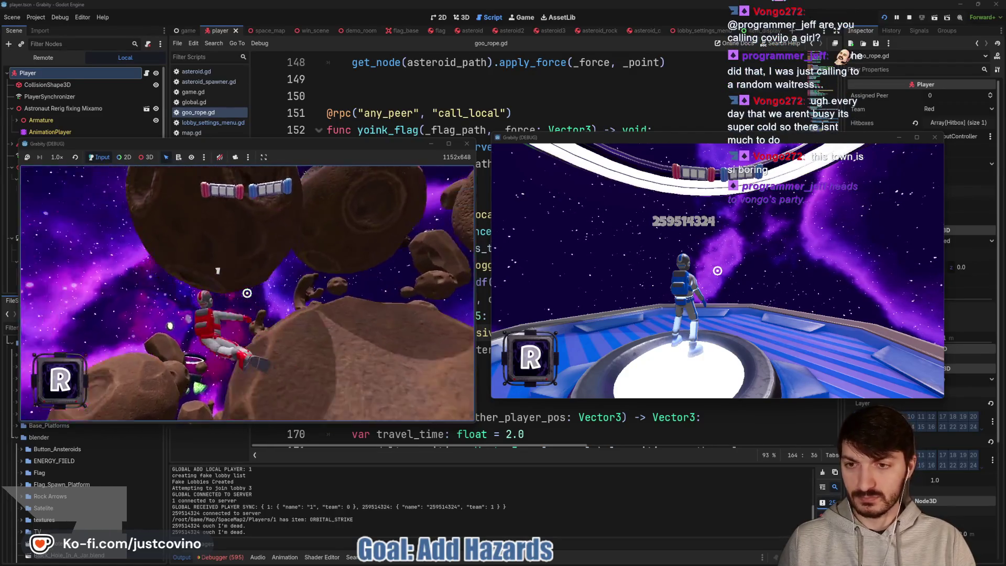
key("F8")
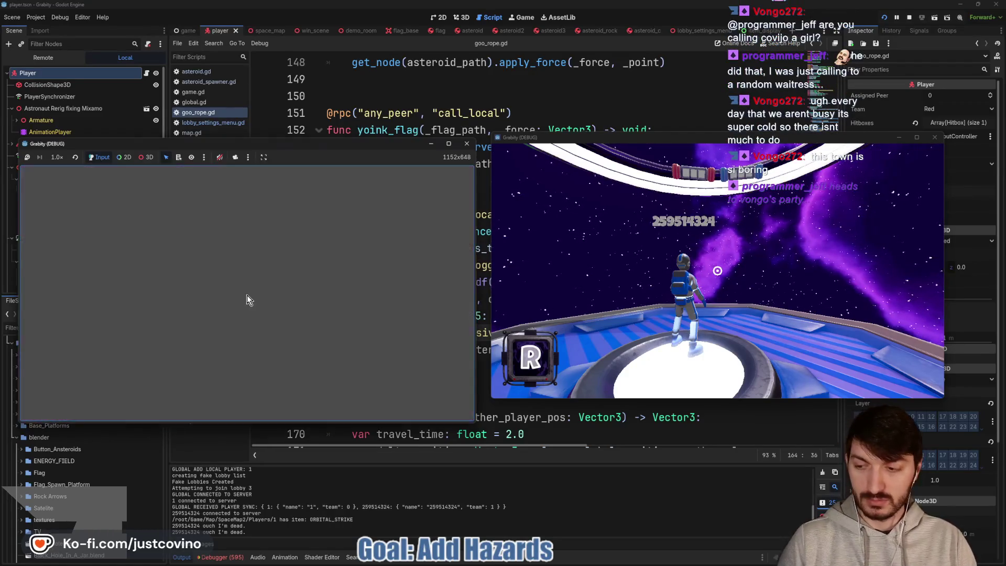
left_click(432, 298)
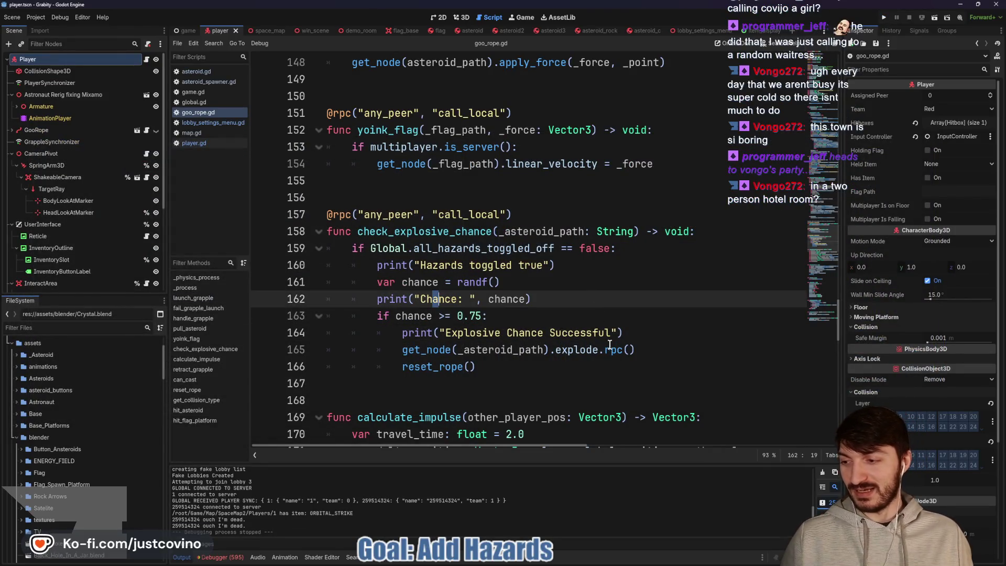
Run the project again to relaunch both Grabity debug clients.
left_click(882, 17)
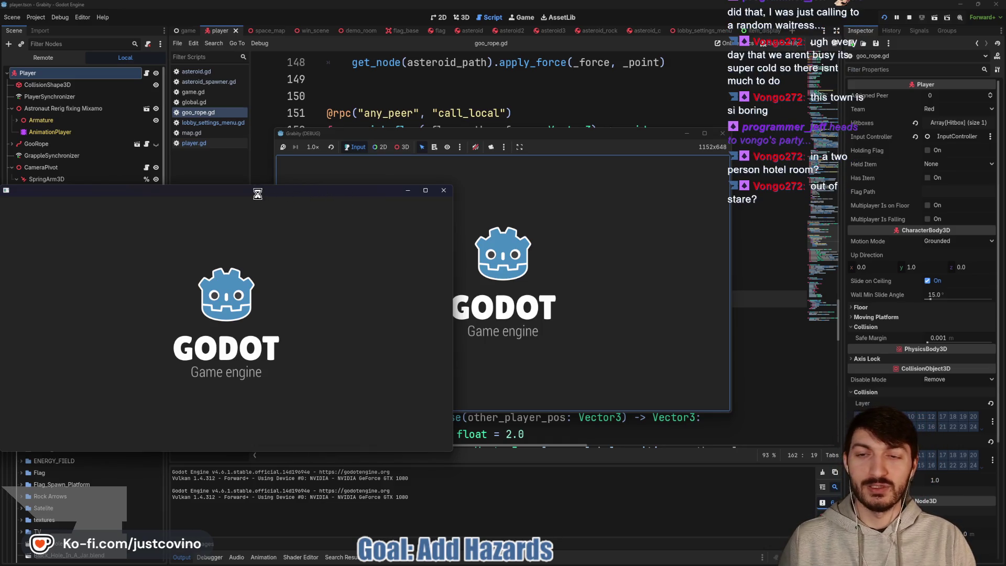
Place the two game windows side by side, host a lobby on the left, join from the right.
left_click_drag(257, 194, 736, 158)
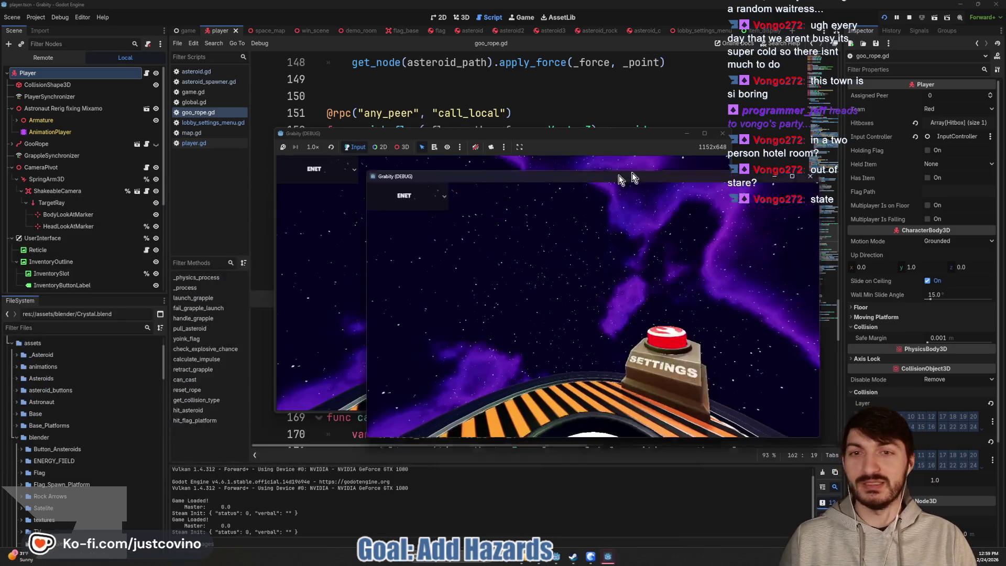
left_click_drag(564, 135, 297, 143)
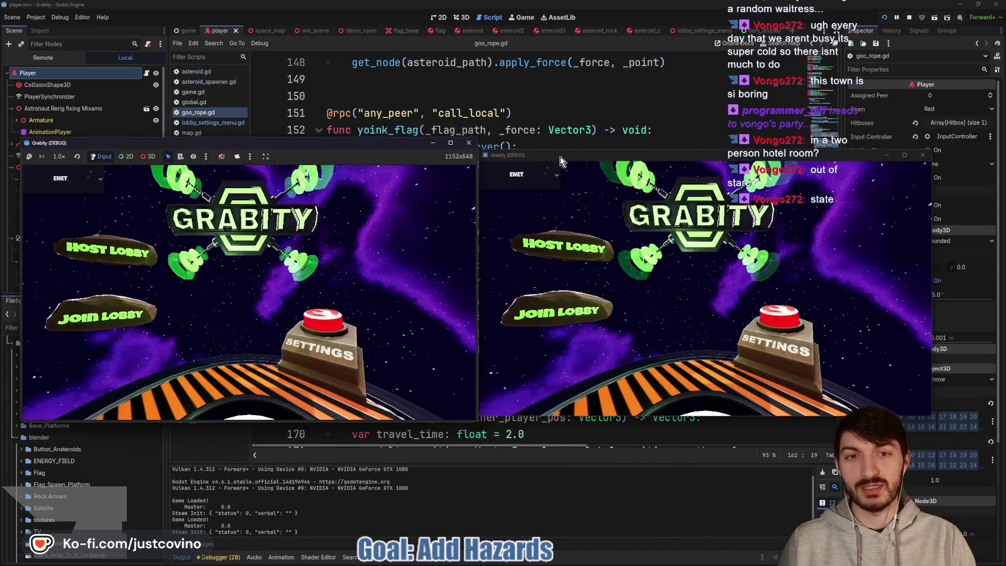
left_click_drag(587, 155, 595, 150)
left_click(117, 254)
left_click(229, 247)
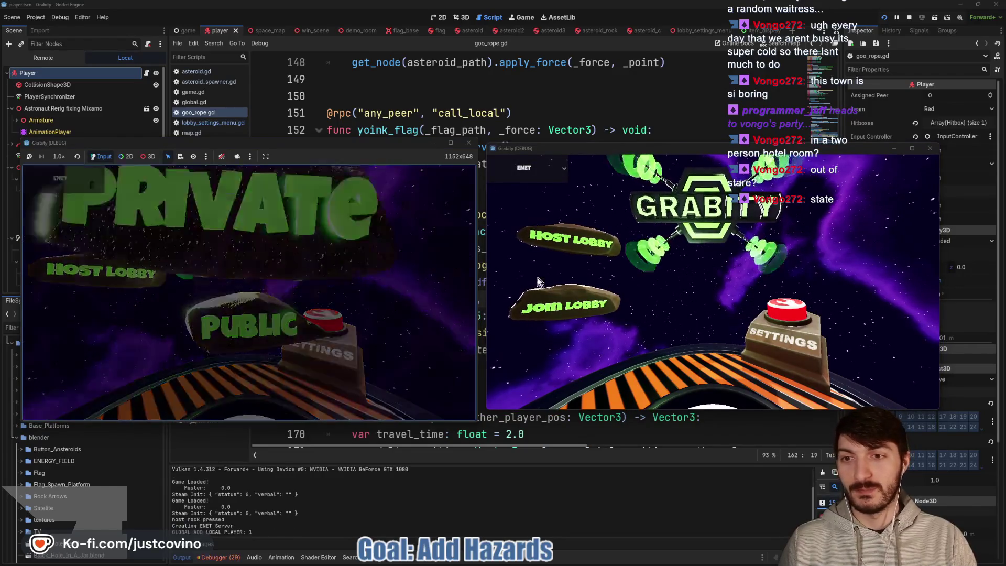
left_click(541, 307)
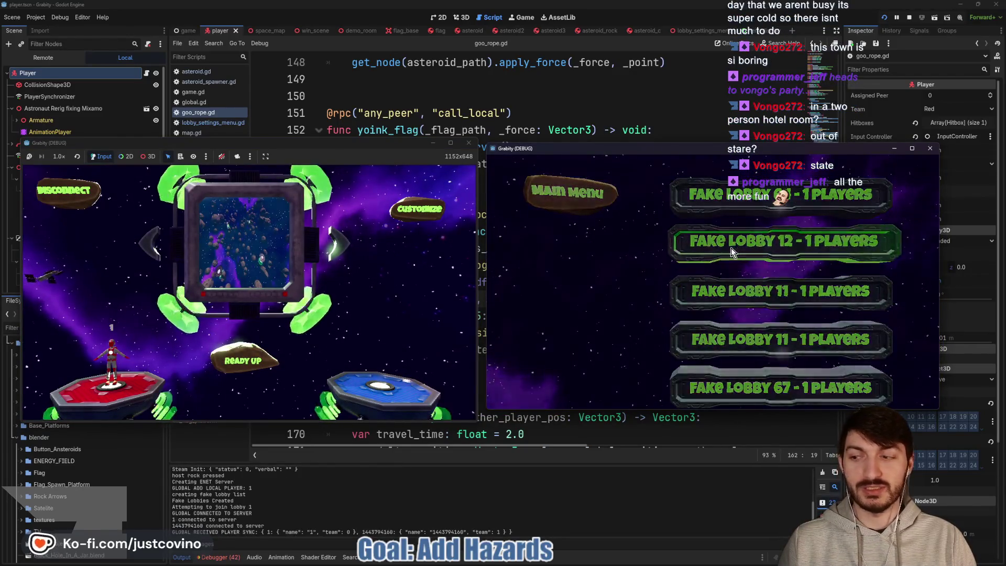
left_click(731, 247)
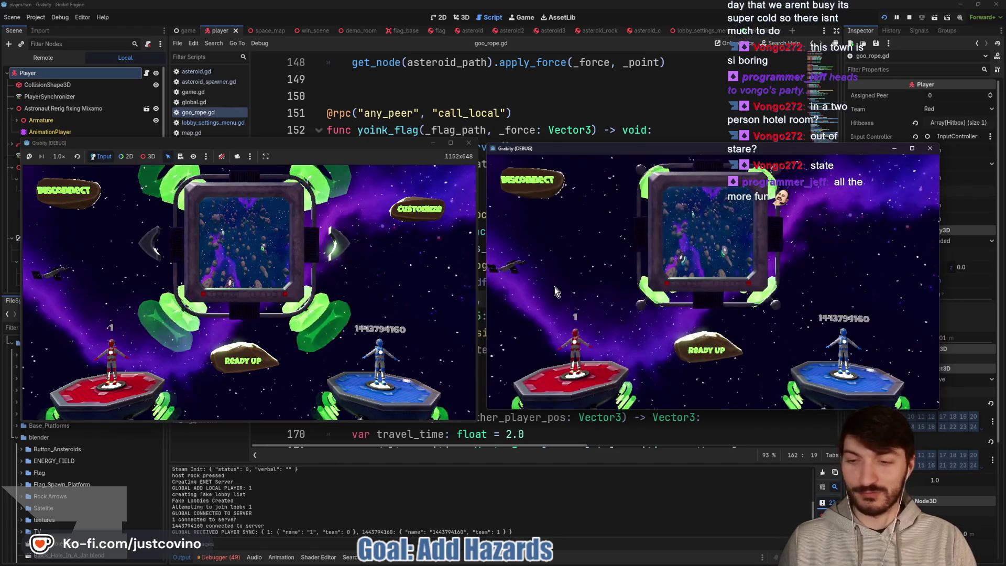
Enable the Hazards Toggle in Customize, ready up, play the match, then stop the game.
left_click(419, 208)
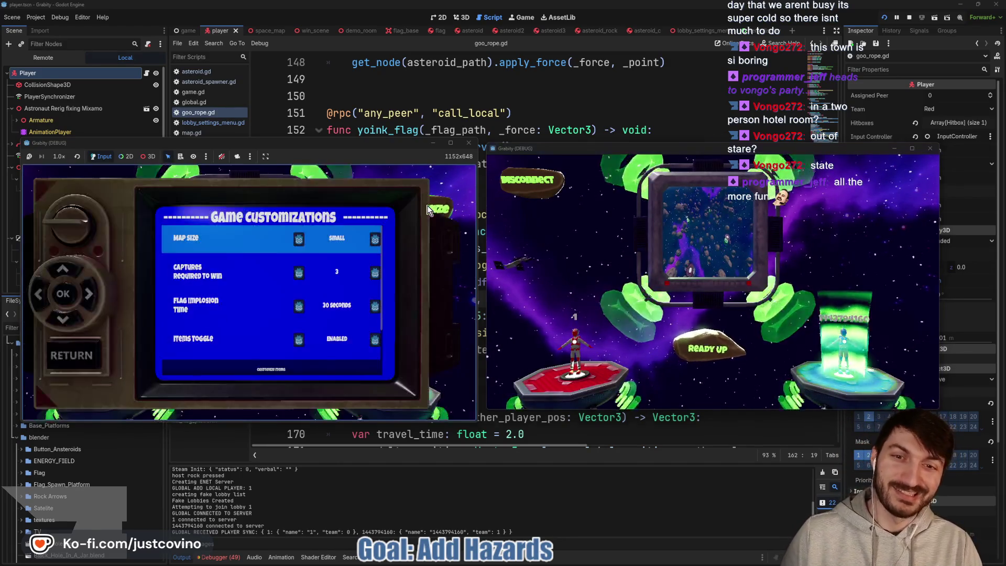
key("Down")
key("Down")
key("Down")
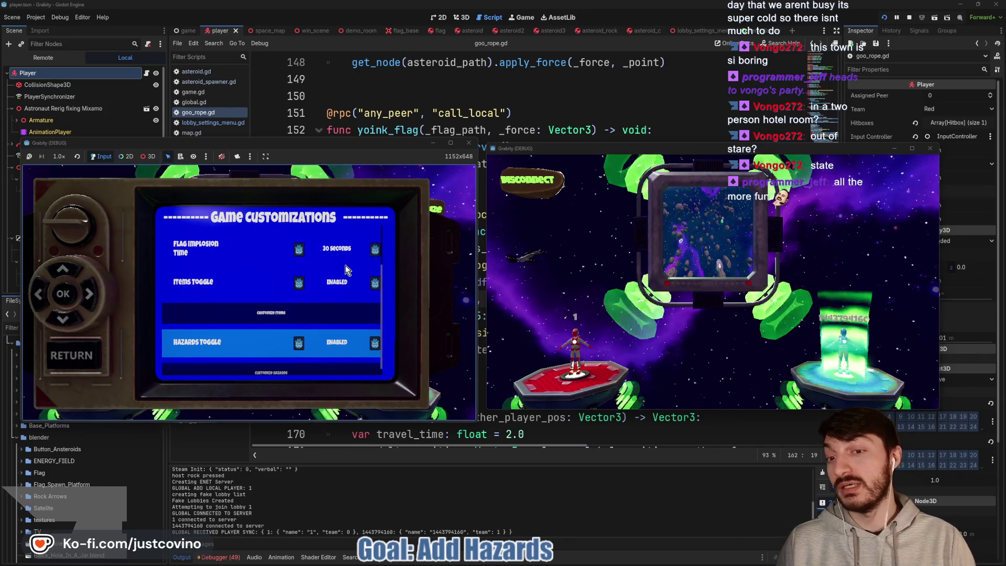
left_click(92, 359)
left_click(240, 359)
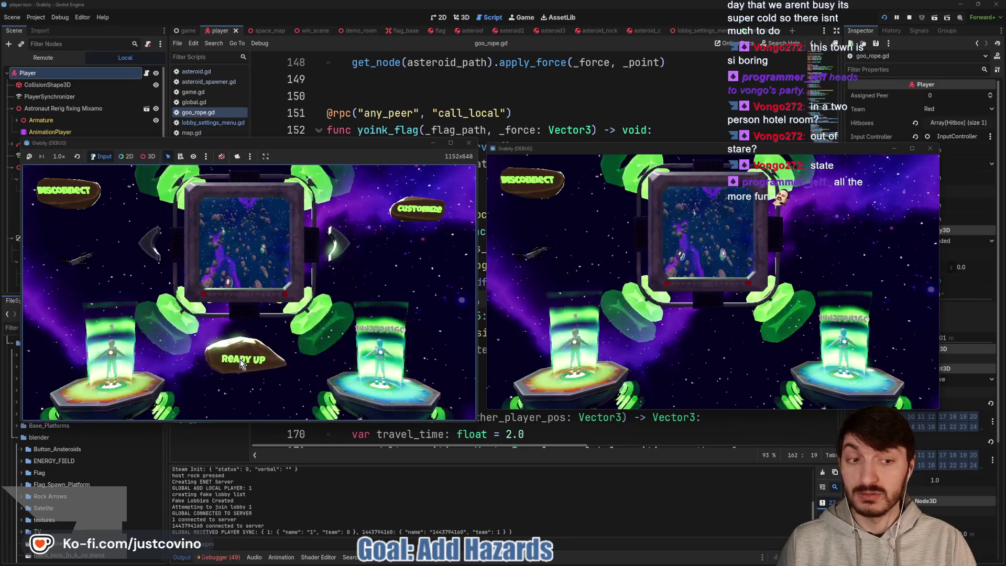
left_click(241, 360)
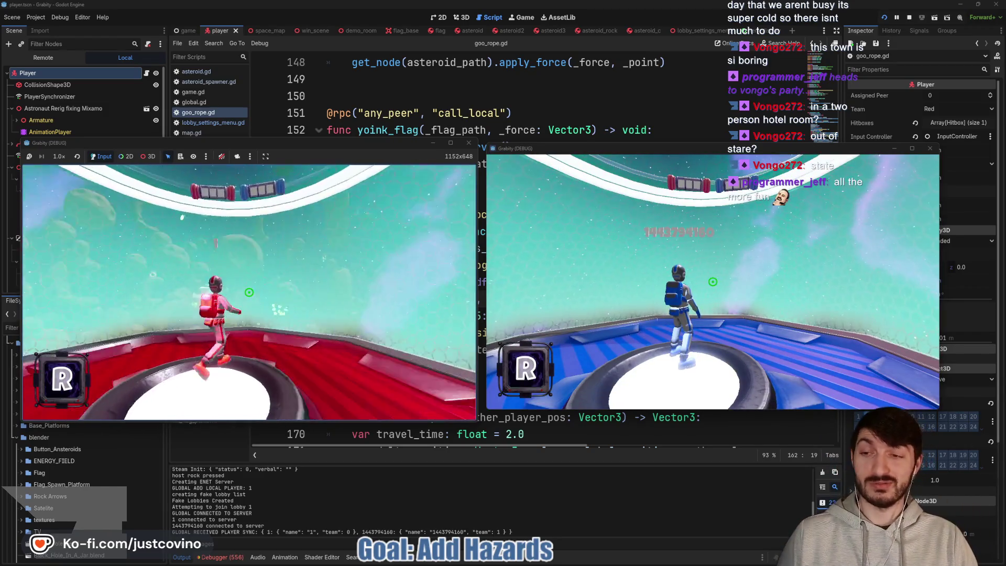
key("super")
key("super")
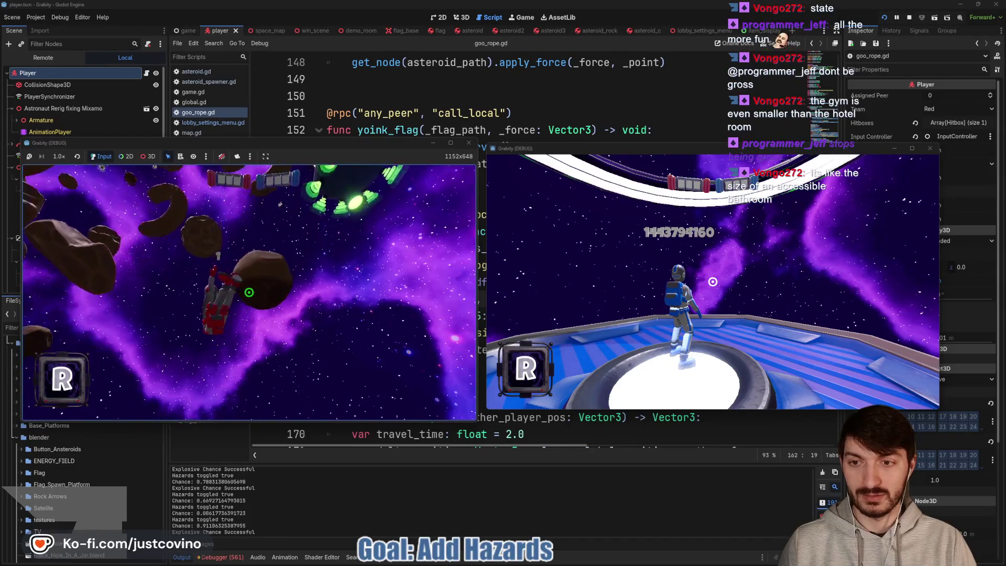
key("F8")
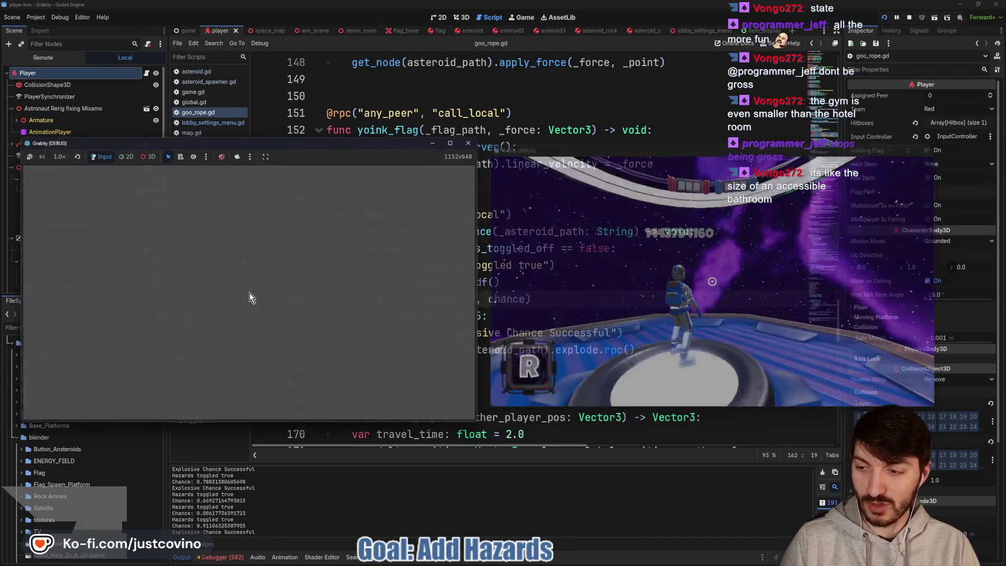
Delete the 'Hazards toggled true' print and change the 0.75 chance threshold to 0.9, saving goo_rope.gd.
left_click(500, 318)
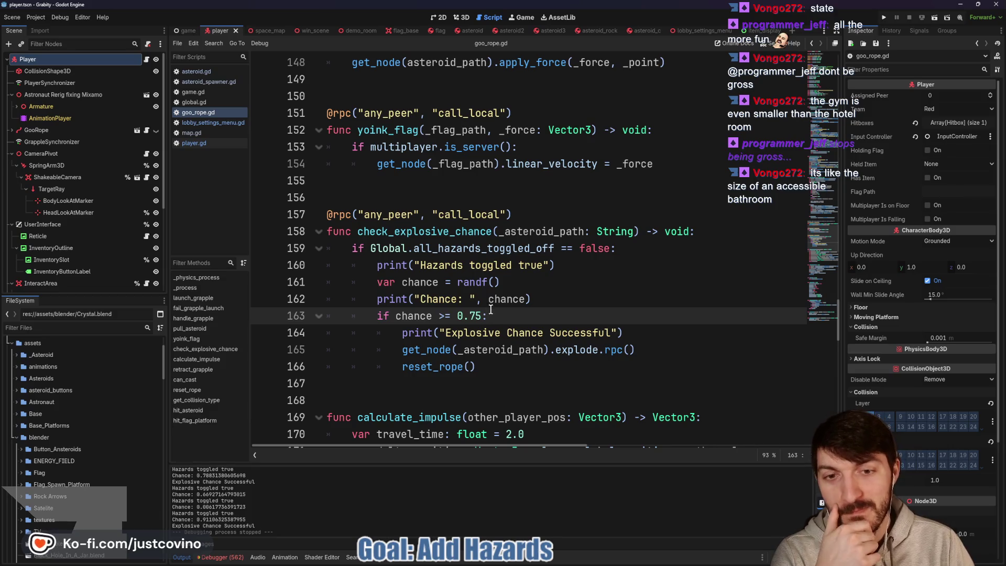
mouse_move(481, 279)
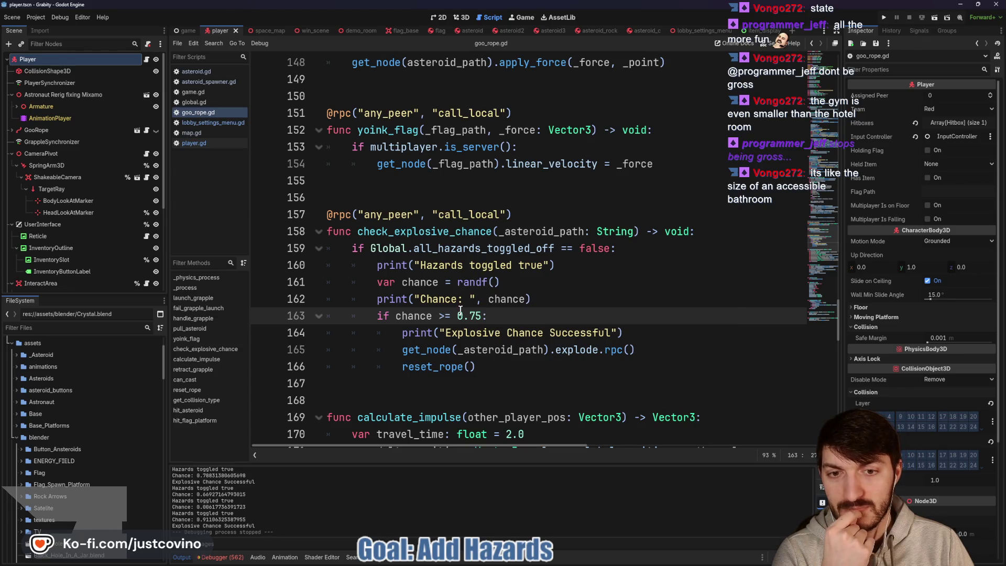
mouse_move(555, 266)
left_mouse_down()
mouse_move(293, 246)
mouse_move(286, 268)
left_mouse_up()
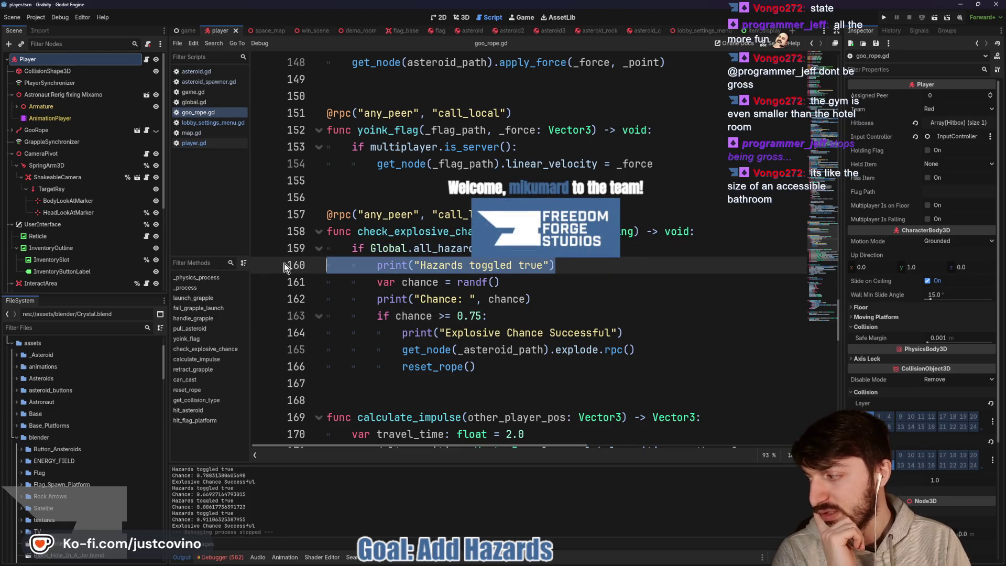
key("BackSpace")
key("BackSpace")
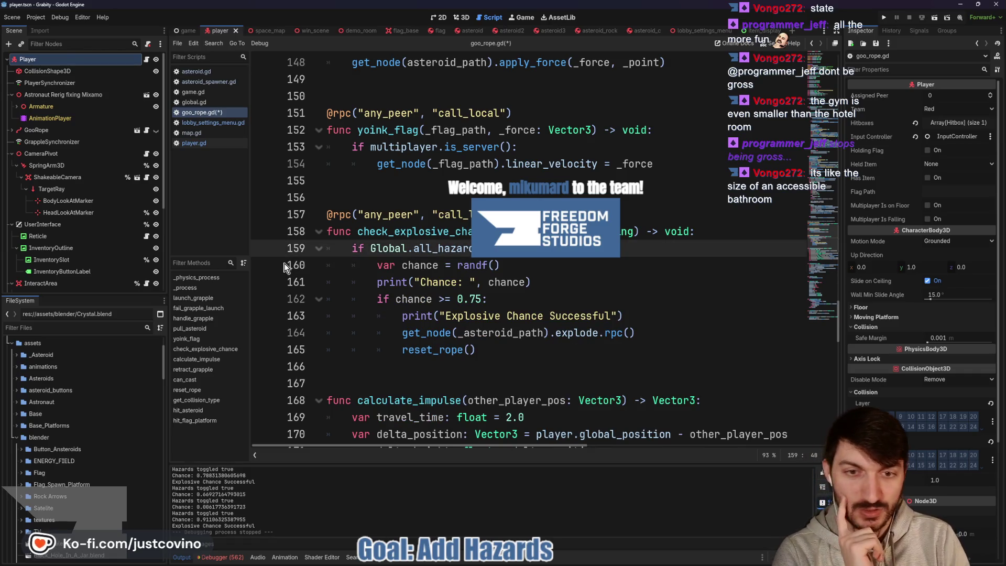
key("ctrl+s")
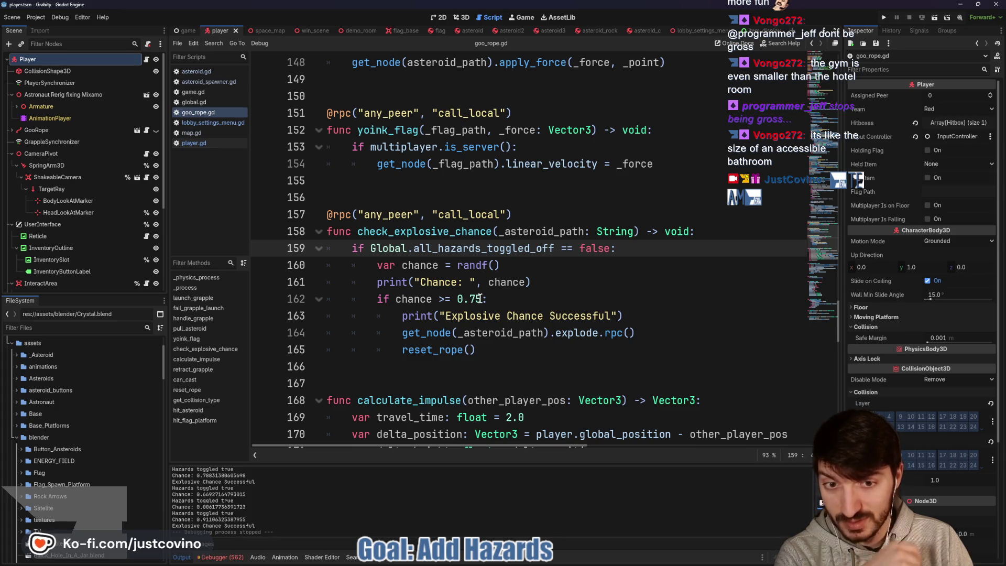
left_click_drag(480, 299, 468, 299)
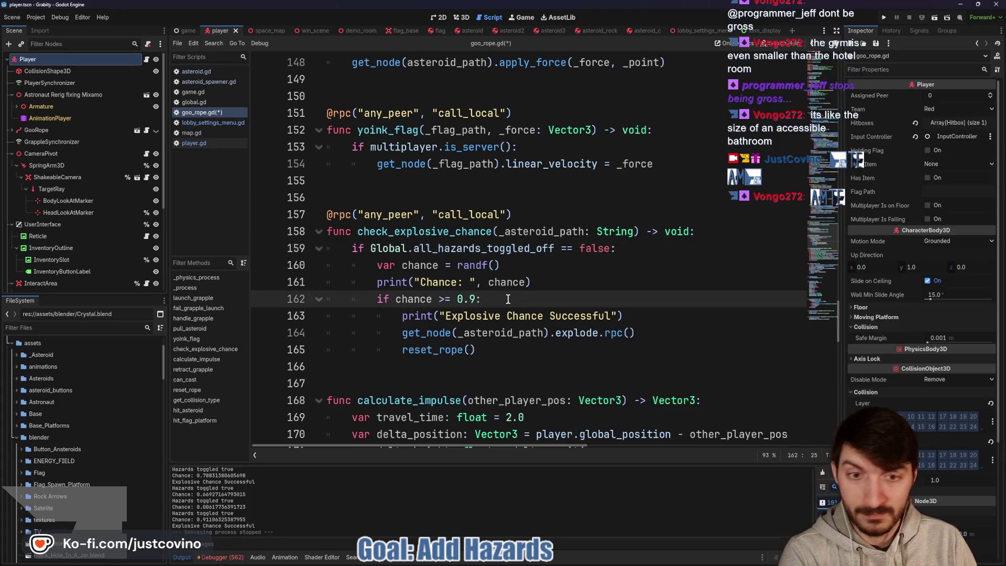
key("ctrl+s")
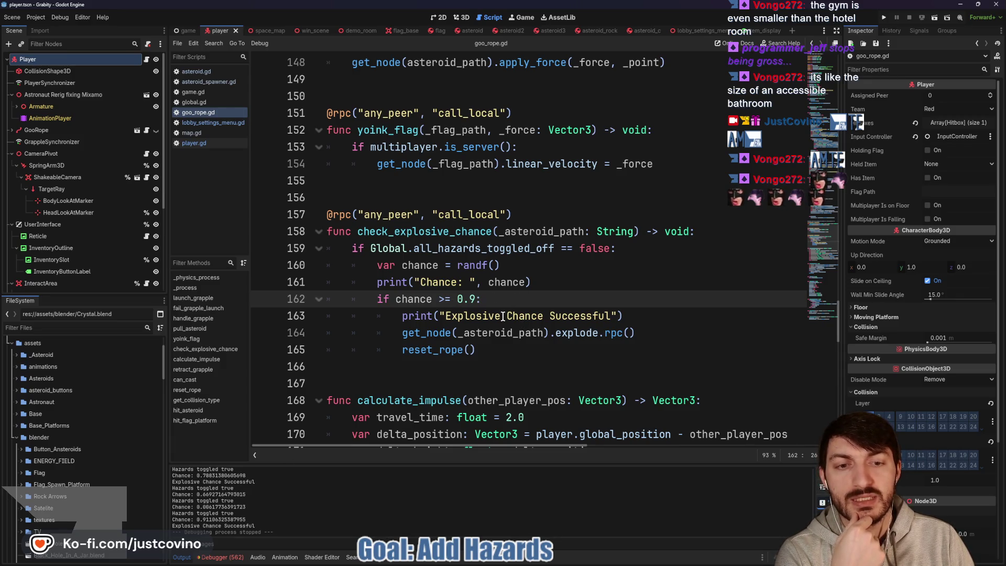
Open the asteroid_rock scene's asteroid.gd at its explode() function.
double_click(576, 333)
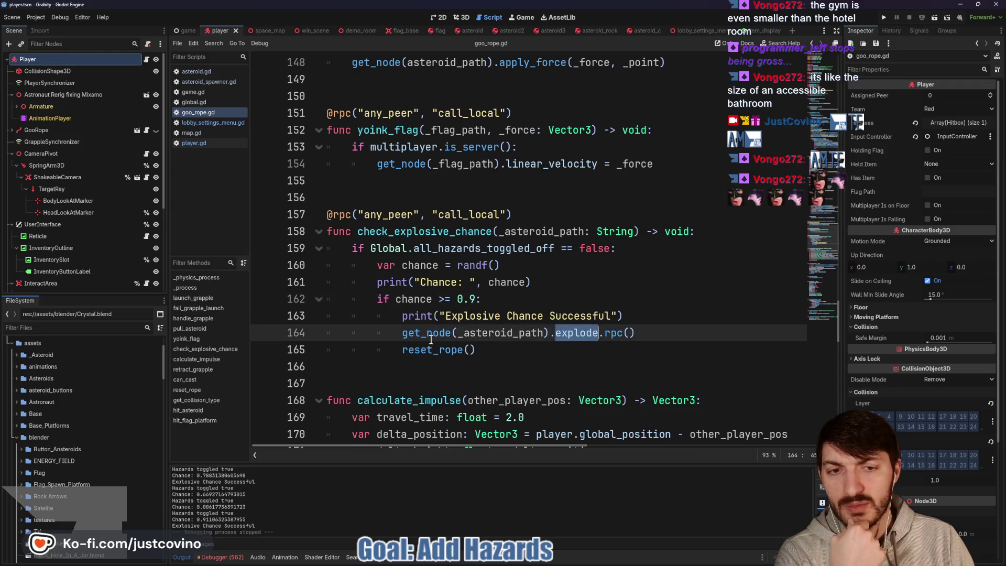
mouse_move(431, 339)
mouse_move(416, 311)
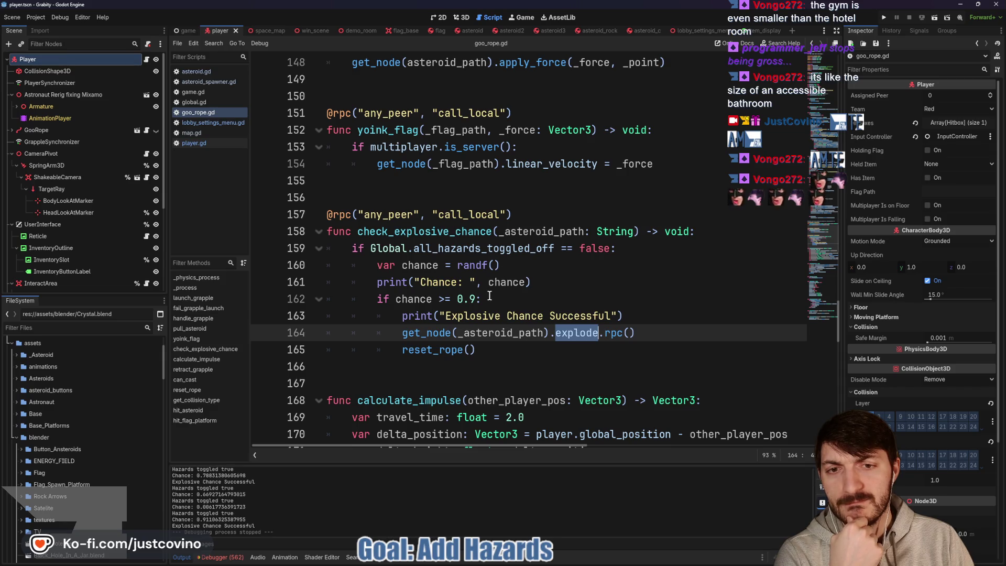
left_click(594, 33)
scroll(502, 321, "down", 1)
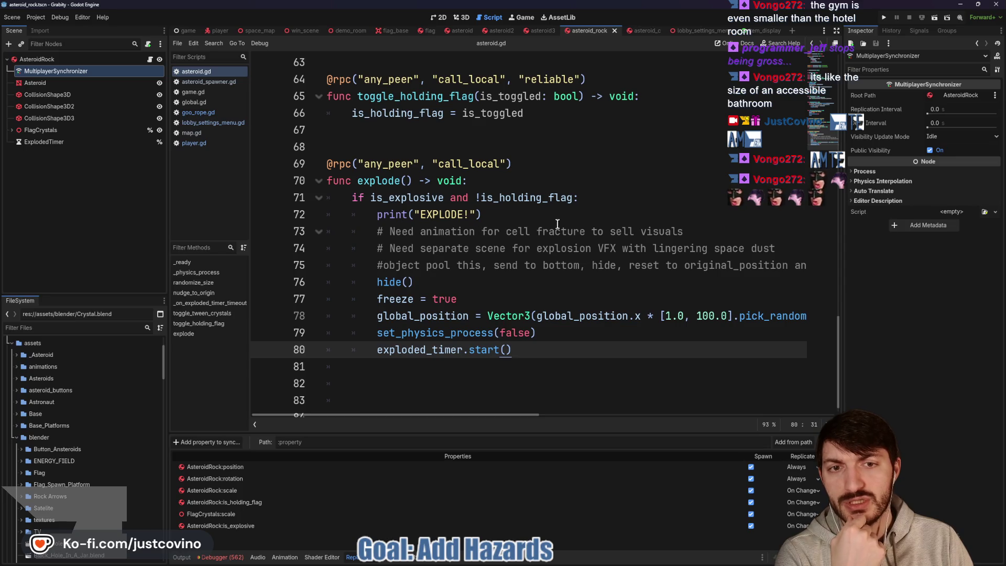
Inspect the is_explosive condition and the EXPLODE! print inside explode().
double_click(409, 199)
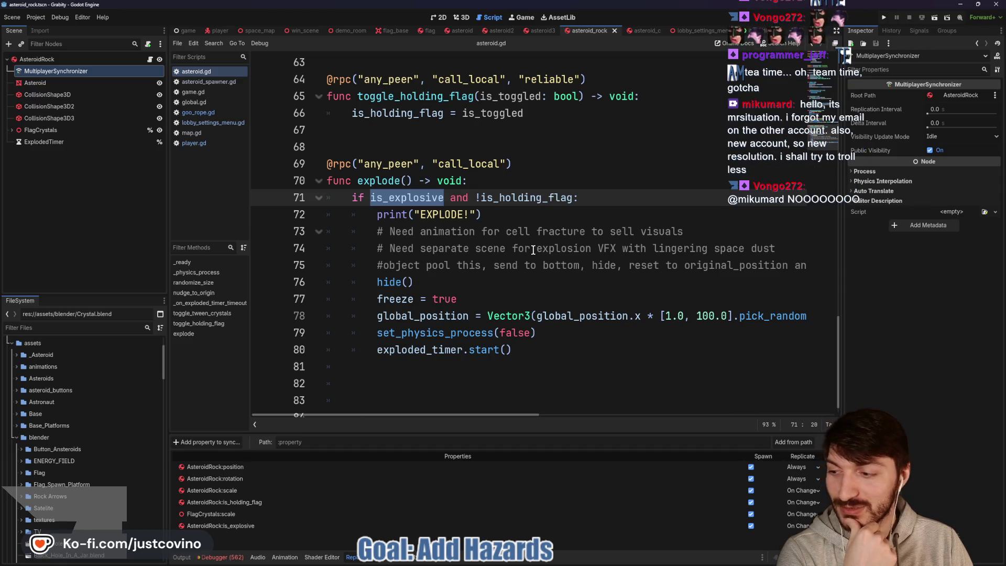
left_click(508, 220)
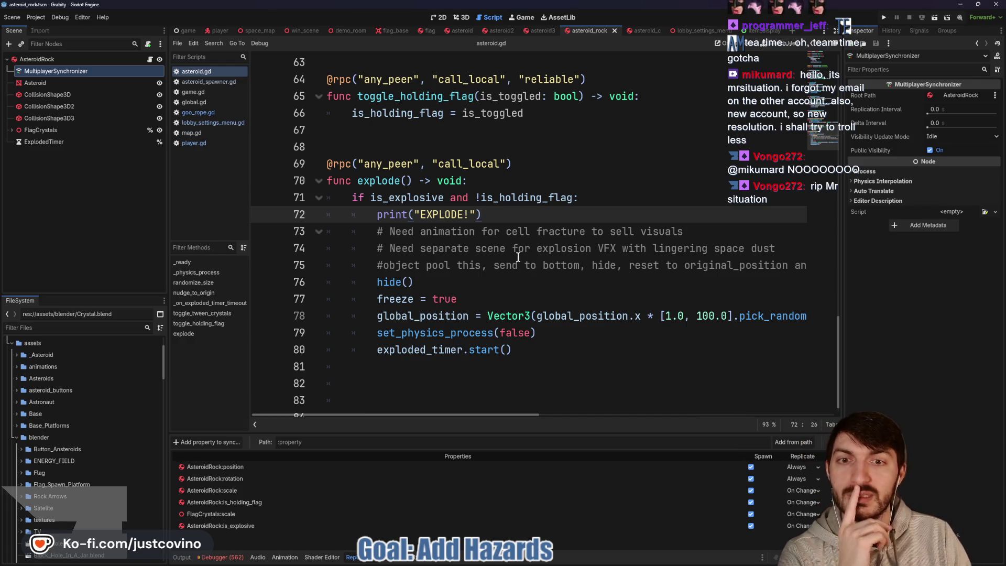
double_click(426, 197)
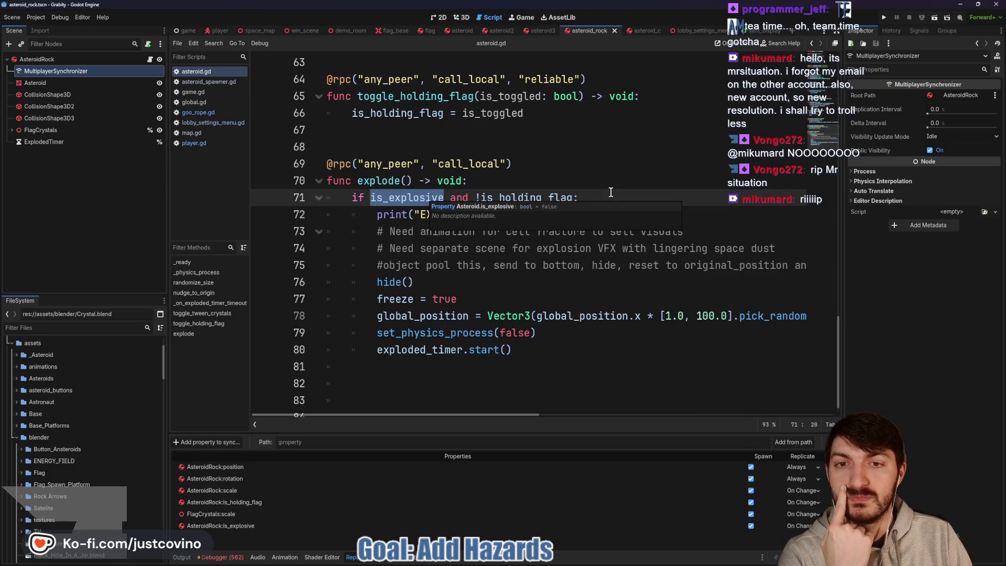
Insert print("is explosive: ", is_explosive) as explode()'s first line and save asteroid.gd.
left_click(508, 185)
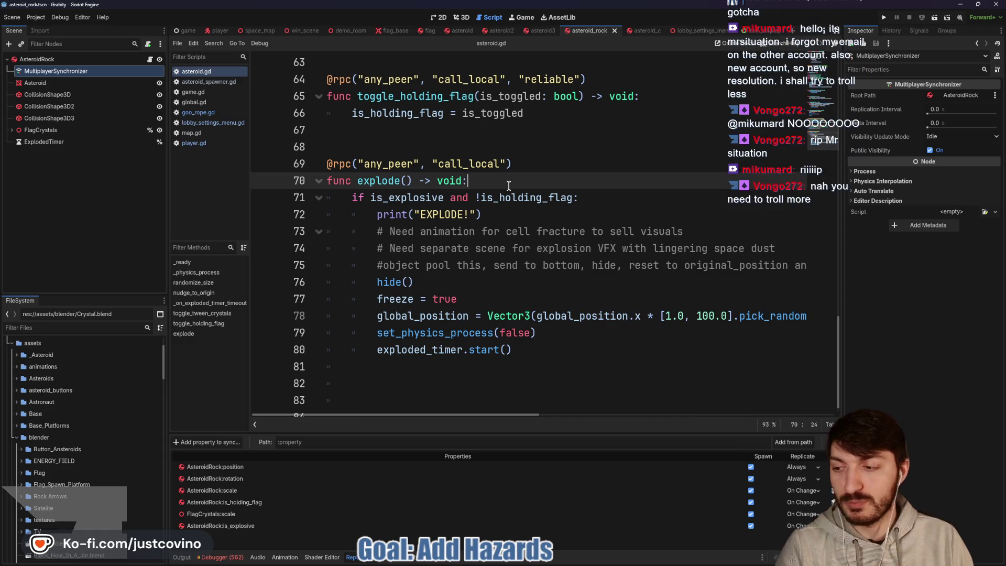
key("Return")
type("print(\"is ")
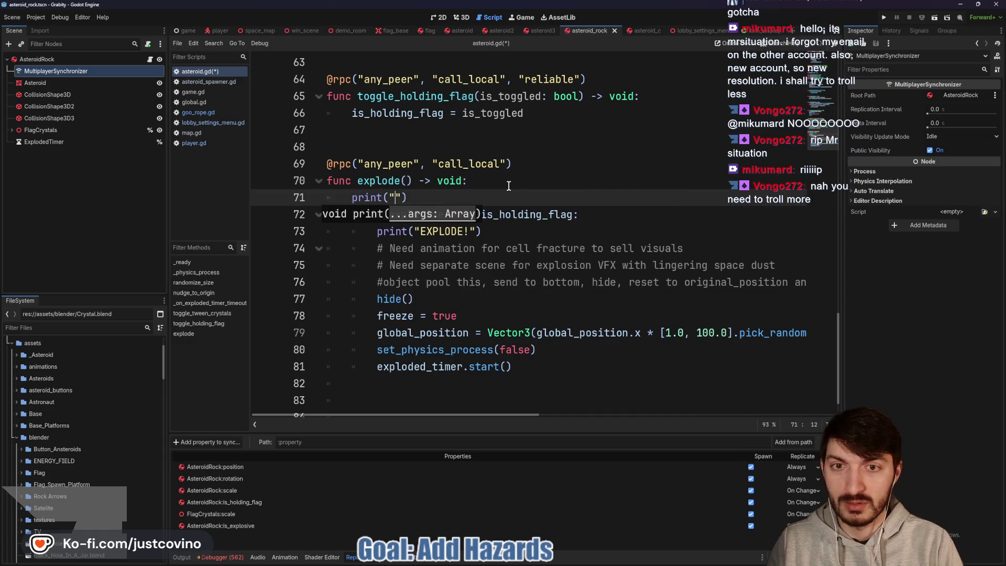
type("explosive: ")
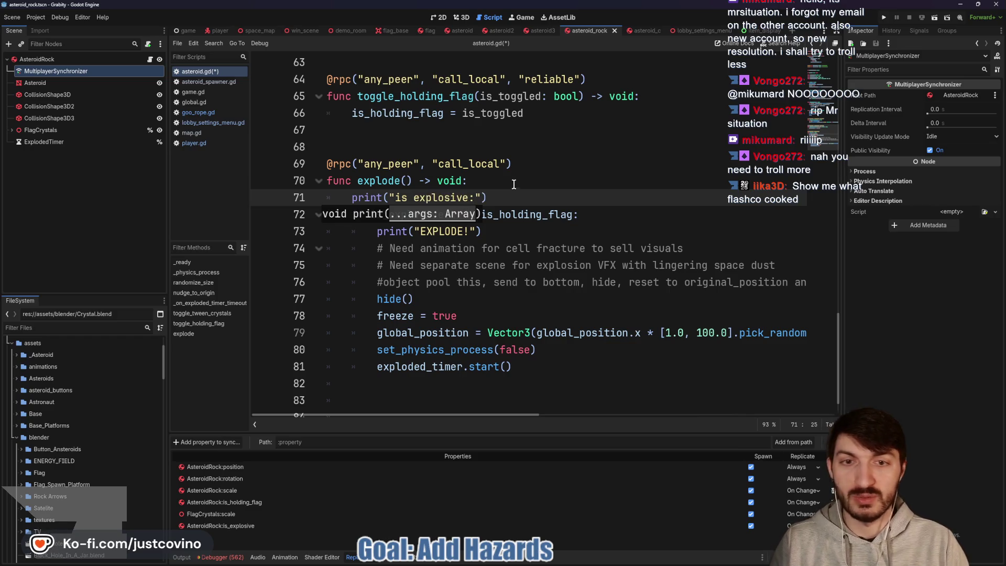
type("\", is_")
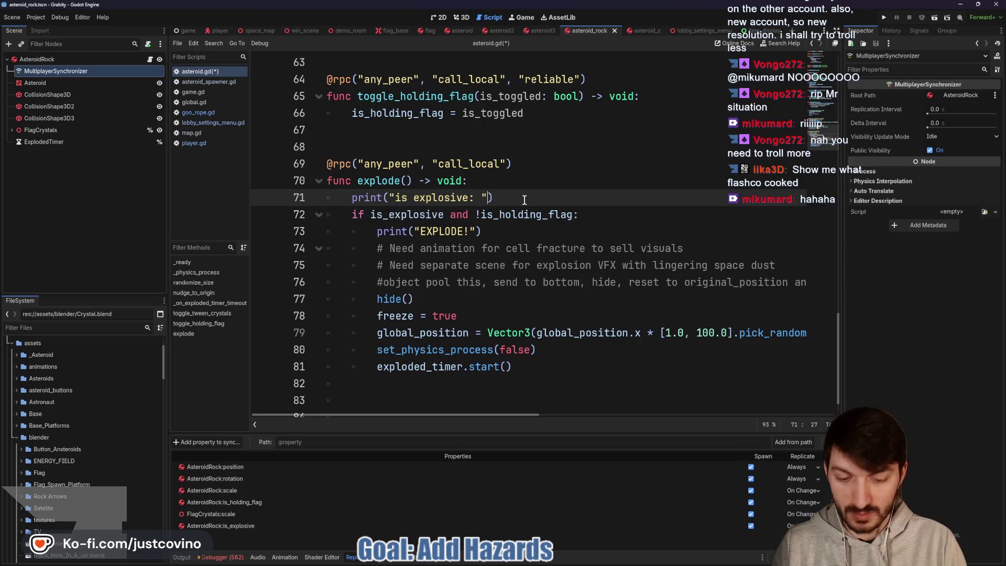
key("Return")
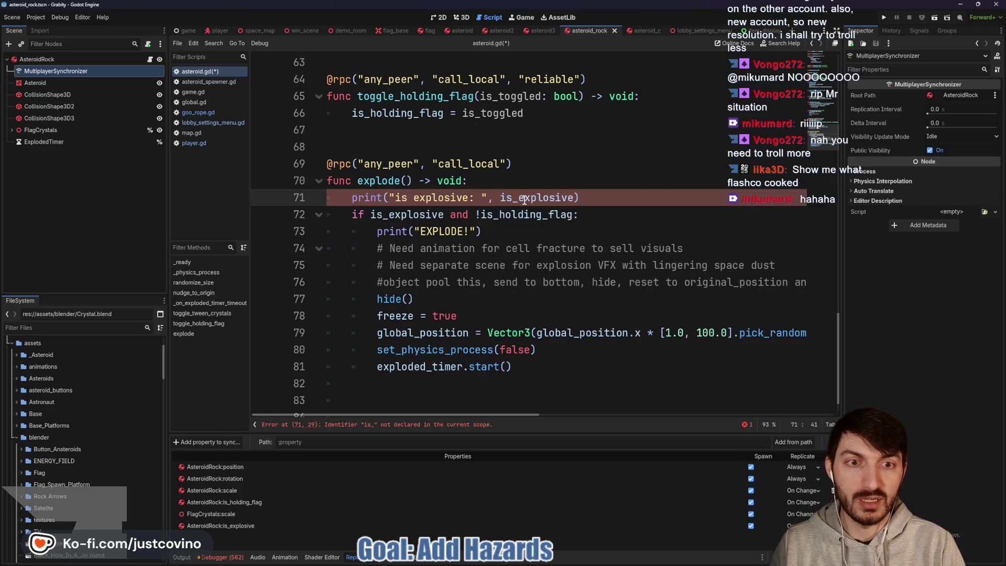
type(")")
key("ctrl+s")
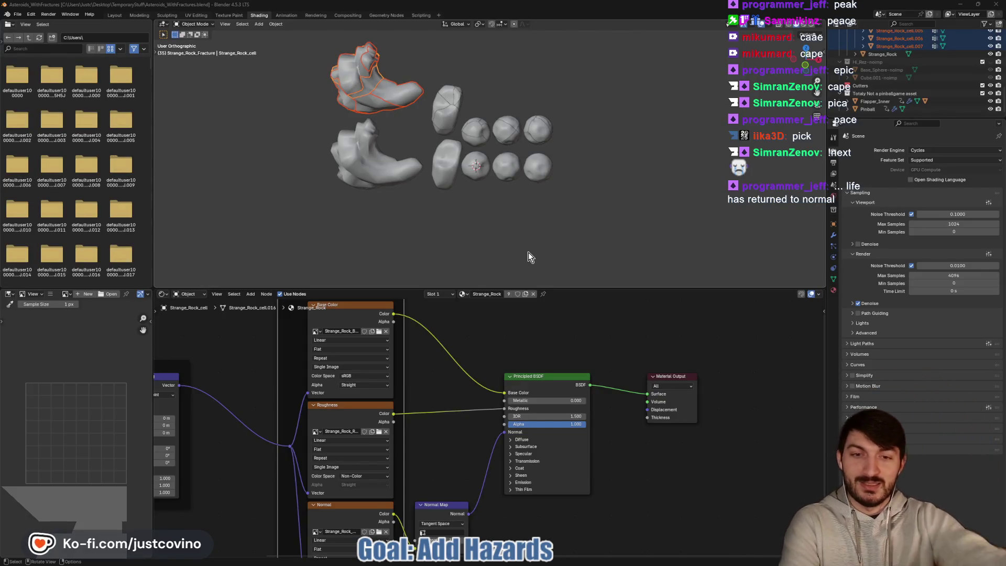
In the Layout workspace, view the fractured rock cells in Solid, then Material Preview shading.
left_click(122, 16)
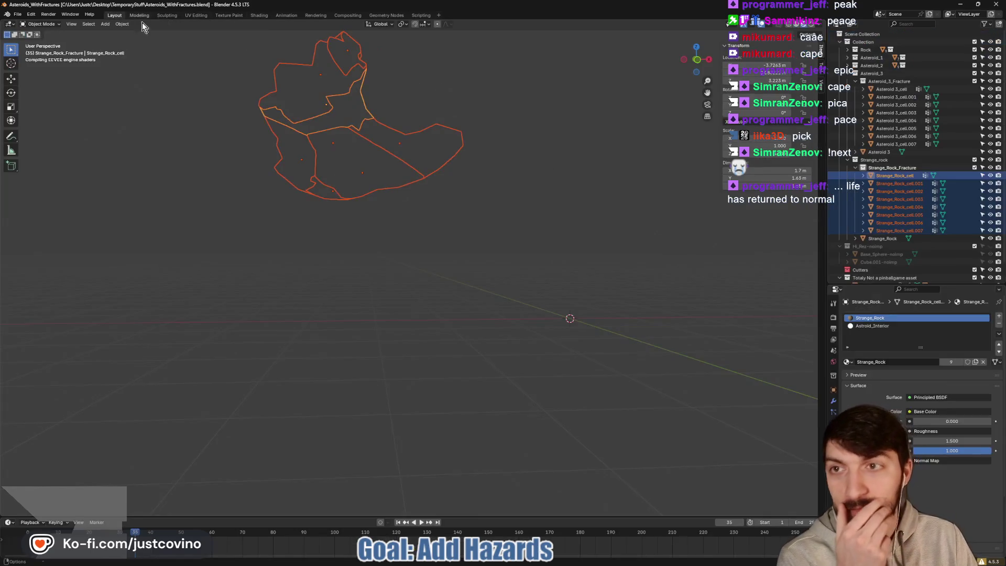
left_click_drag(559, 139, 553, 151)
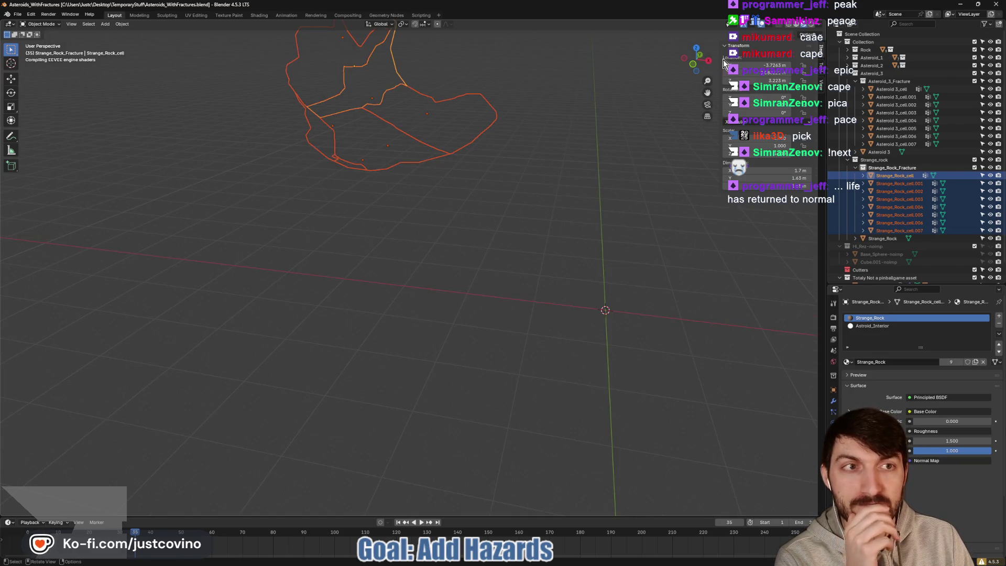
scroll(533, 155, "down", 3)
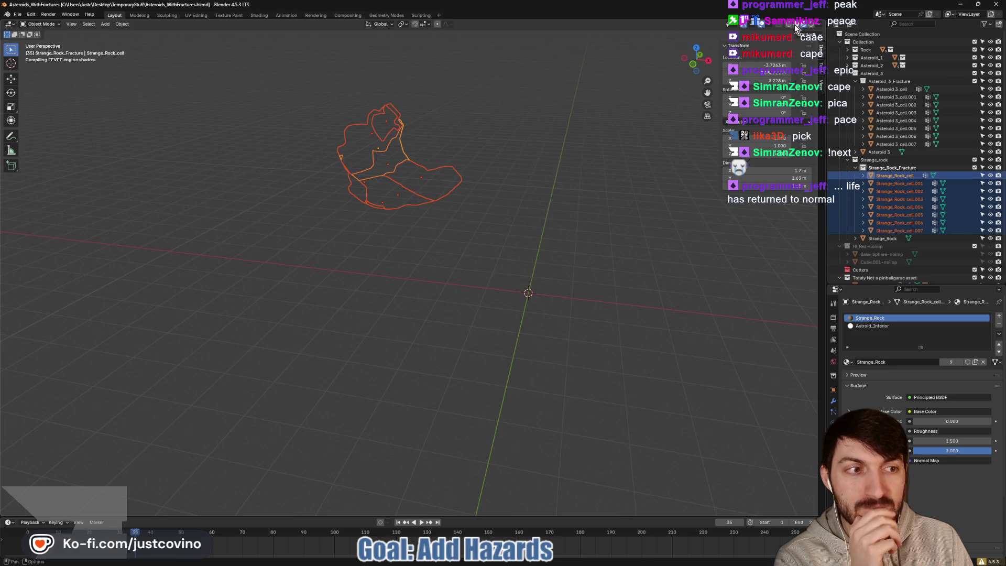
left_click(796, 25)
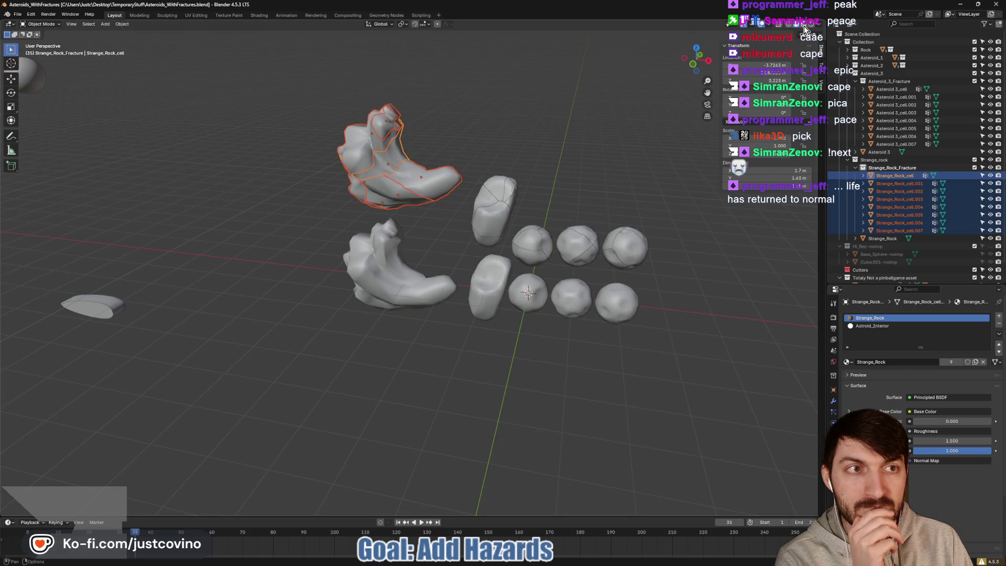
left_click(804, 25)
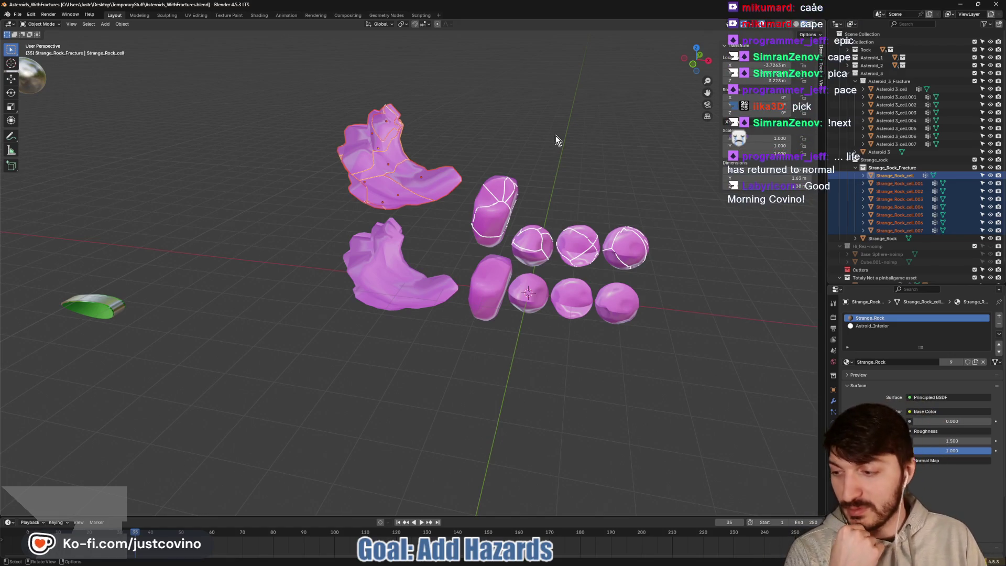
Move the view over to the green disc and select Flapper_Inner.
mouse_move(635, 153)
left_mouse_down()
mouse_move(555, 171)
mouse_move(505, 133)
mouse_move(587, 152)
mouse_move(659, 155)
mouse_move(649, 235)
mouse_move(586, 158)
mouse_move(564, 160)
mouse_move(552, 184)
mouse_move(411, 205)
left_mouse_up()
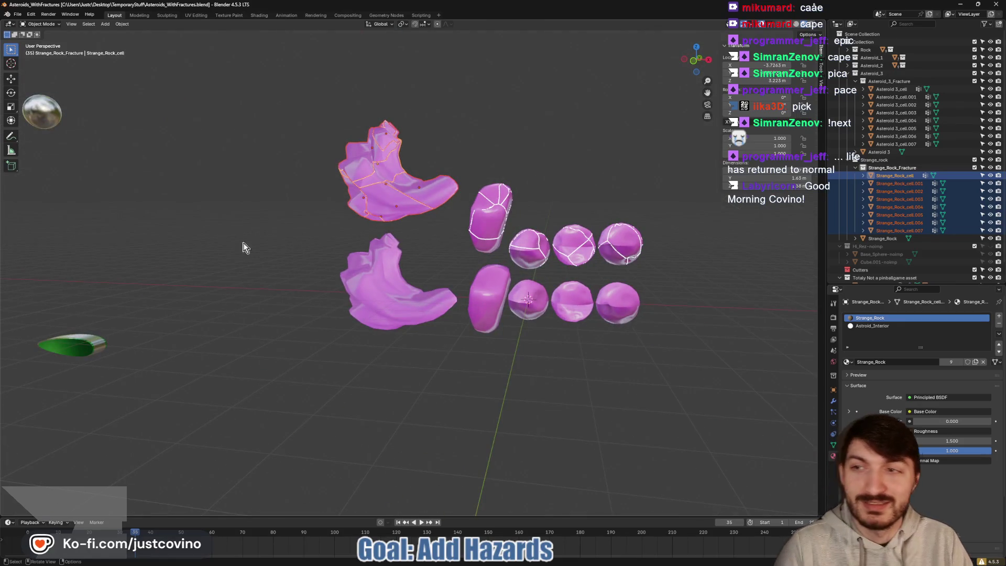
mouse_move(237, 247)
left_mouse_down()
mouse_move(504, 265)
mouse_move(656, 244)
left_mouse_up()
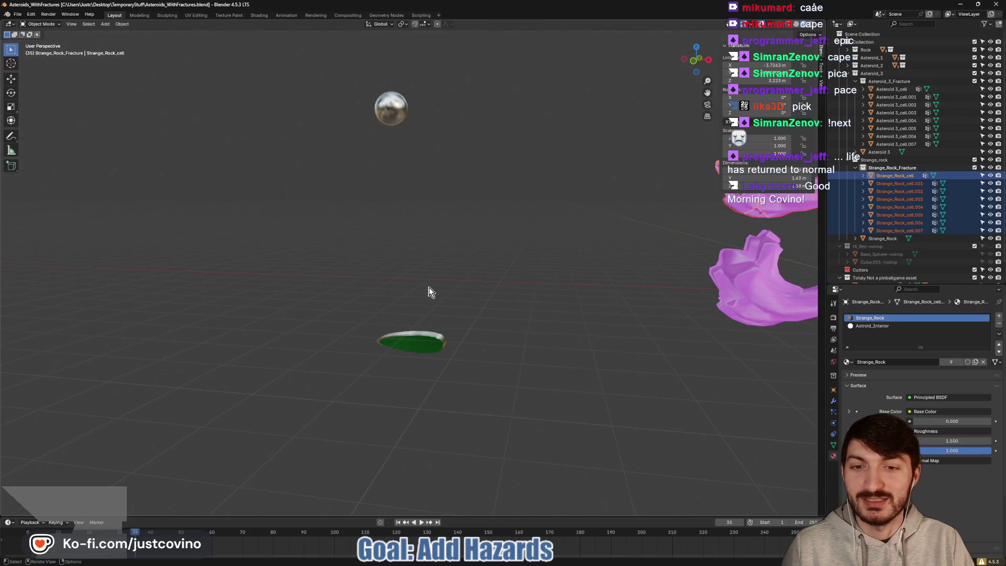
scroll(429, 292, "up", 3)
left_click_drag(433, 305, 468, 204)
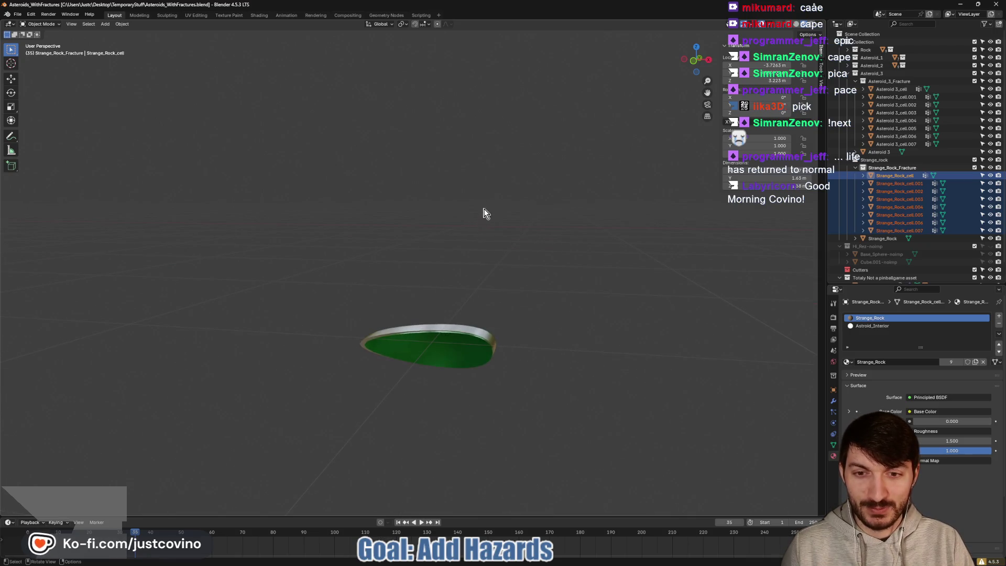
left_click(484, 353)
scroll(501, 262, "down", 4)
left_click_drag(500, 263, 495, 283)
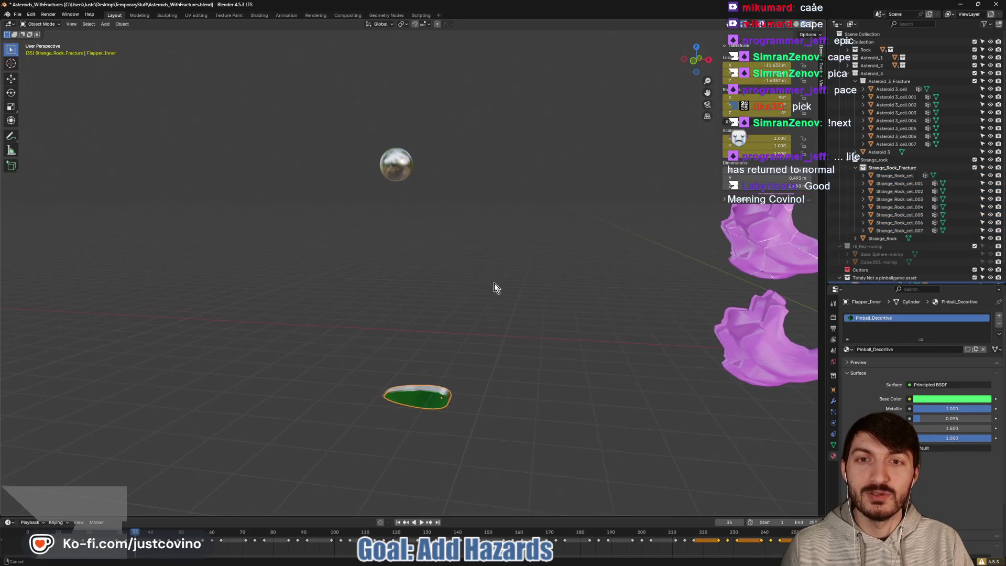
mouse_move(482, 125)
left_mouse_down()
mouse_move(303, 401)
mouse_move(487, 61)
mouse_move(343, 105)
left_mouse_up()
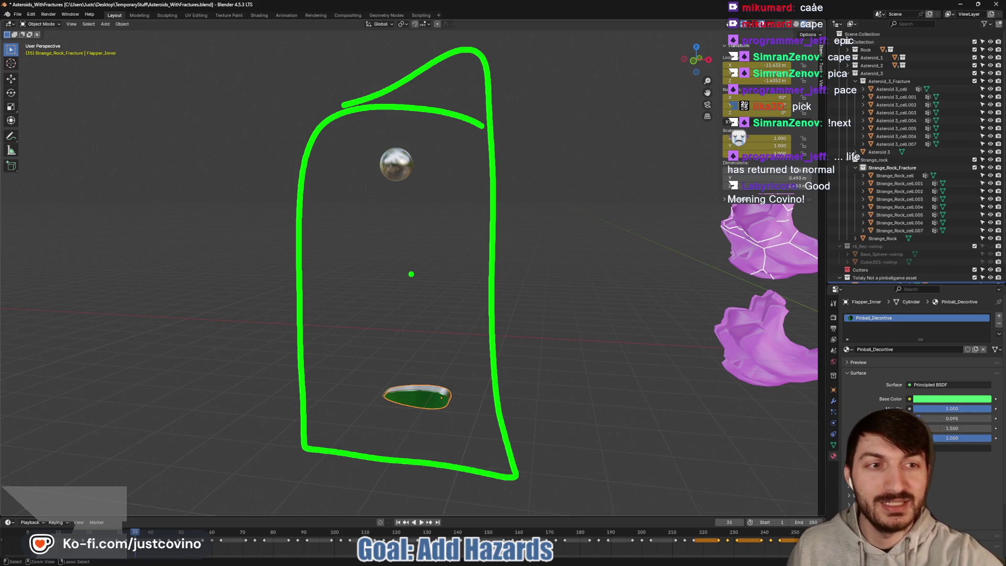
mouse_move(561, 266)
left_mouse_down()
mouse_move(476, 287)
mouse_move(276, 285)
left_mouse_up()
key("F3")
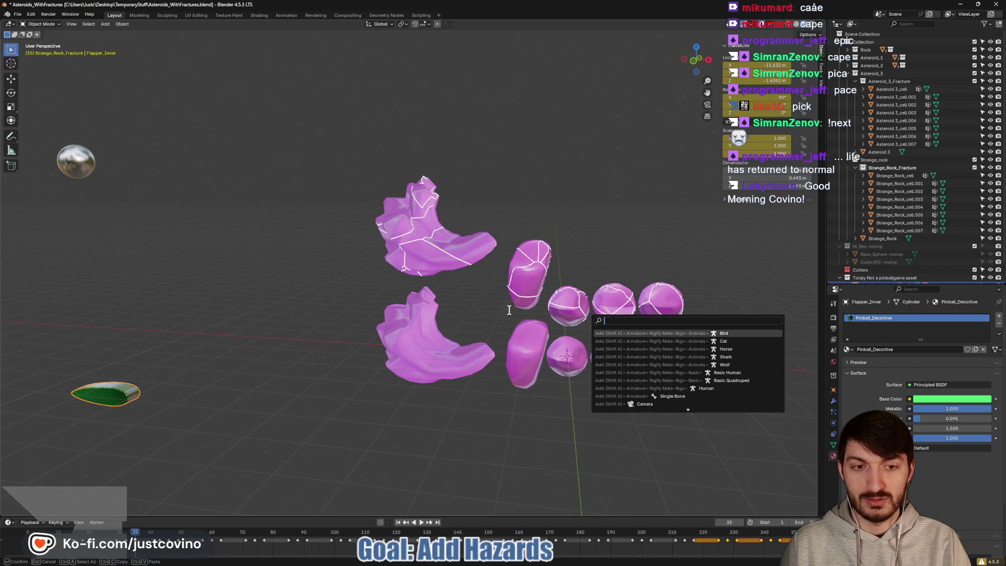
key("Escape")
left_click(422, 520)
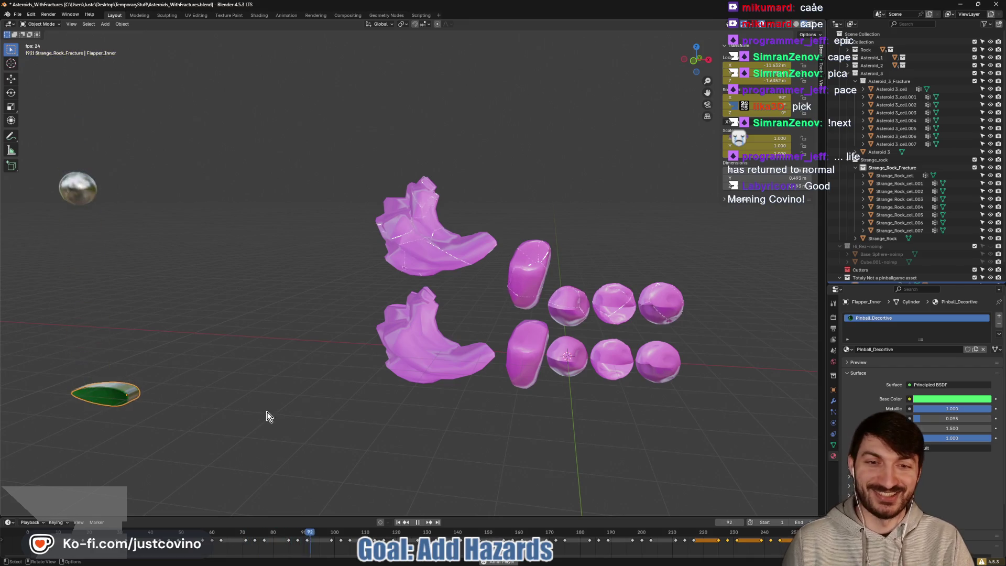
mouse_move(251, 362)
left_mouse_down()
mouse_move(262, 369)
mouse_move(338, 310)
left_mouse_up()
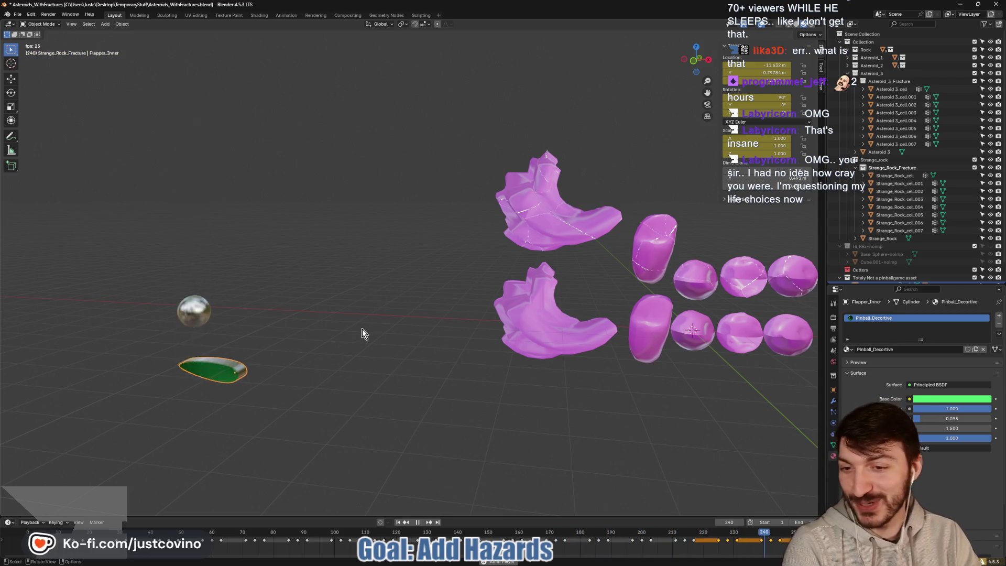
left_click(417, 523)
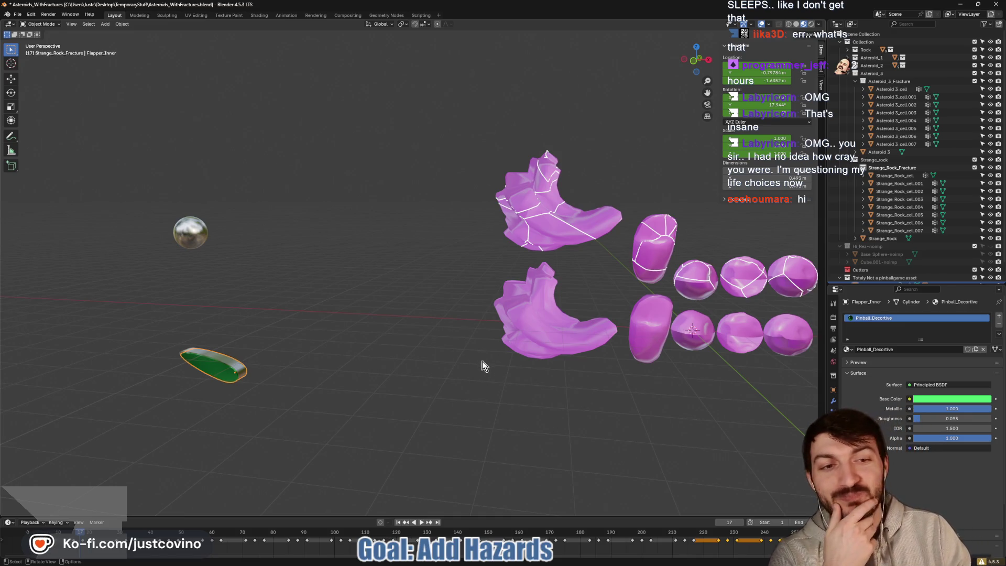
scroll(484, 365, "down", 3)
left_click_drag(498, 378, 526, 367)
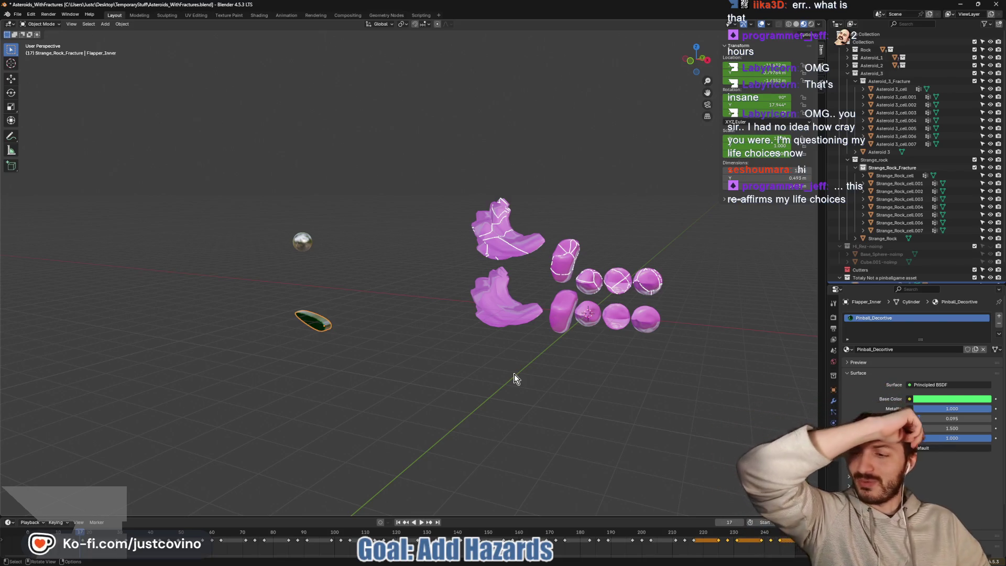
mouse_move(478, 365)
left_mouse_down()
mouse_move(379, 369)
mouse_move(489, 365)
mouse_move(602, 299)
left_mouse_up()
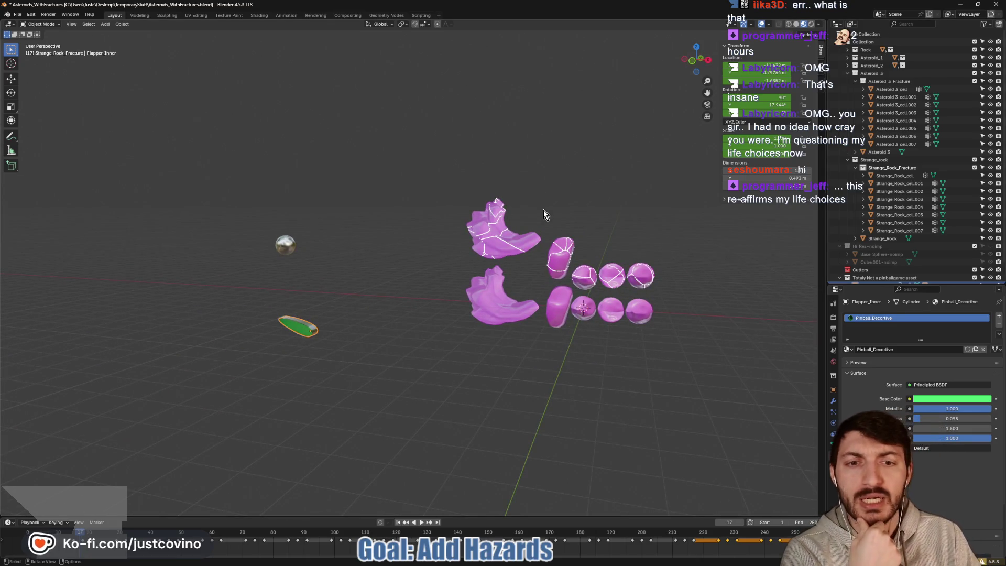
mouse_move(574, 262)
left_mouse_down()
mouse_move(611, 243)
mouse_move(612, 228)
mouse_move(630, 231)
left_mouse_up()
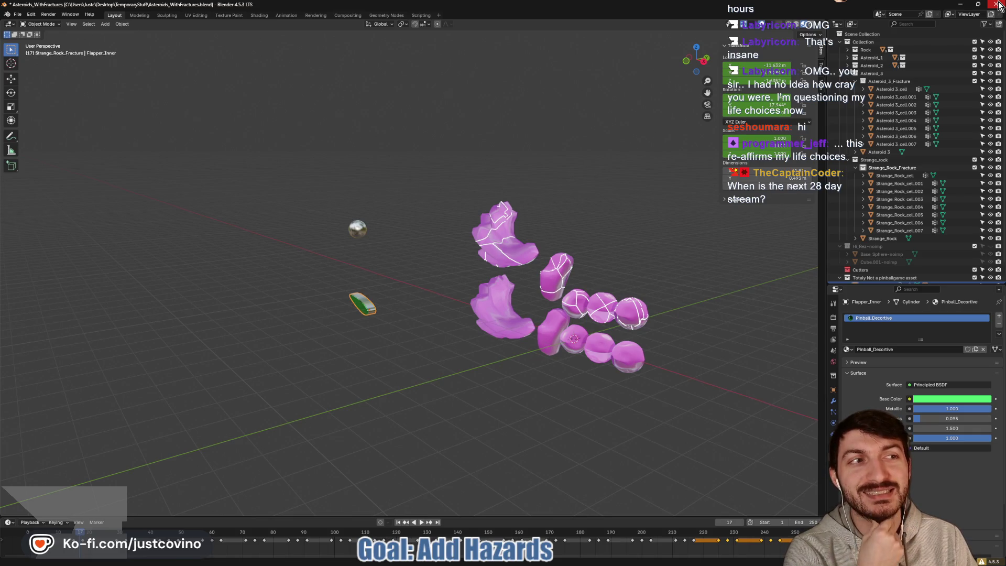
left_click(997, 4)
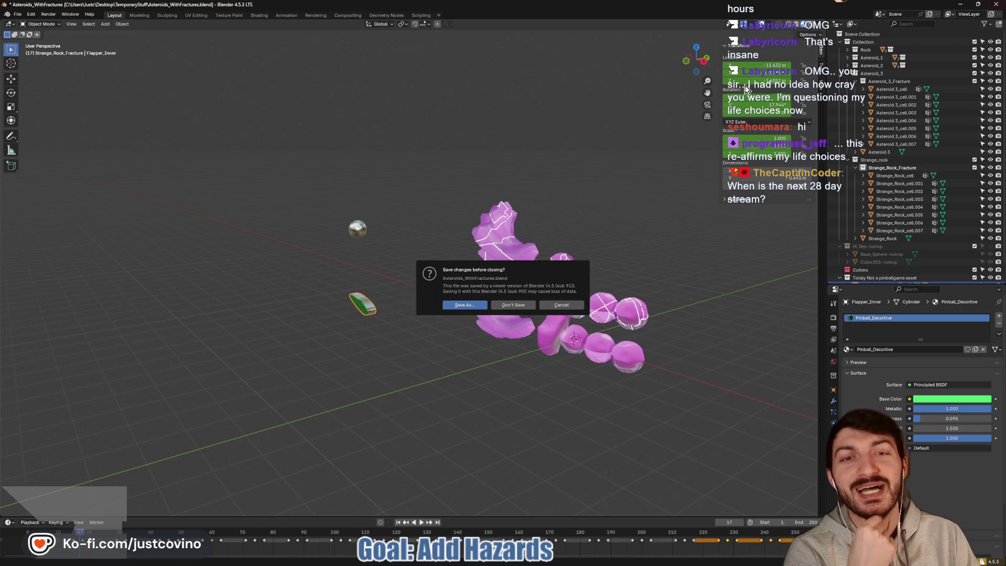
Close Blender, discarding unsaved changes to the fractured-asteroids file.
left_click(524, 304)
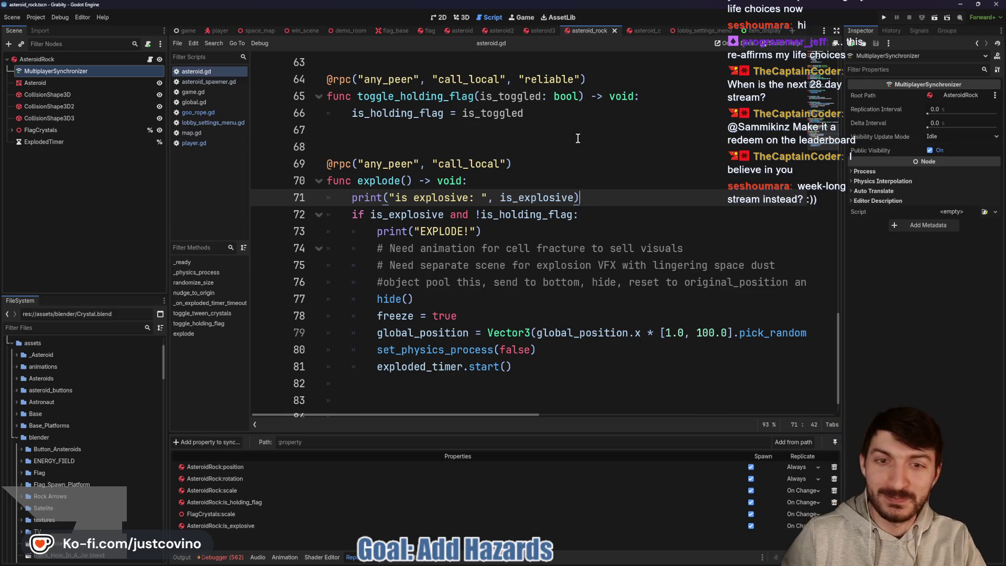
Inspect is_explosive at the EXPLODE print, then run the project with the Output log visible.
left_click(538, 233)
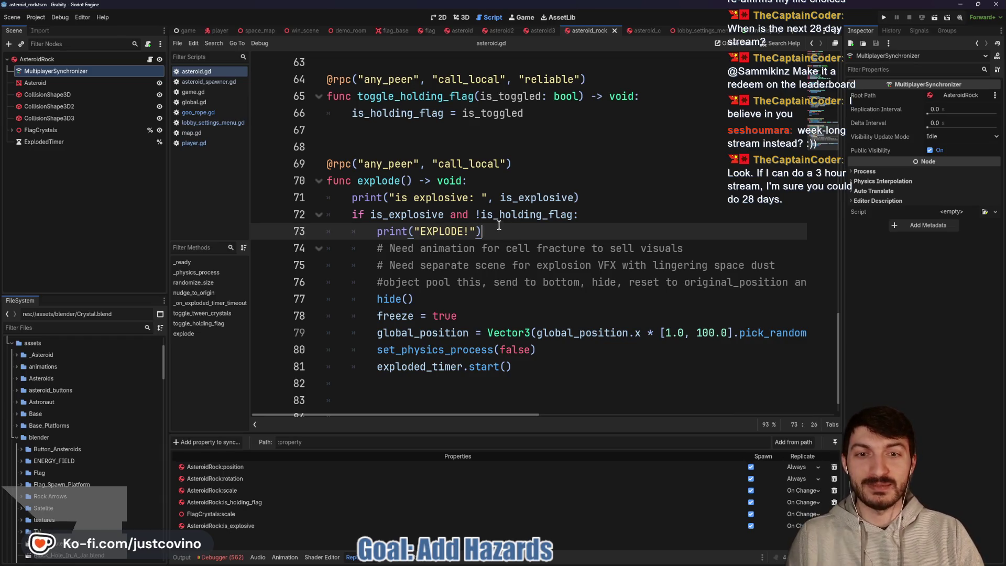
left_click(384, 202)
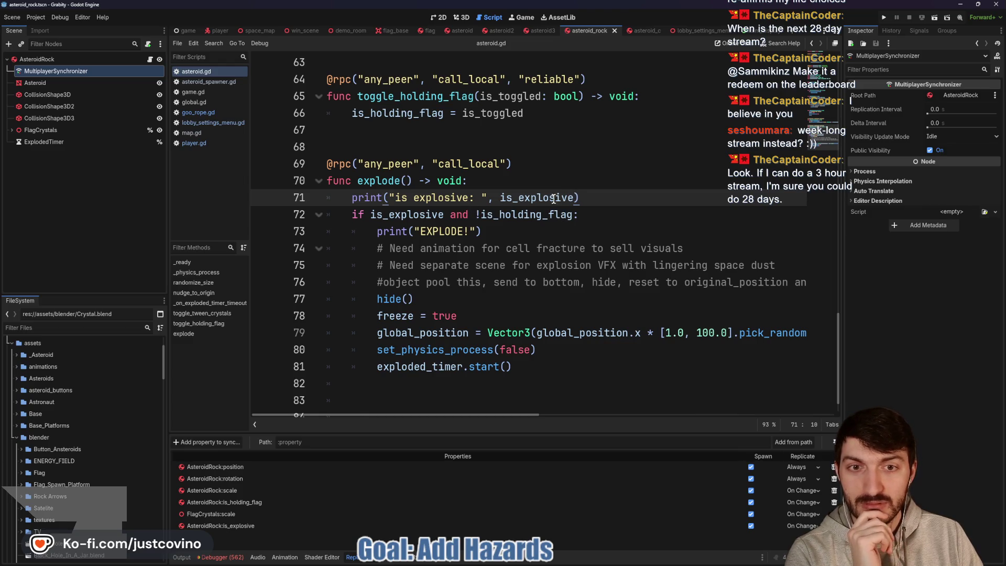
double_click(556, 198)
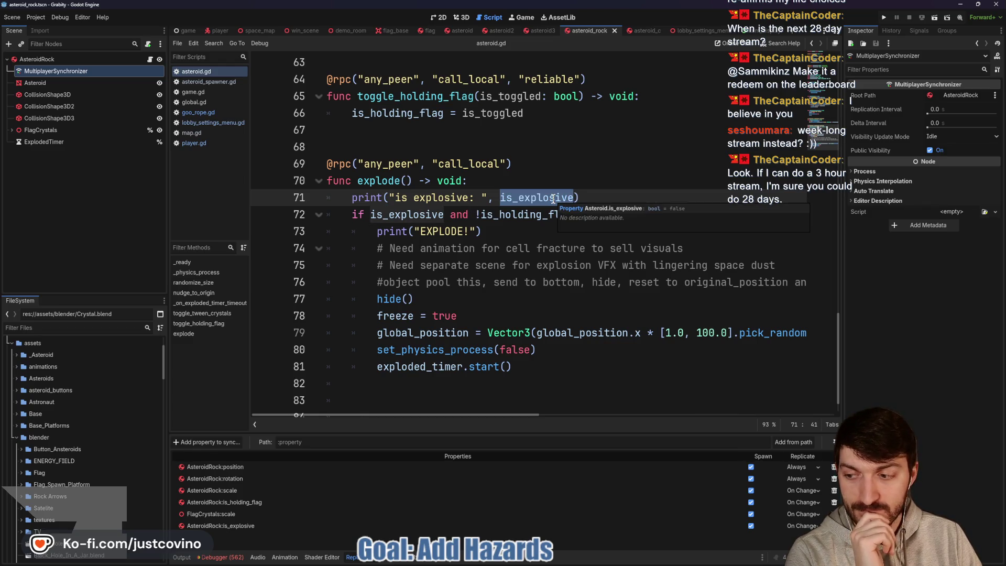
left_click(192, 556)
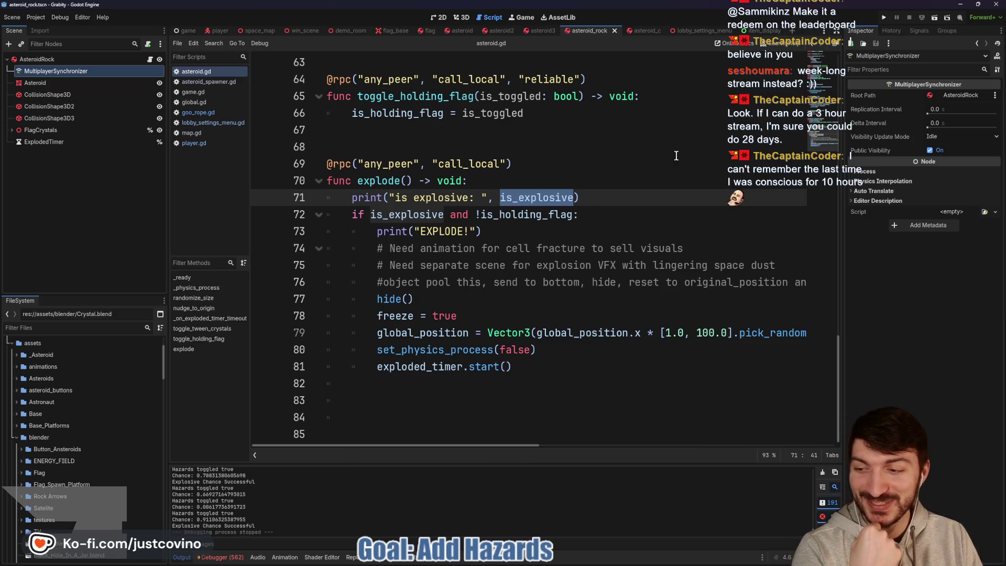
left_click(883, 17)
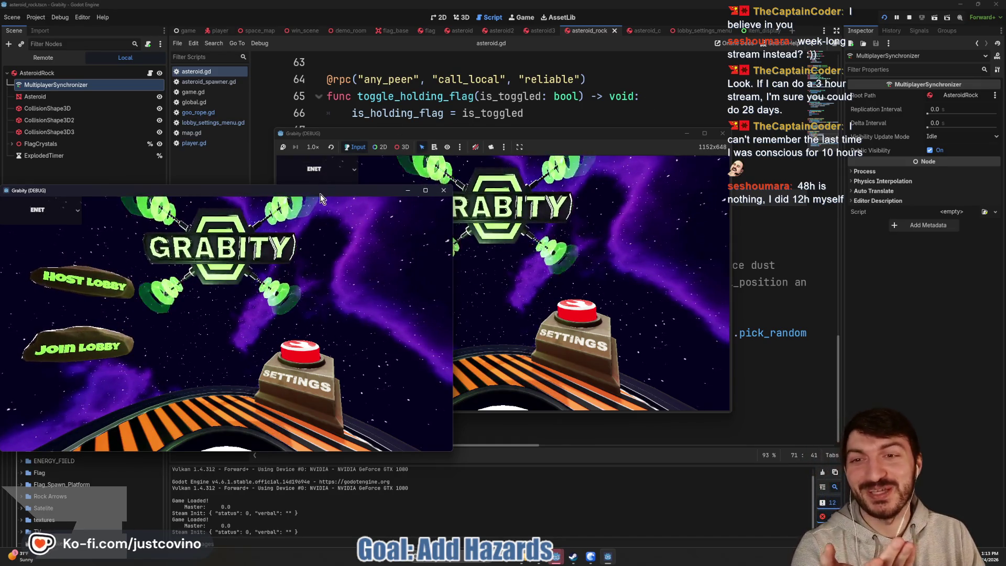
Place both game windows side by side, host a lobby in one, and join lobby 1 from the other.
left_click_drag(319, 194, 760, 168)
left_click_drag(629, 136, 417, 152)
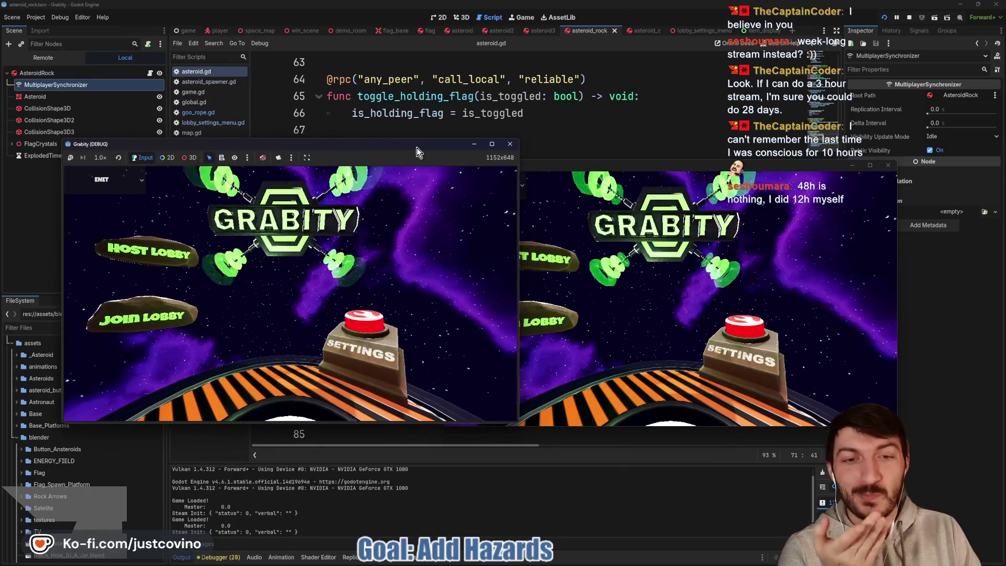
left_click_drag(620, 163, 685, 148)
left_click_drag(395, 150, 374, 147)
left_click(139, 256)
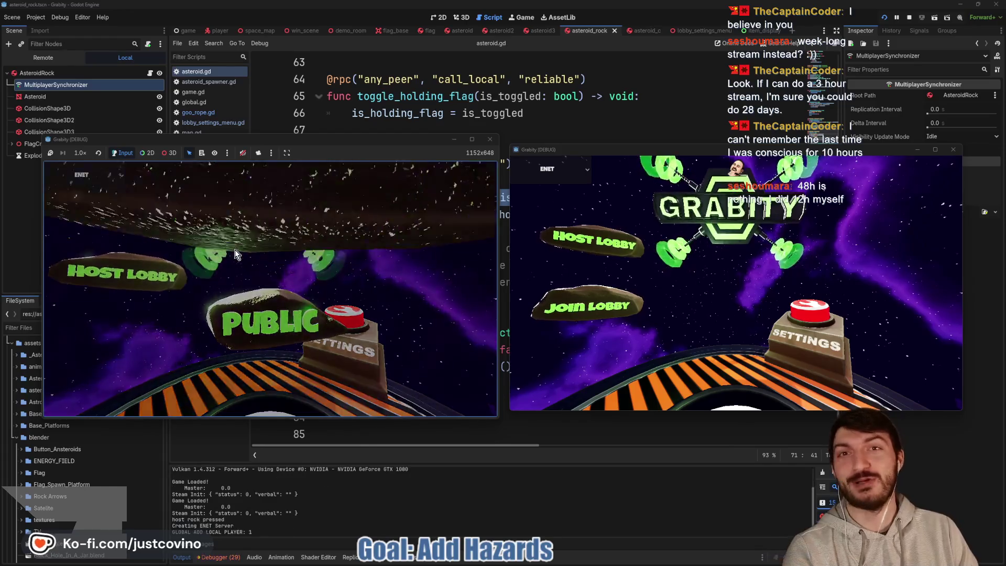
left_click(580, 305)
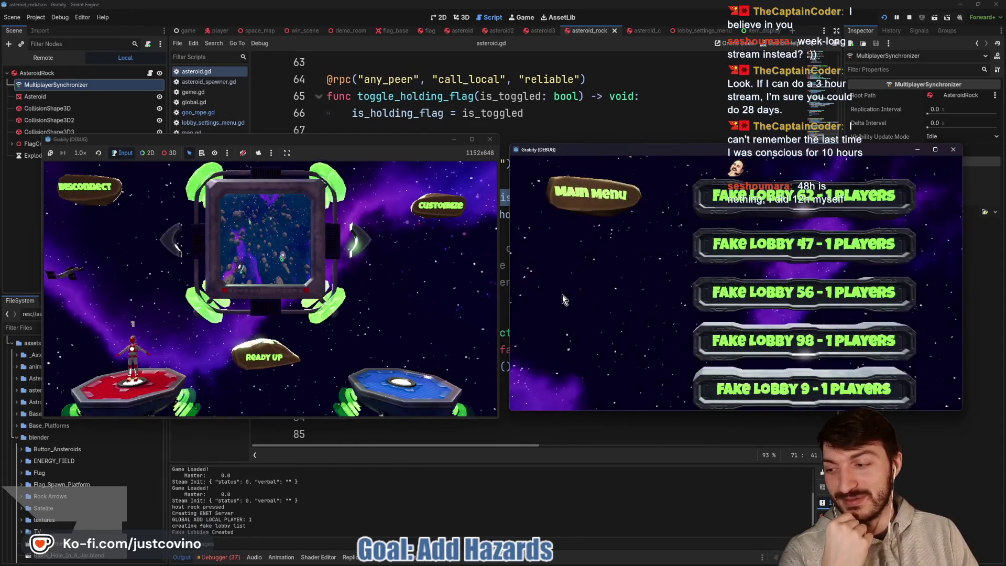
left_click(724, 251)
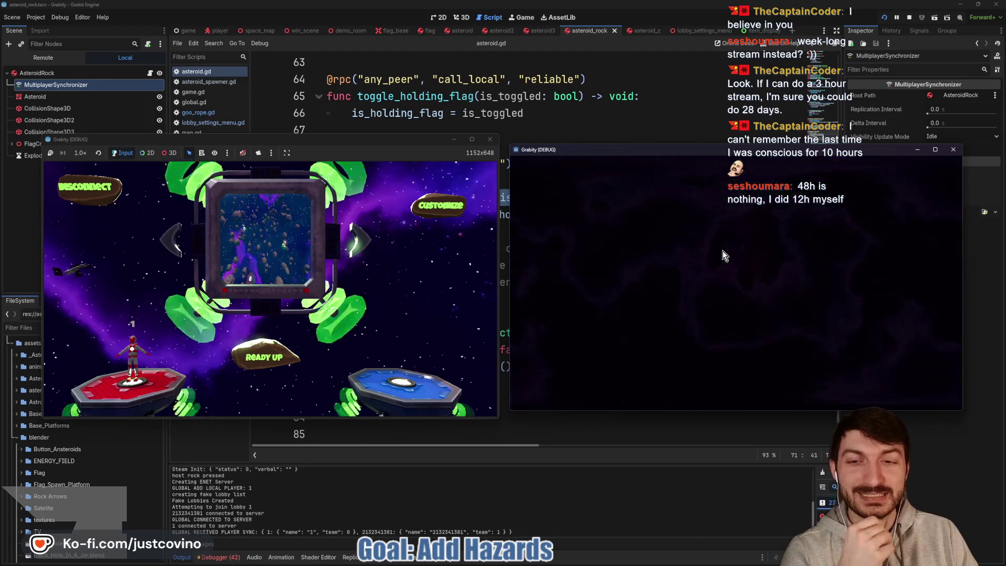
Check that Hazards Toggle is Disabled in Customize, then ready up the blue and red players.
left_click(438, 209)
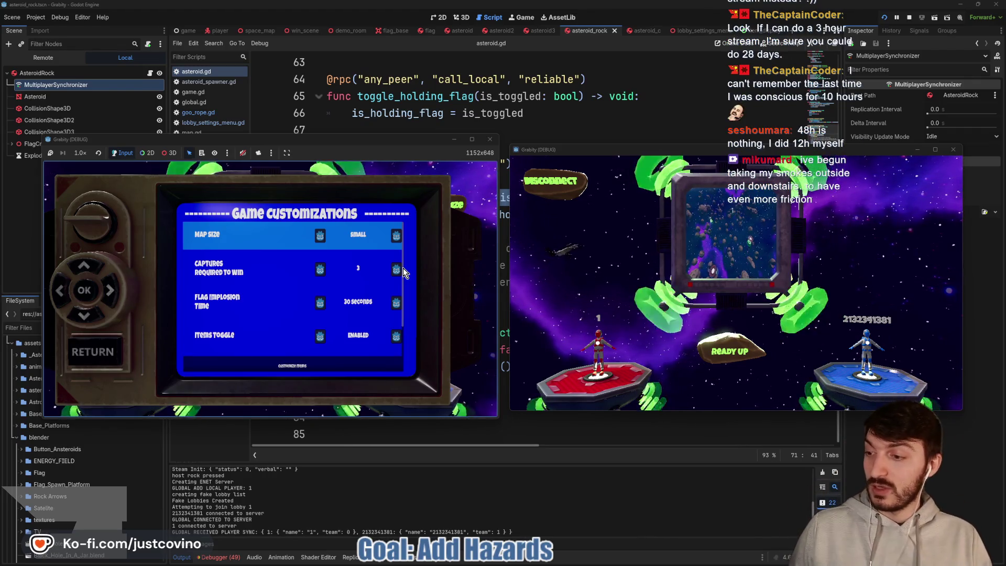
key("Down")
key("Down")
key("Down")
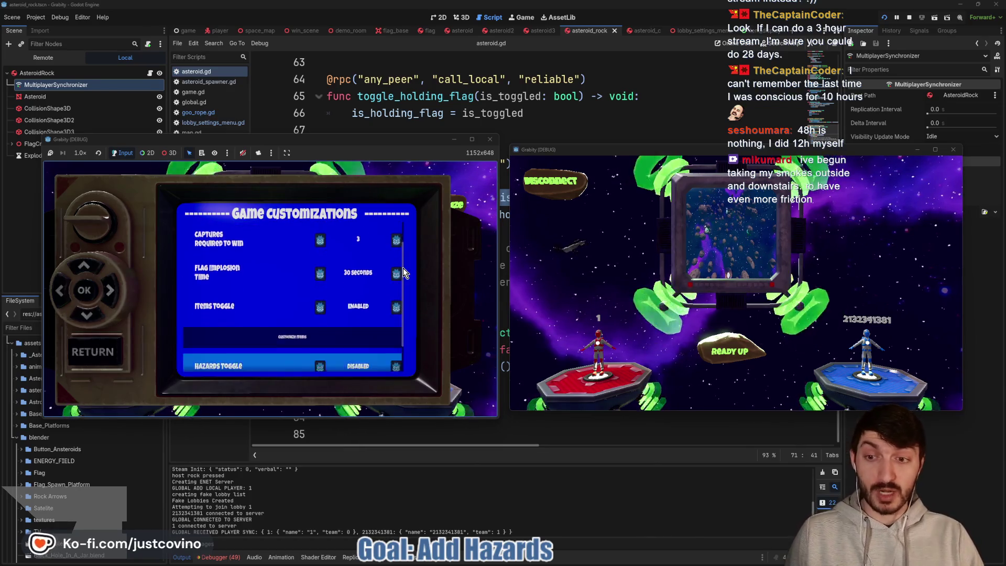
key("Down")
key("Down")
key("Down")
key("Up")
key("Down")
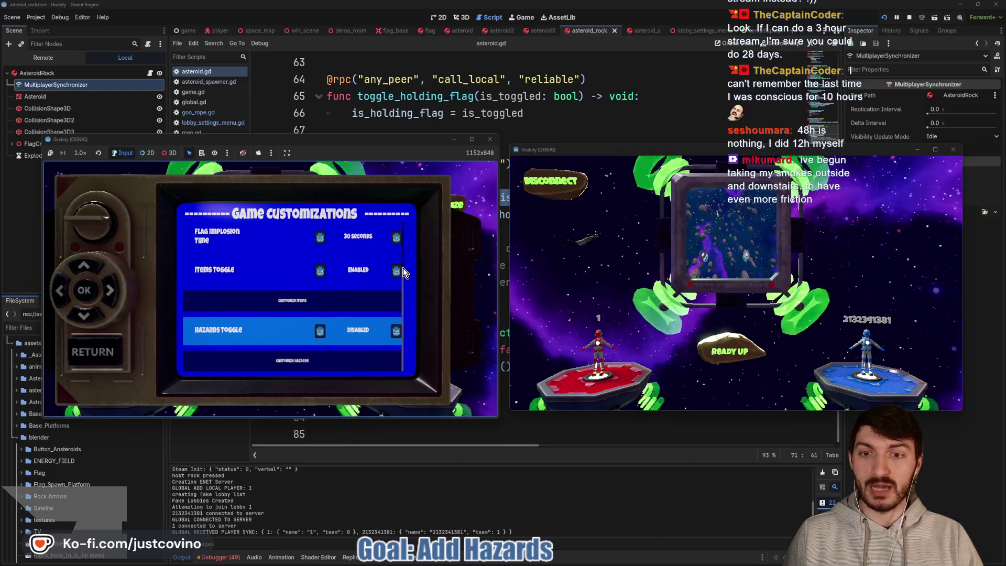
left_click(100, 353)
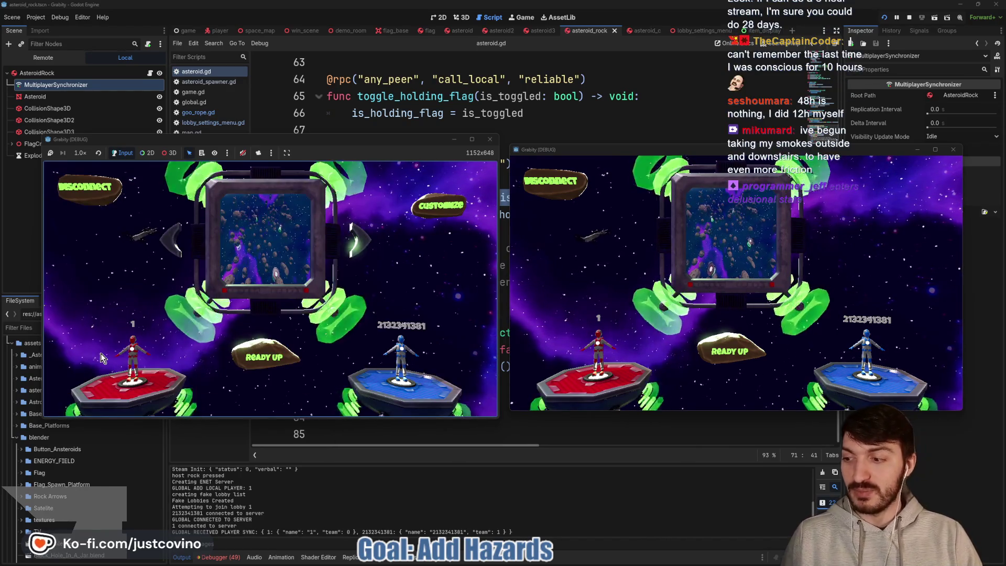
key("Return")
left_click(262, 355)
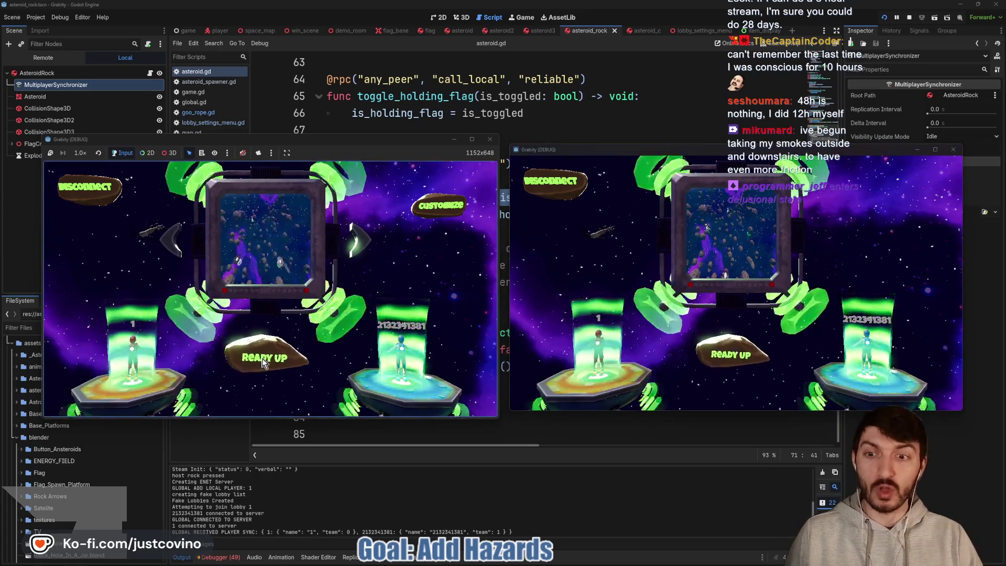
Start the match, jump off the red platform, grapple an asteroid, then stop the game with F8.
left_click(262, 355)
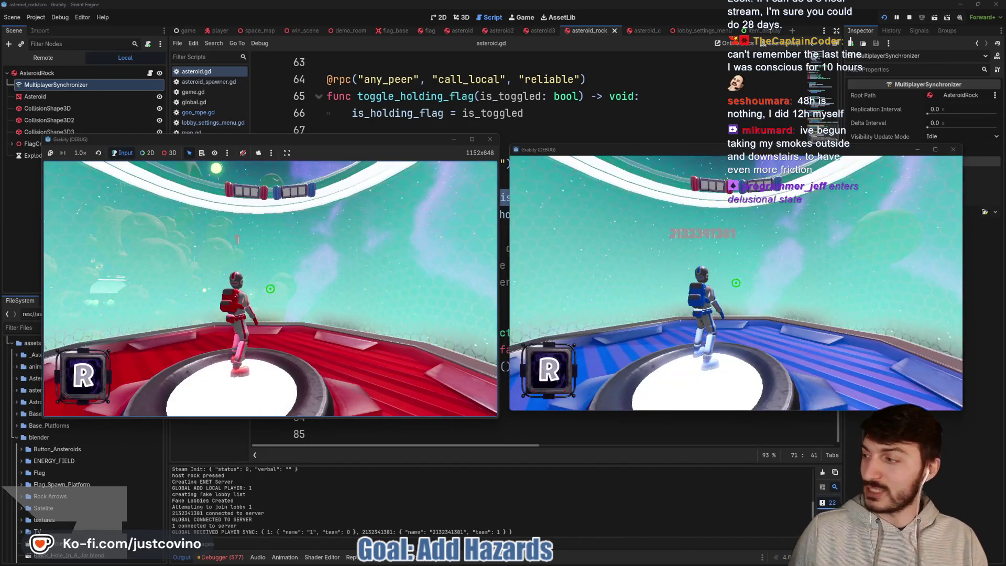
key("super")
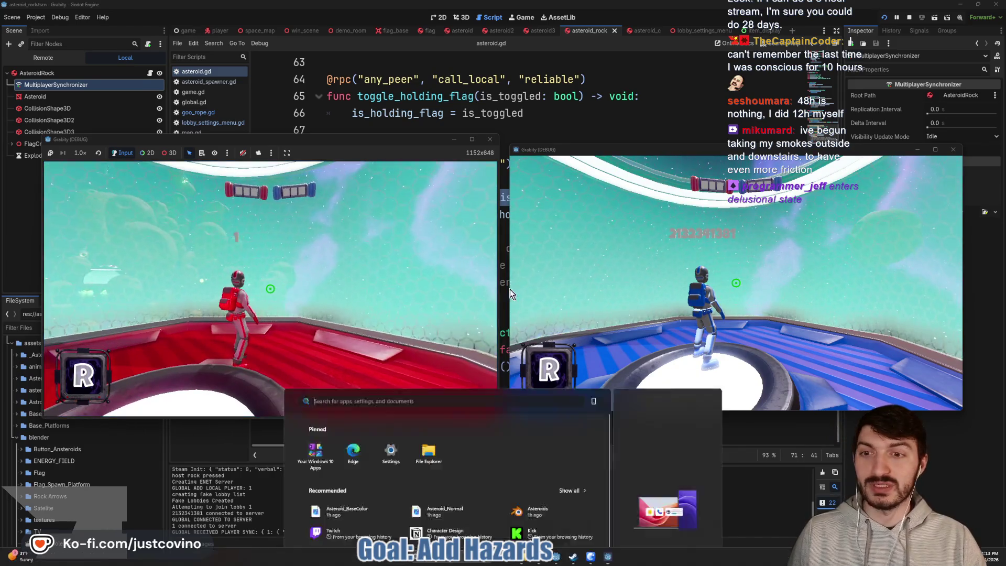
key("super")
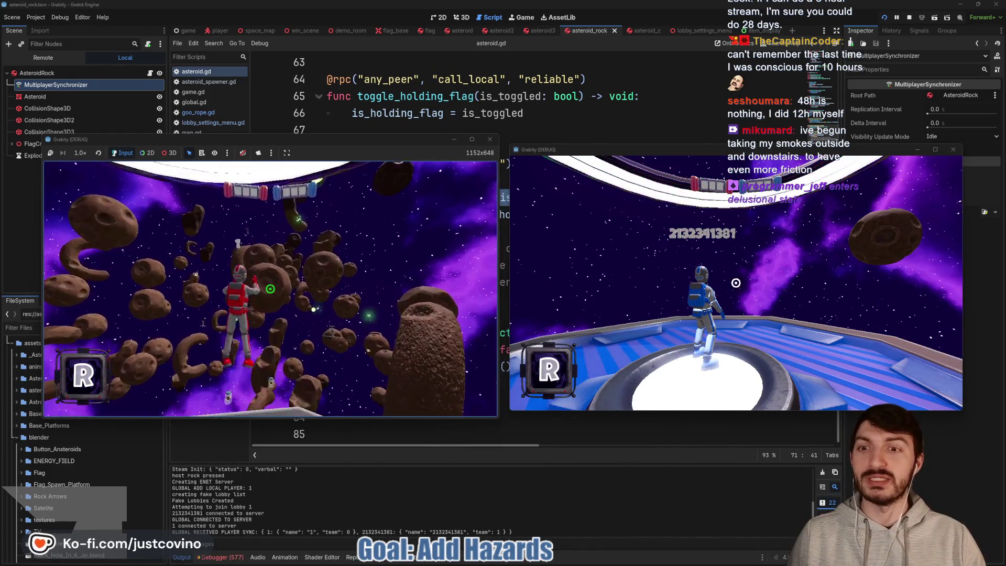
key("space")
left_click(270, 289)
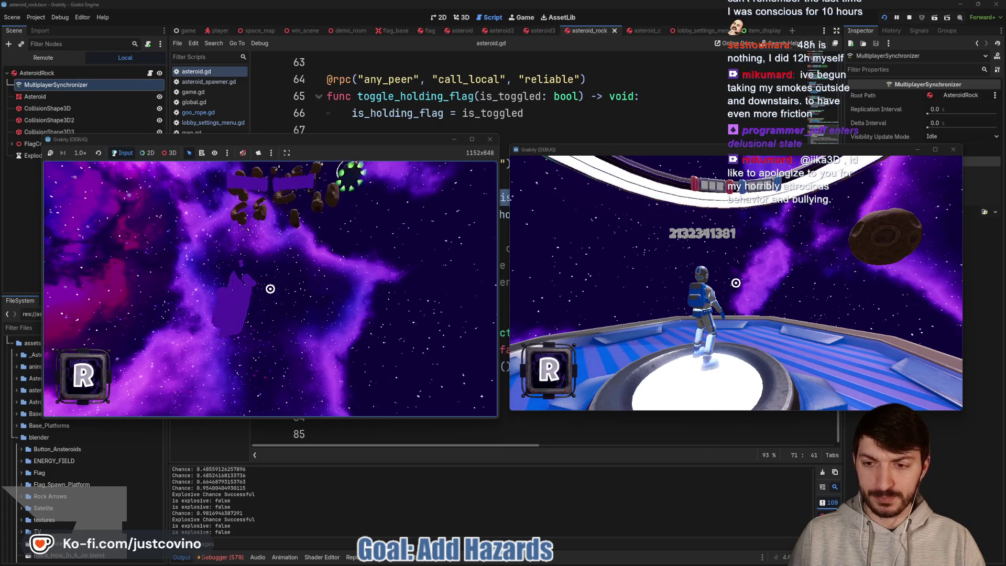
key("F8")
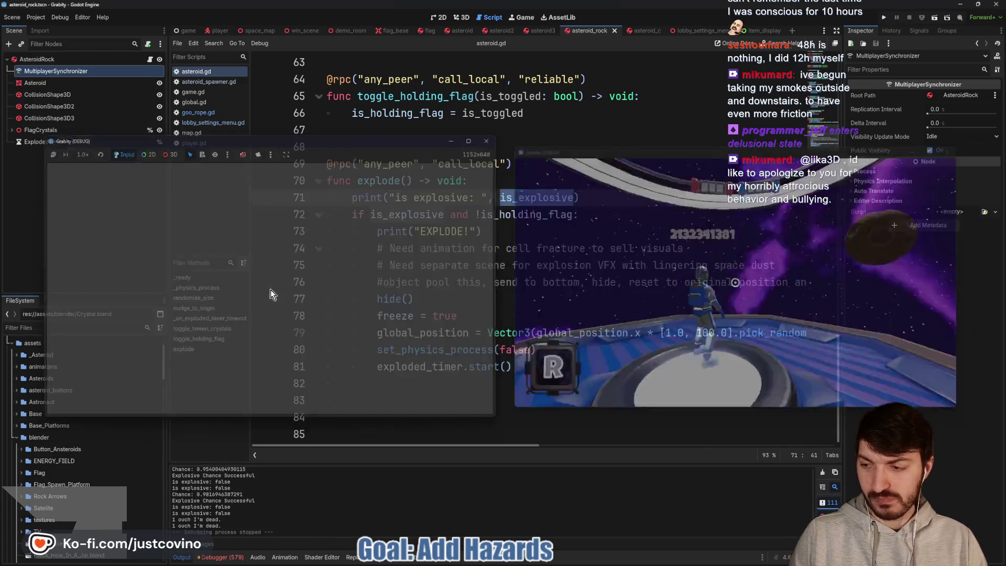
Review the is_explosive check and EXPLODE print on lines 72–73, then switch to the space_map scene.
left_click(639, 214)
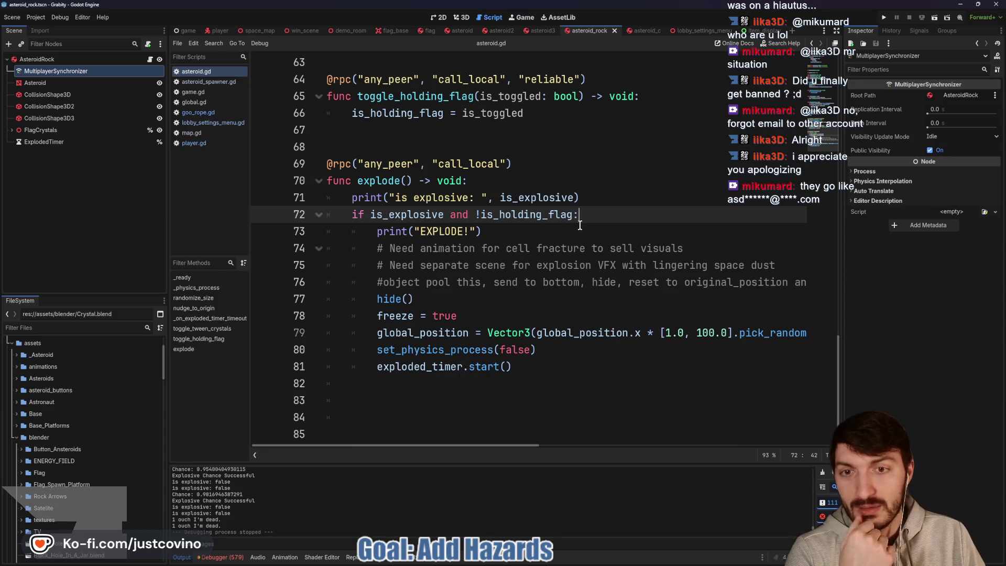
left_click(520, 233)
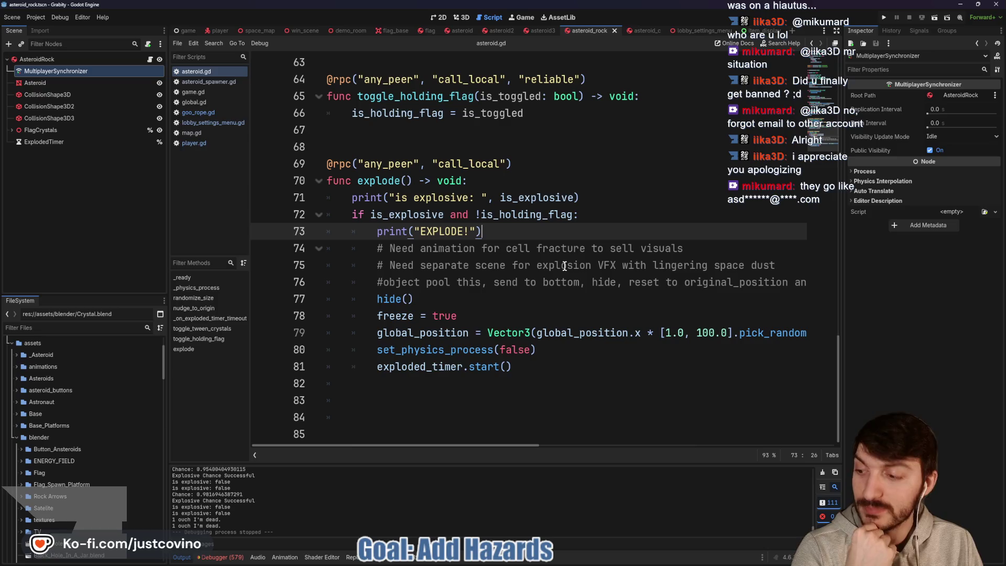
key("shift+Home")
key("shift+Home")
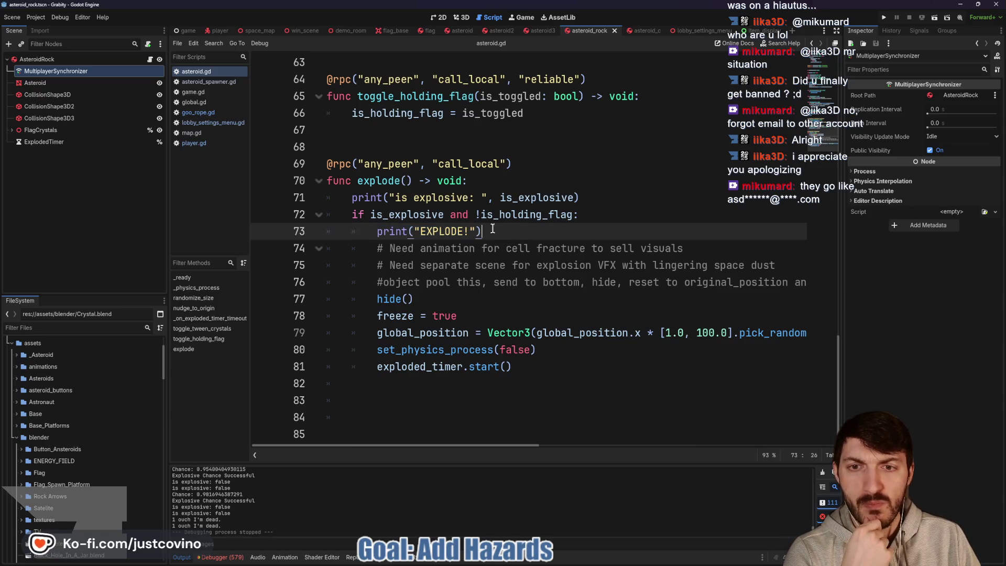
left_click_drag(484, 231, 338, 234)
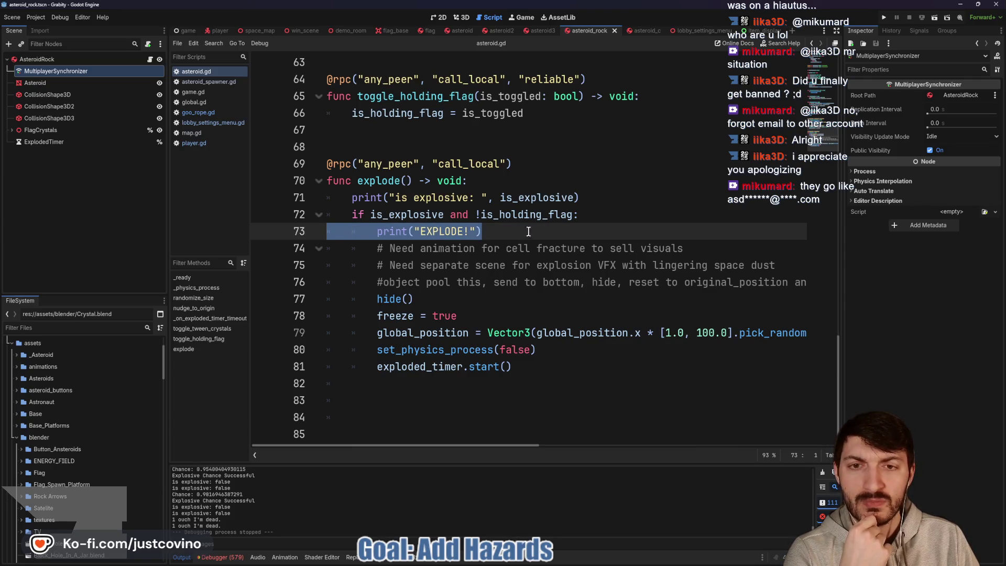
left_click(401, 215)
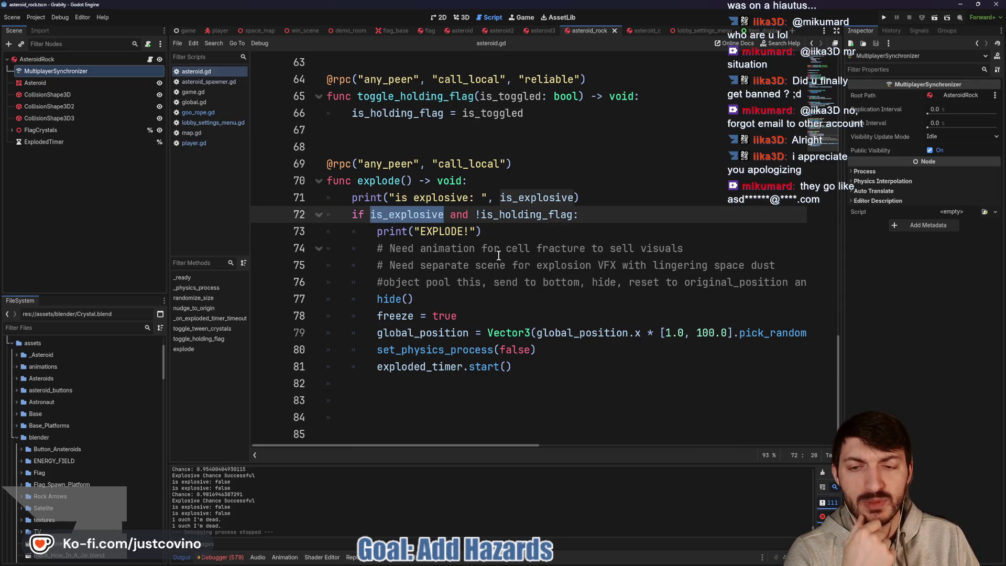
scroll(516, 267, "up", 4)
scroll(516, 267, "up", 2)
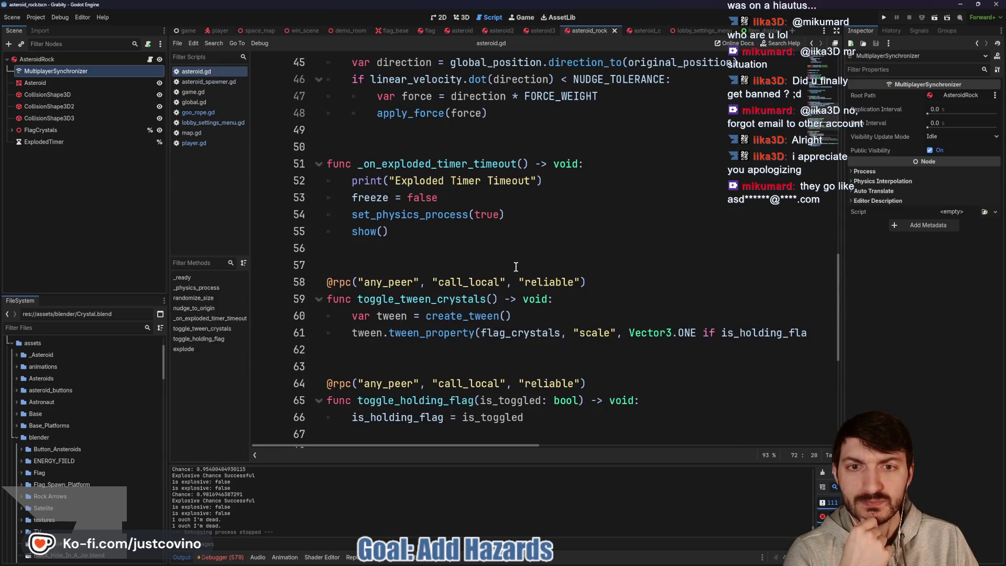
scroll(516, 267, "up", 7)
scroll(516, 268, "up", 3)
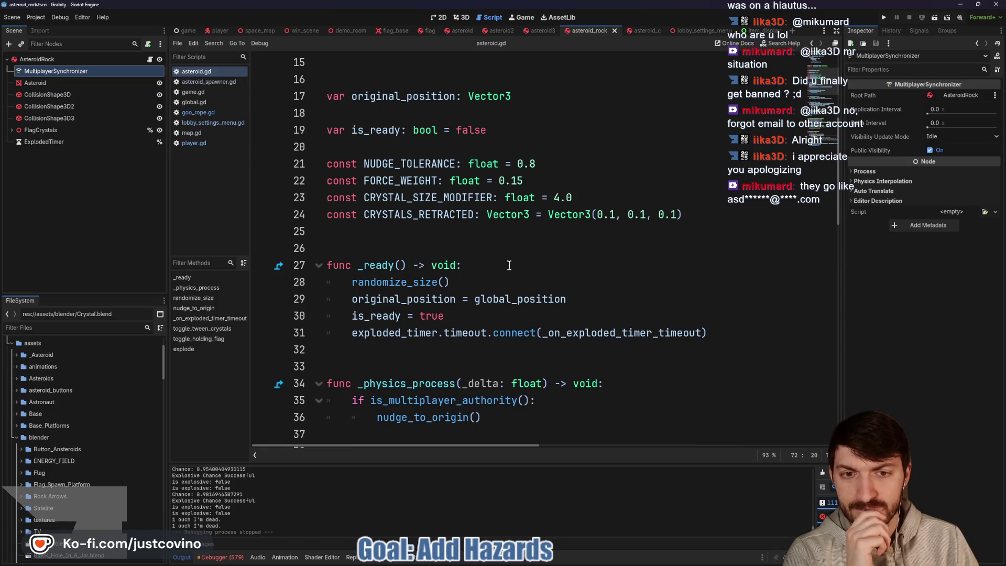
scroll(495, 262, "down", 4)
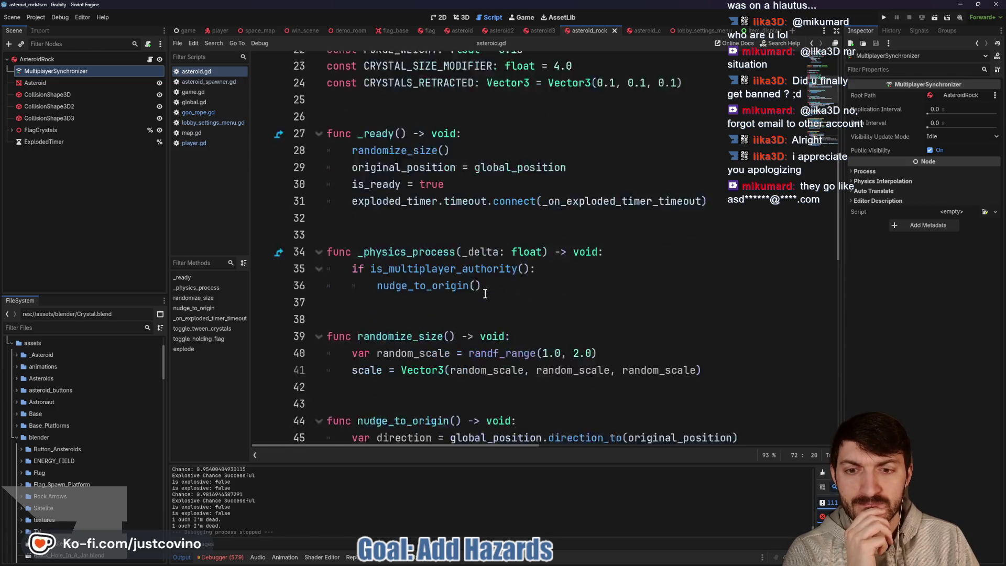
left_click(260, 30)
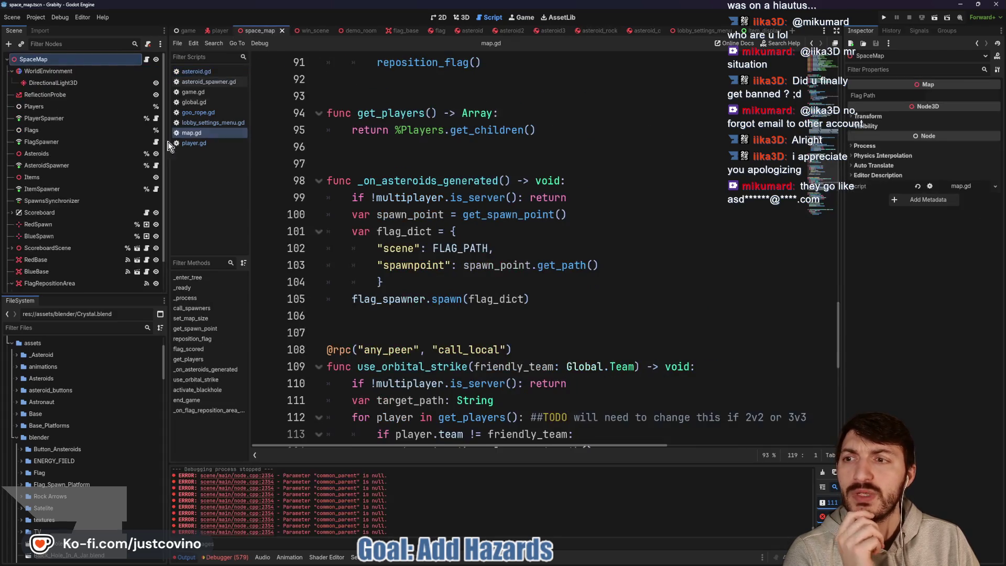
Open asteroid_spawner.gd, clear the Output log, and select line 75's is_explosive hazards lookup.
left_click(155, 165)
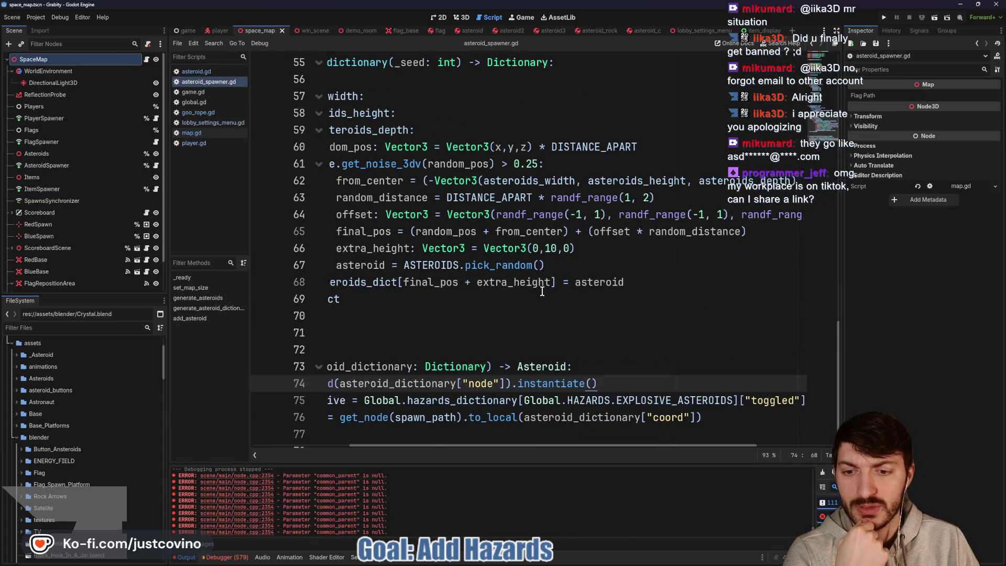
left_click(823, 472)
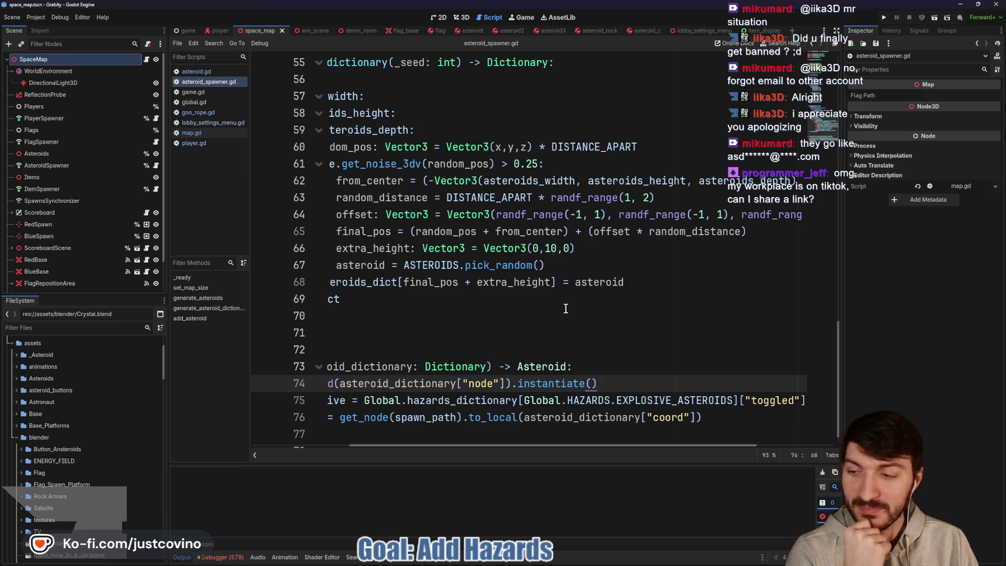
scroll(455, 308, "left", 5)
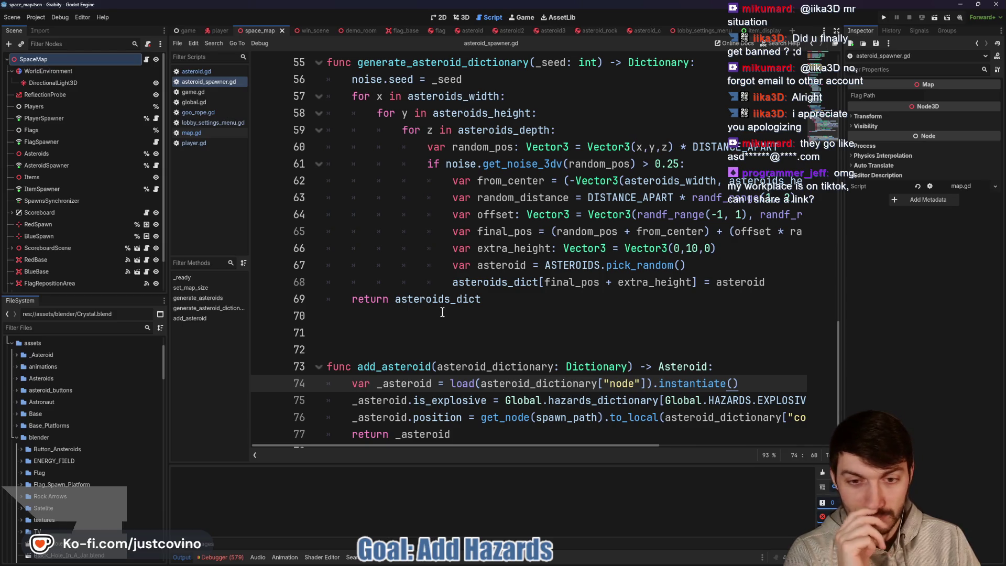
scroll(440, 309, "down", 1)
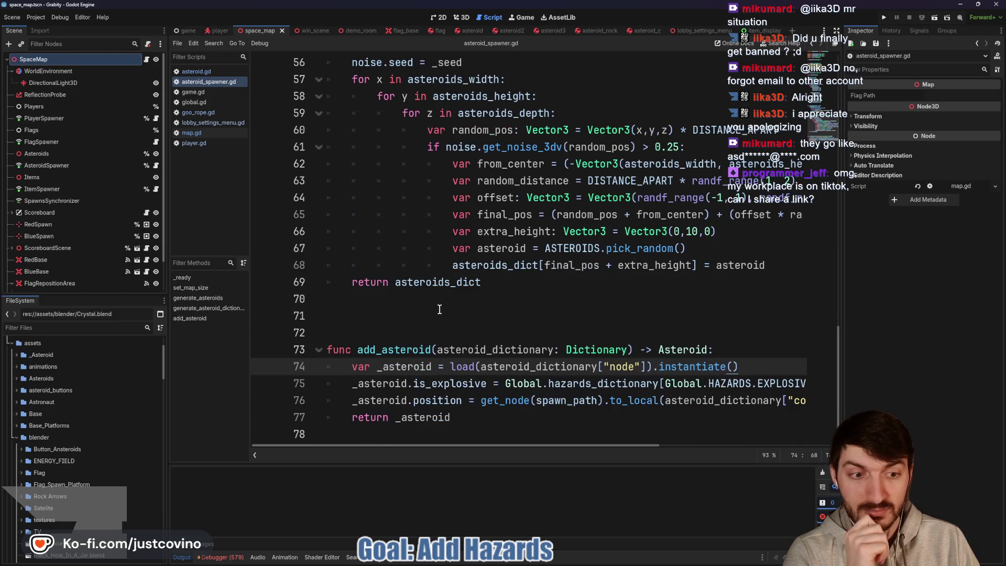
scroll(552, 376, "right", 5)
scroll(552, 376, "right", 3)
left_click_drag(708, 383, 579, 383)
left_click(277, 393)
key("shift+Up")
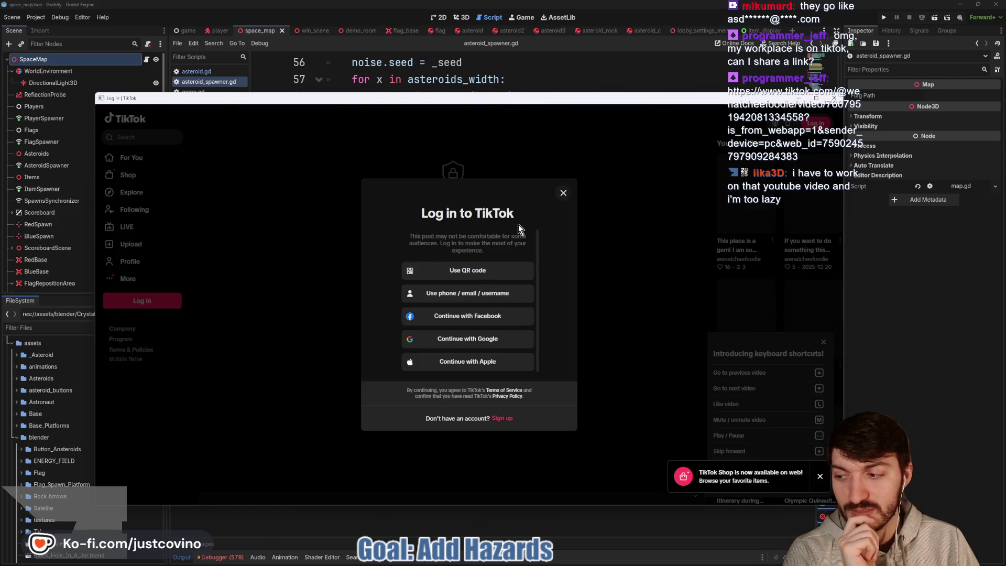
Dismiss the TikTok login prompt, close that window, and click back into asteroid_spawner.gd.
left_click(562, 194)
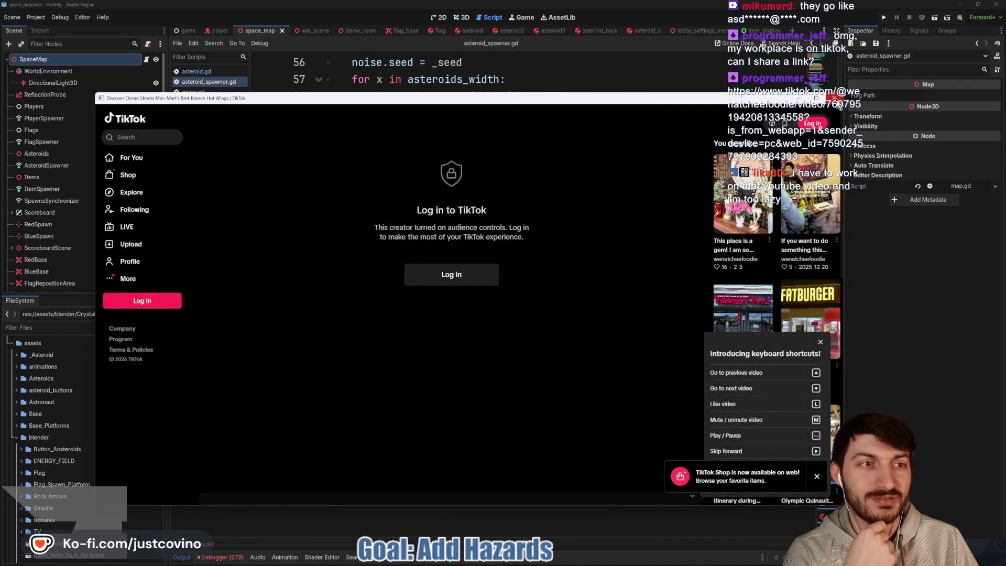
left_click(836, 99)
left_click(498, 327)
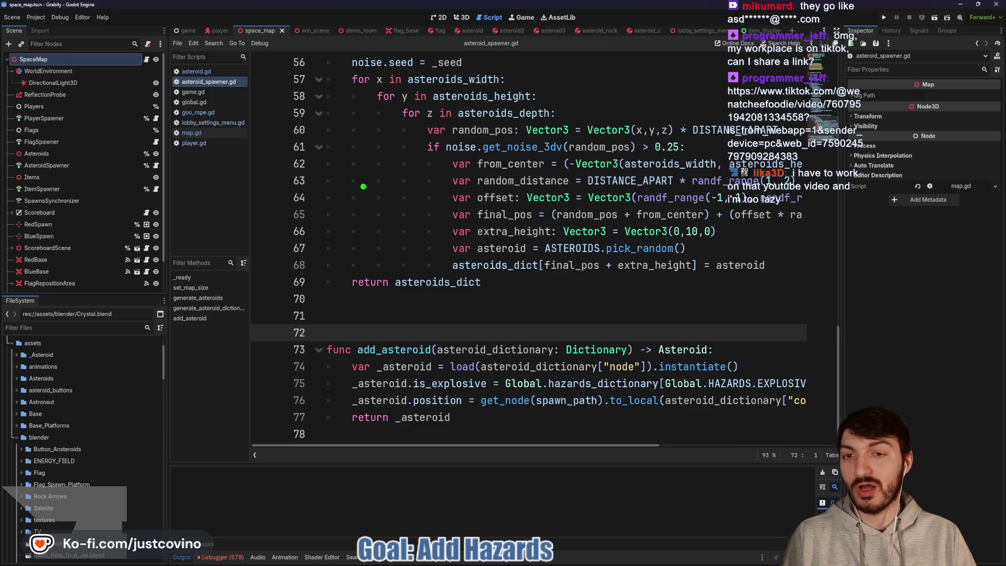
mouse_move(433, 164)
left_mouse_down()
mouse_move(404, 179)
mouse_move(450, 157)
left_mouse_up()
mouse_move(411, 230)
left_mouse_down()
mouse_move(413, 351)
mouse_move(445, 387)
left_mouse_up()
left_click_drag(411, 349, 383, 385)
left_click_drag(412, 270, 370, 309)
mouse_move(272, 396)
left_mouse_down()
mouse_move(320, 382)
mouse_move(445, 68)
mouse_move(516, 314)
mouse_move(634, 402)
left_mouse_up()
mouse_move(566, 325)
left_mouse_down()
mouse_move(361, 204)
mouse_move(262, 400)
mouse_move(275, 135)
left_mouse_up()
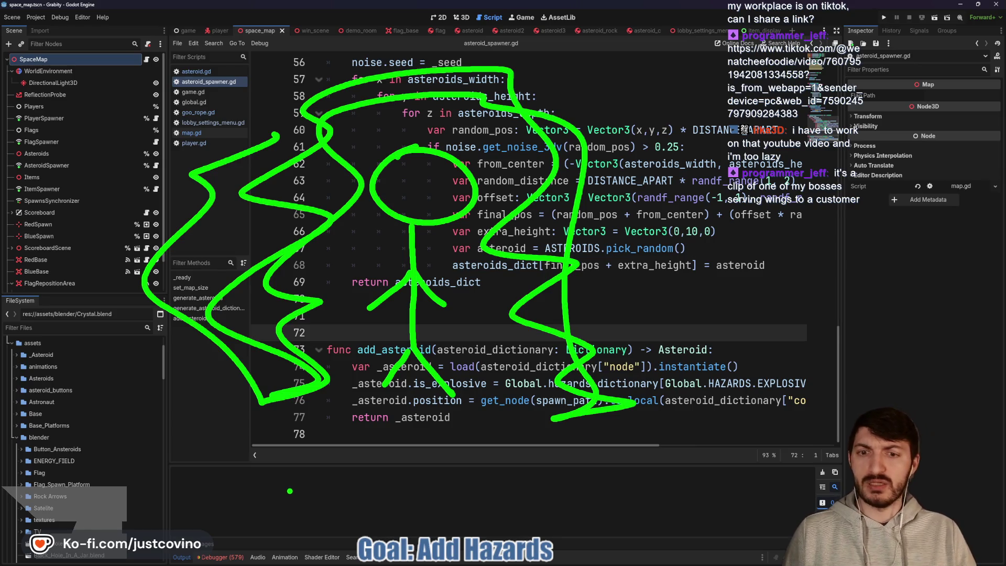
left_click_drag(295, 498, 326, 498)
left_click_drag(330, 465, 324, 522)
mouse_move(360, 474)
left_mouse_down()
mouse_move(345, 516)
mouse_move(362, 477)
left_mouse_up()
mouse_move(382, 489)
left_mouse_down()
mouse_move(393, 519)
mouse_move(433, 498)
left_mouse_up()
mouse_move(441, 457)
left_mouse_down()
mouse_move(315, 539)
mouse_move(399, 464)
left_mouse_up()
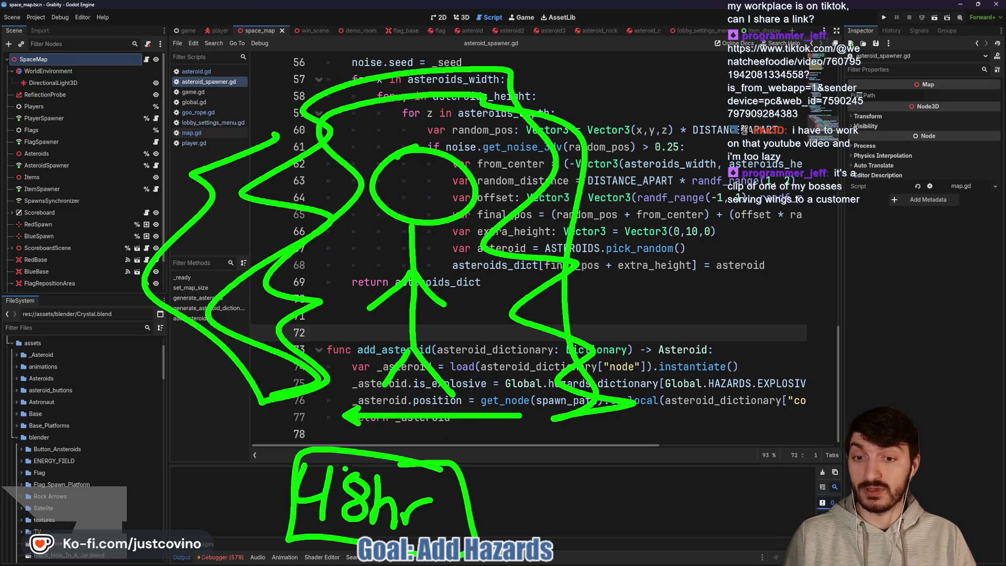
left_click_drag(331, 414, 541, 412)
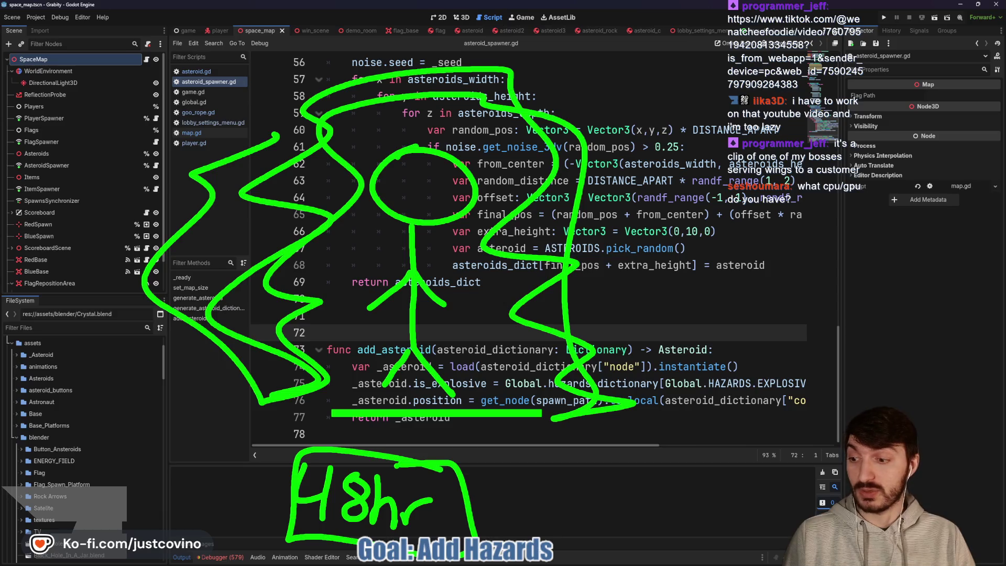
key("Escape")
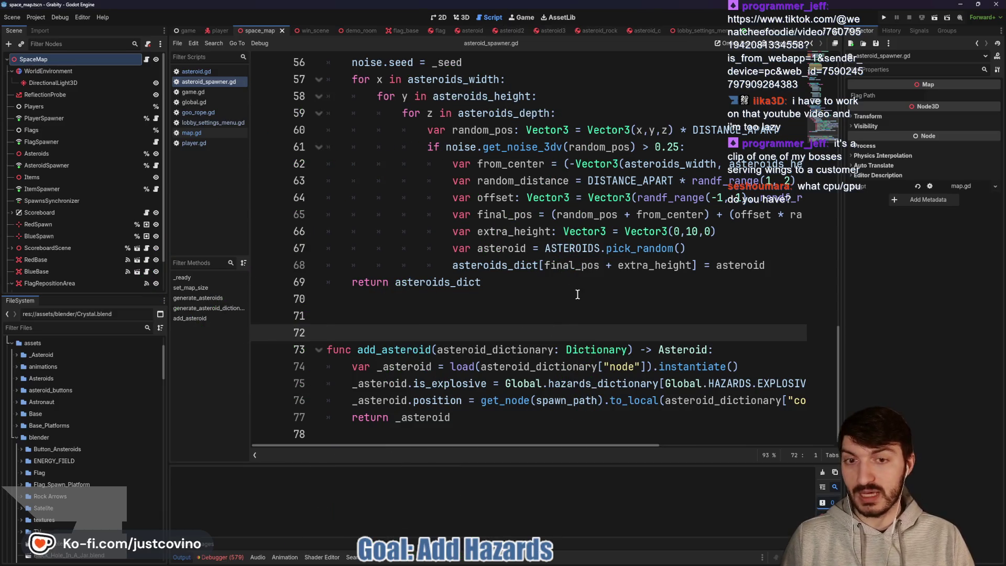
left_click(581, 296)
key("ctrl+s")
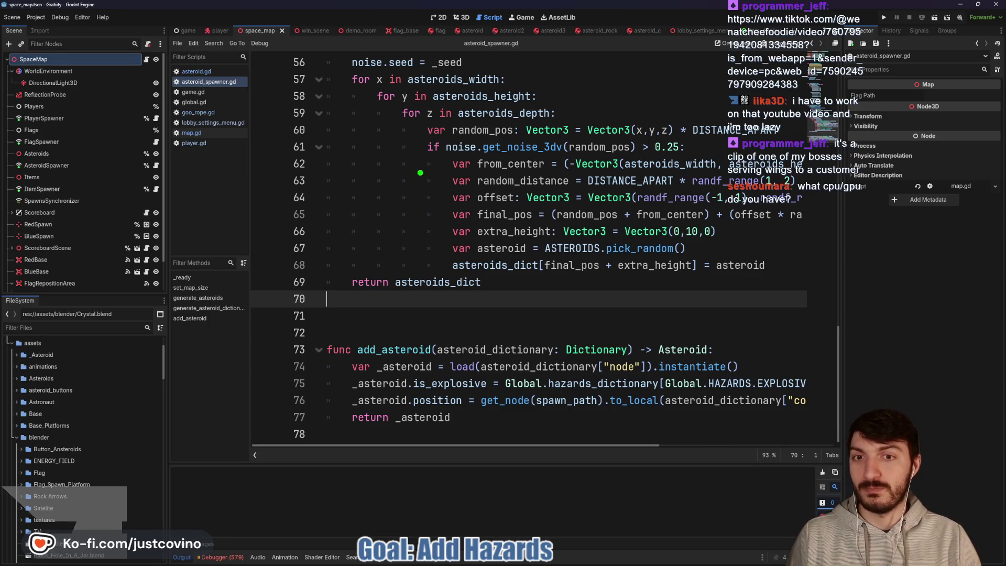
Annotate the spawner's noise check and add_asteroid loop, and inspect hazards_dictionary on line 75.
mouse_move(363, 173)
left_mouse_down()
mouse_move(431, 156)
mouse_move(444, 165)
left_mouse_up()
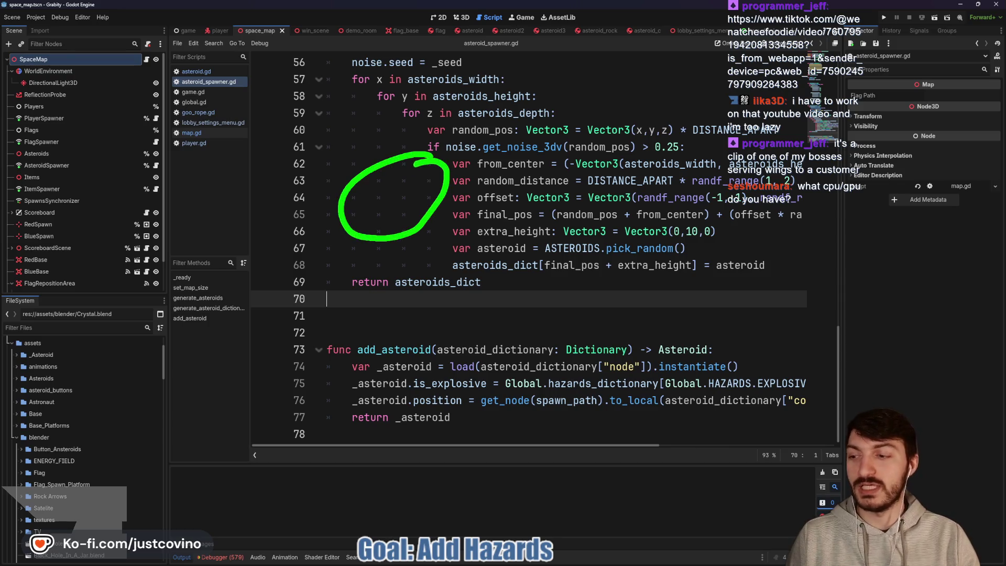
left_click_drag(370, 237, 380, 371)
mouse_move(406, 338)
left_mouse_down()
mouse_move(367, 292)
mouse_move(322, 321)
left_mouse_up()
mouse_move(313, 373)
left_mouse_down()
mouse_move(293, 289)
mouse_move(377, 121)
mouse_move(524, 377)
mouse_move(471, 100)
mouse_move(194, 362)
mouse_move(226, 392)
left_mouse_up()
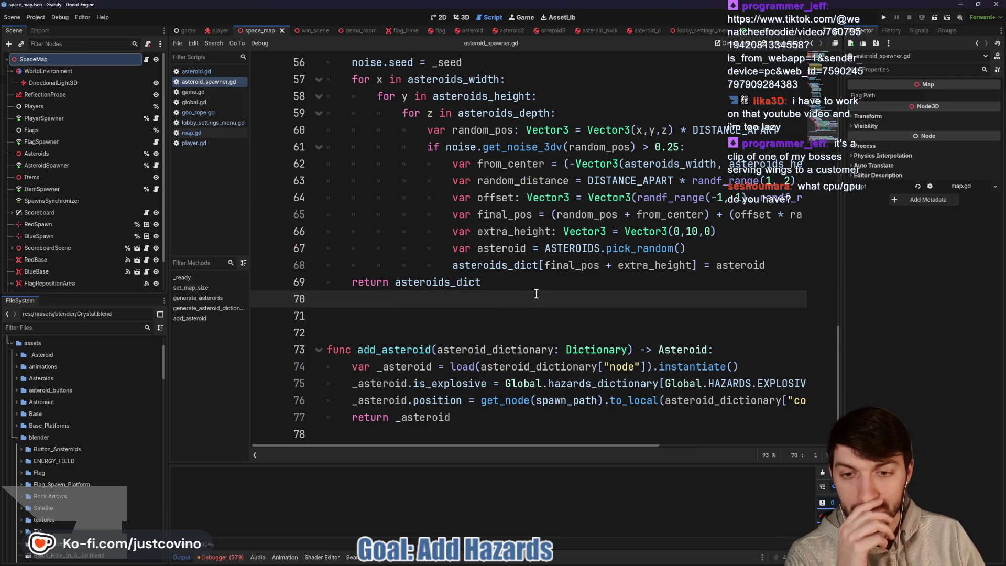
scroll(528, 290, "up", 1)
scroll(611, 303, "down", 1)
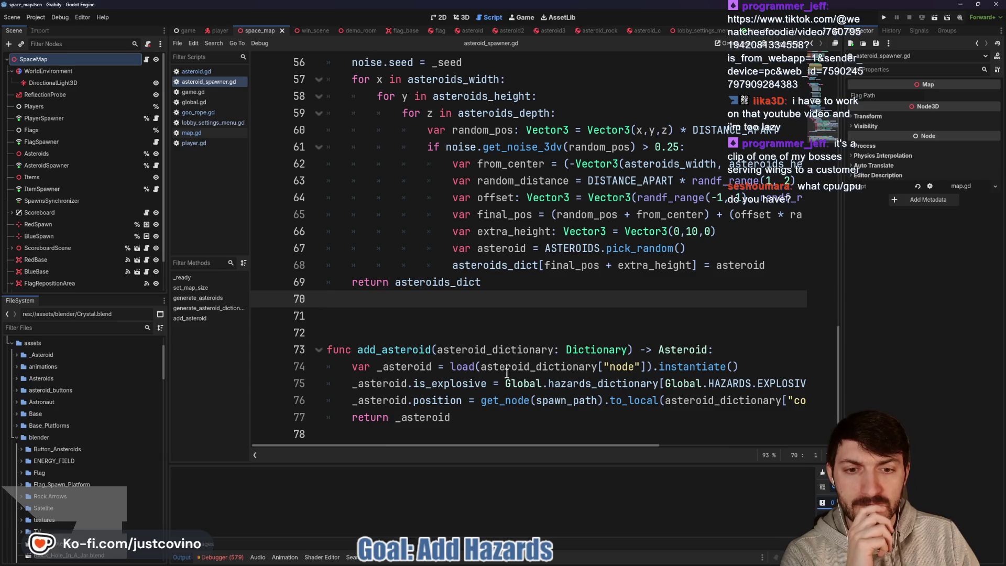
double_click(590, 384)
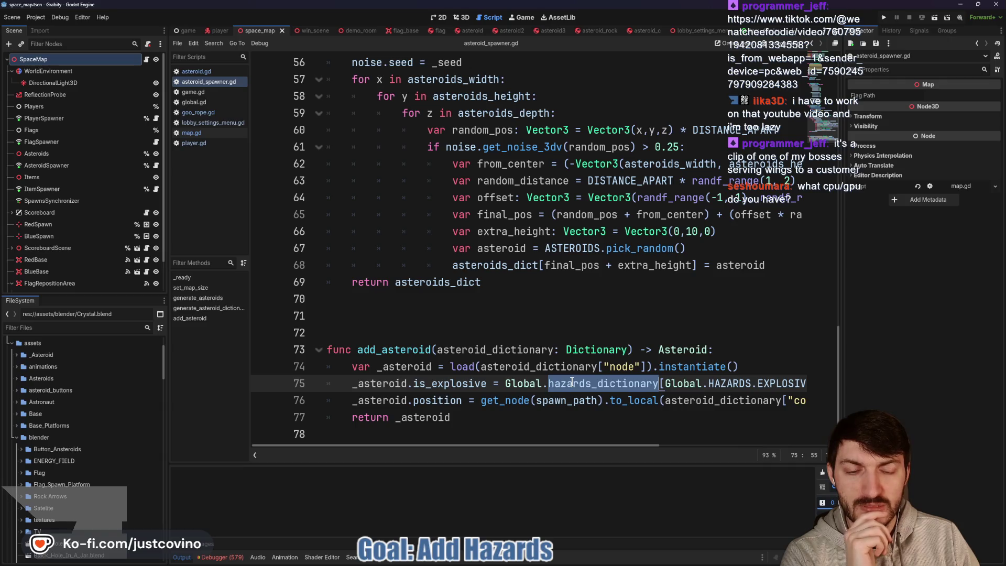
double_click(427, 385)
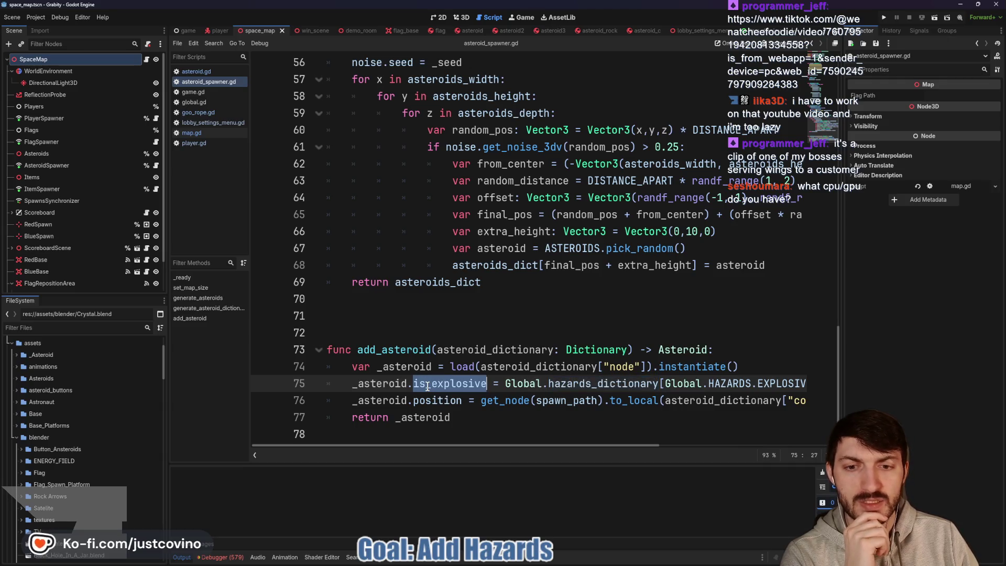
Delete the line-75 is_explosive assignment and save asteroid_spawner.gd.
left_click(518, 385)
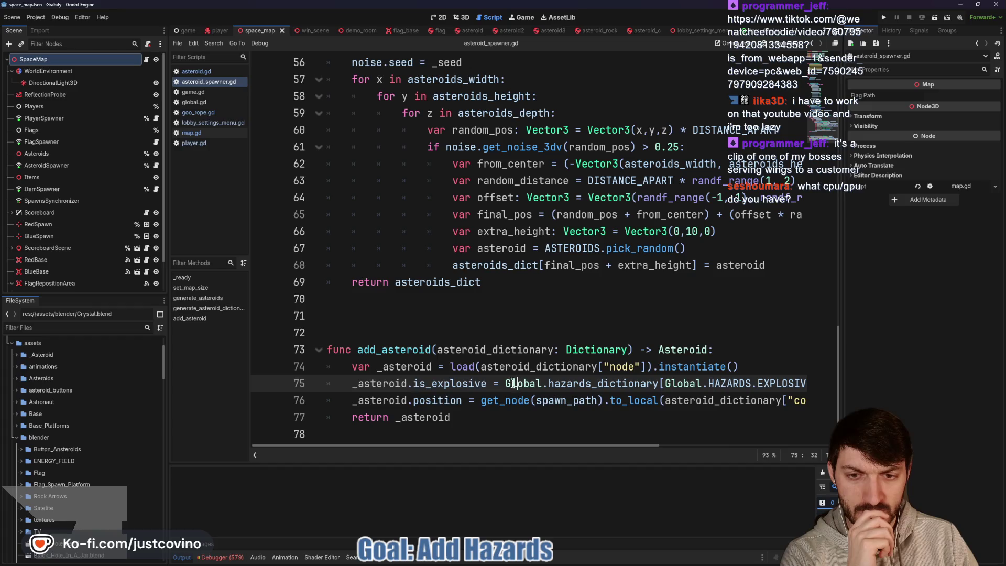
mouse_move(347, 385)
left_mouse_down()
mouse_move(807, 401)
mouse_move(812, 375)
left_mouse_up()
key("BackSpace")
key("BackSpace")
key("BackSpace")
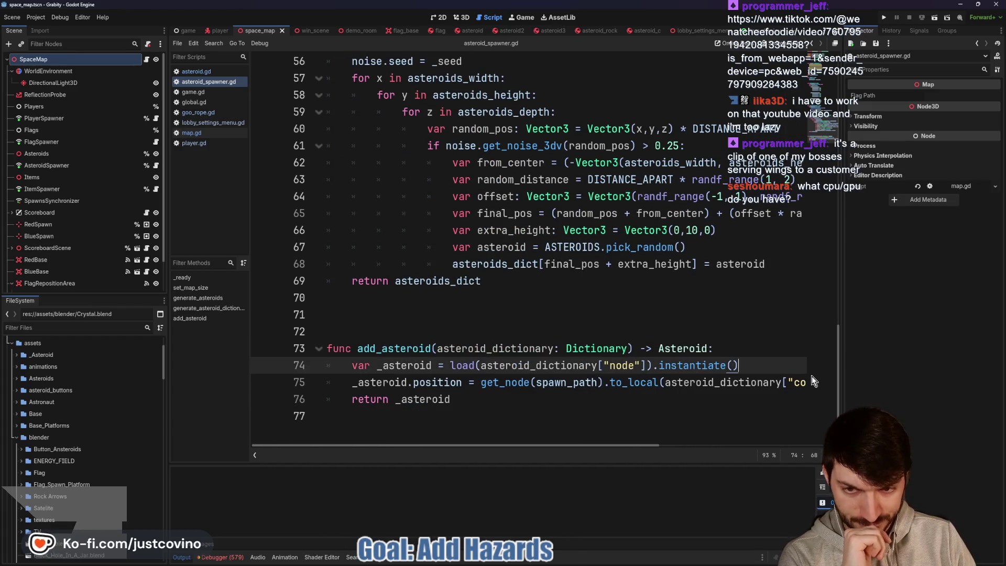
key("ctrl+s")
left_click(470, 32)
Insert 'if multiplayer.is_server():' atop _ready, with 'is_explosive = Global.hazards_dictionary' inside it.
scroll(518, 161, "up", 2)
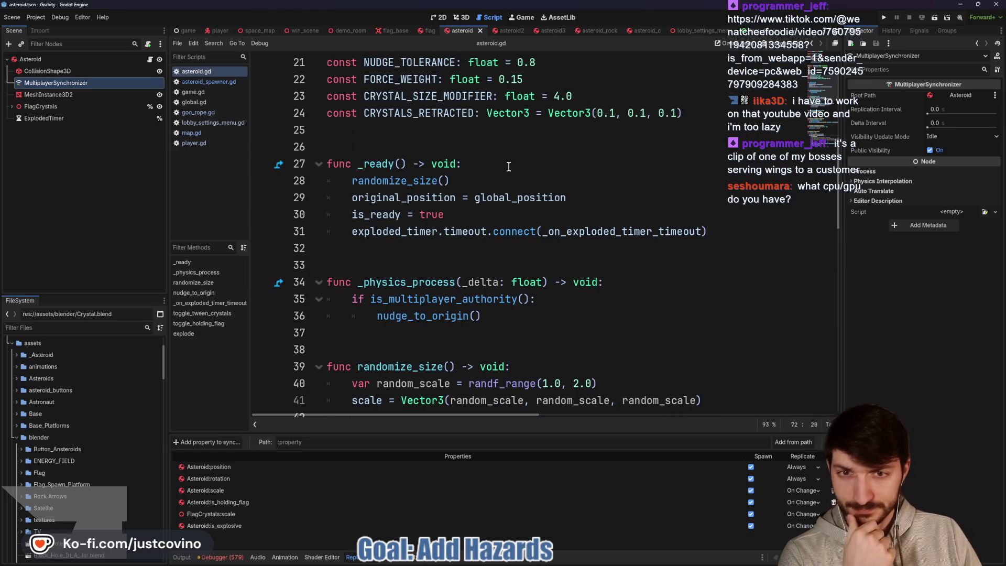
left_click(489, 179)
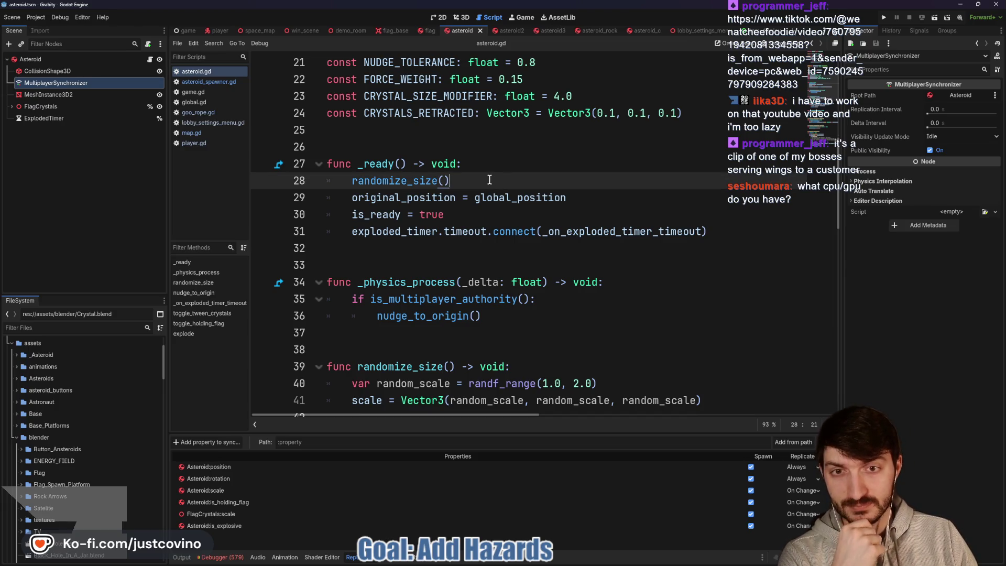
left_click(485, 166)
key("Return")
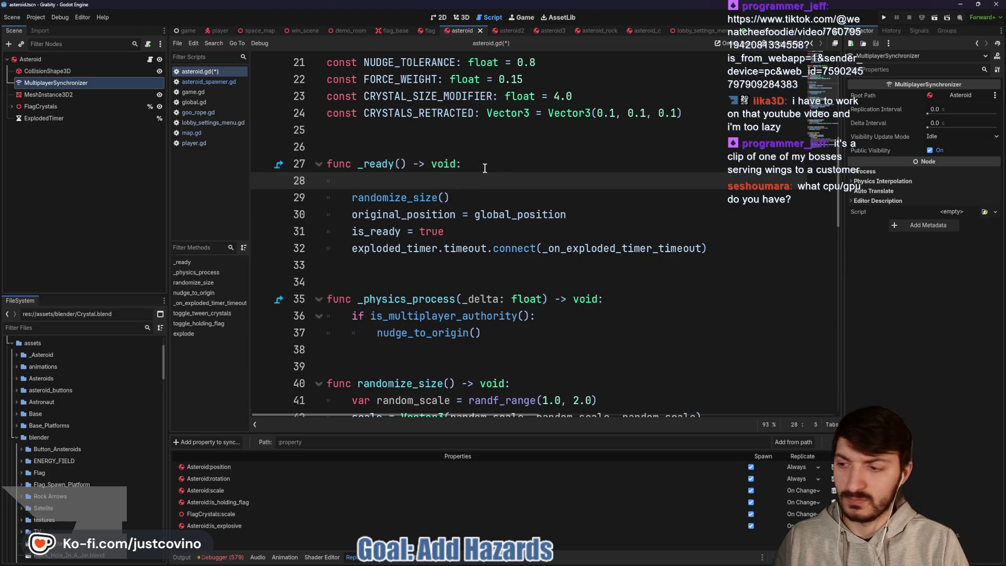
type("if multiplayer.is")
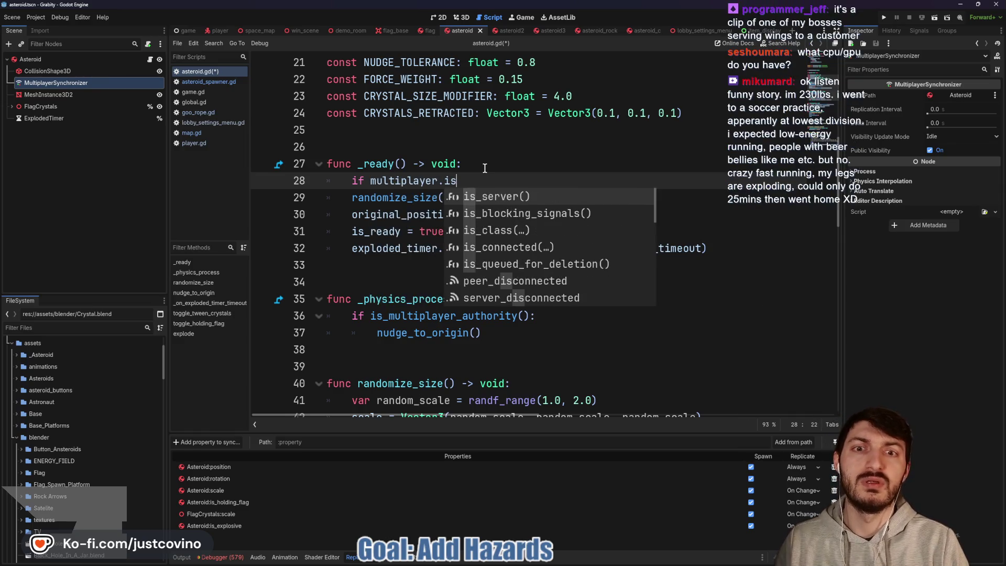
key("Return")
type(":")
key("Return")
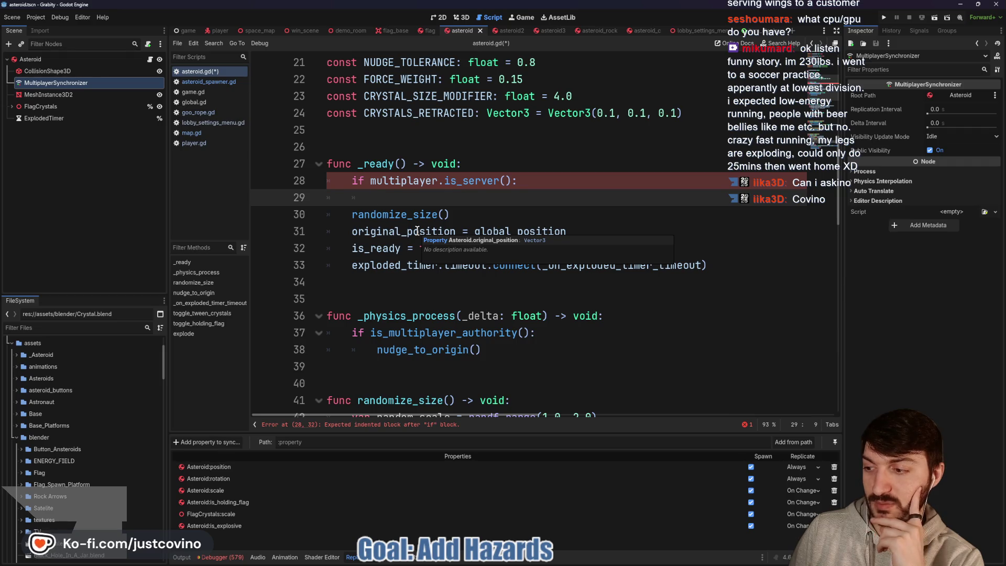
type("is_explosive = Global.")
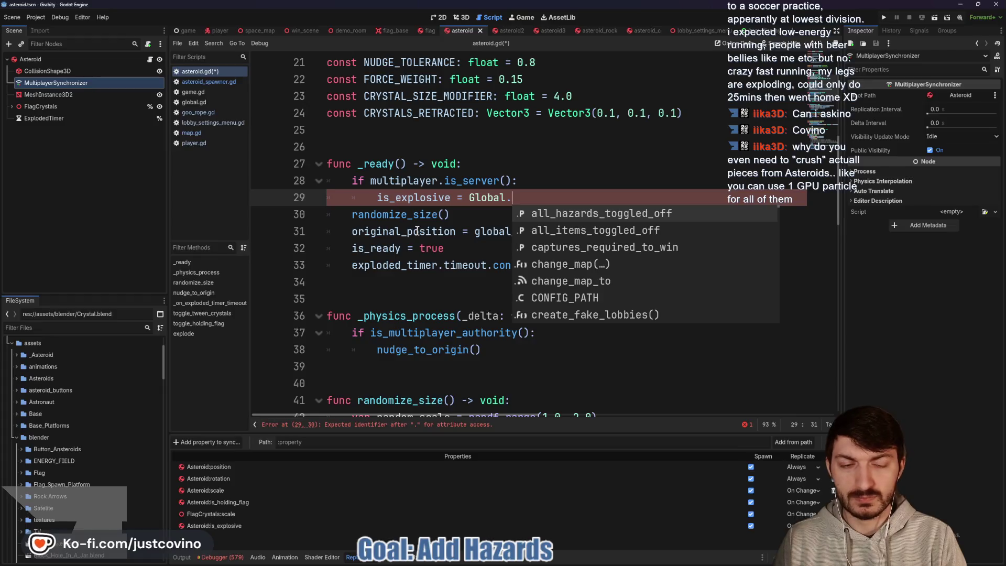
type("hazards")
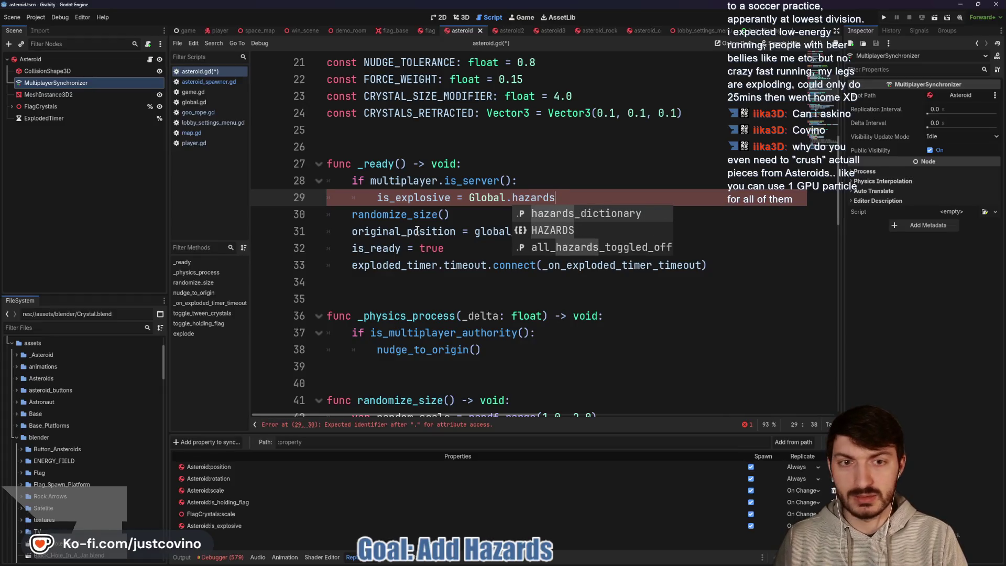
key("Return")
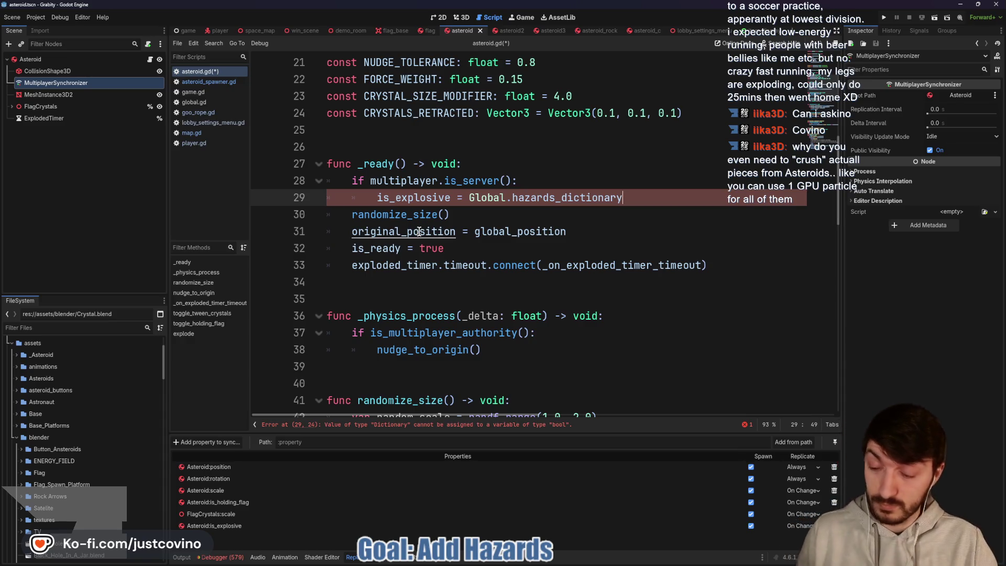
left_click_drag(366, 134, 514, 270)
key("g")
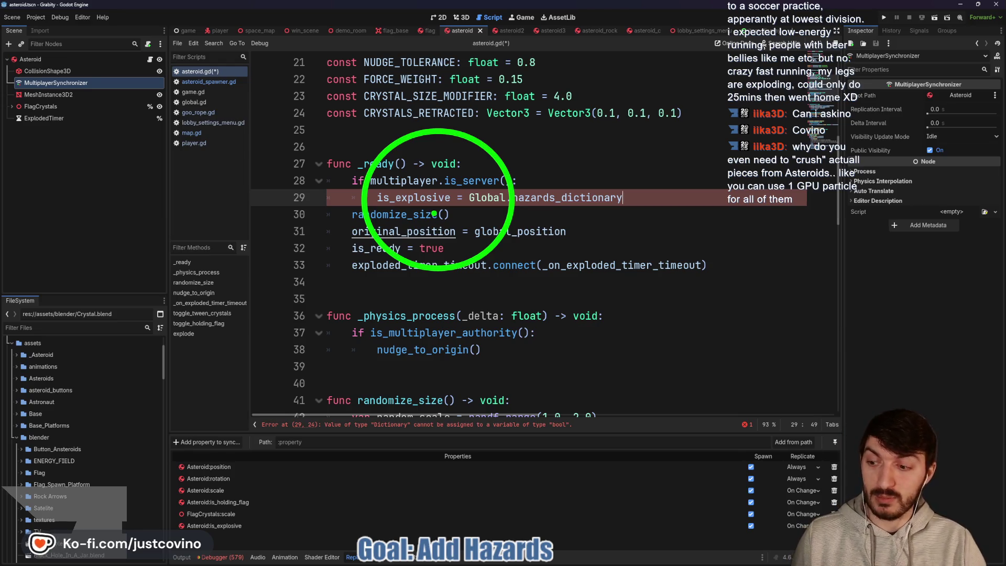
key("e")
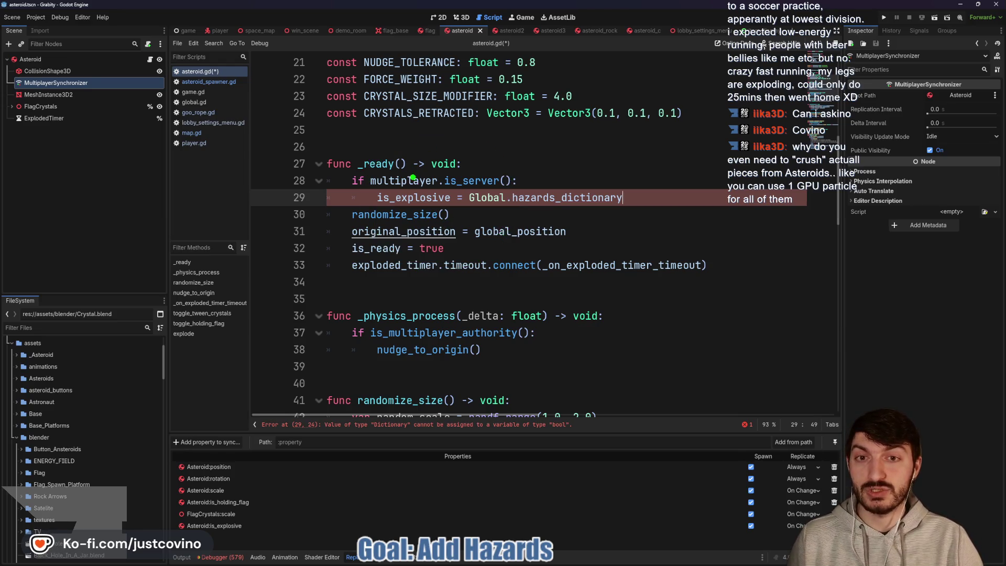
mouse_move(324, 127)
left_mouse_down()
mouse_move(336, 157)
mouse_move(356, 131)
mouse_move(343, 126)
left_mouse_up()
mouse_move(557, 134)
left_mouse_down()
mouse_move(566, 212)
mouse_move(548, 148)
left_mouse_up()
mouse_move(374, 263)
left_mouse_down()
mouse_move(377, 329)
mouse_move(351, 257)
left_mouse_up()
mouse_move(502, 266)
left_mouse_down()
mouse_move(531, 323)
mouse_move(501, 267)
left_mouse_up()
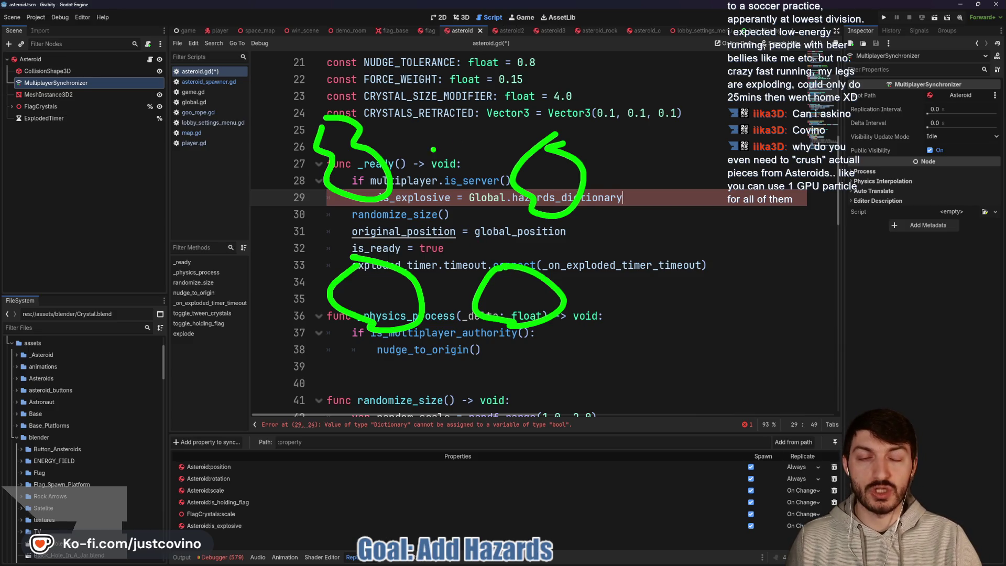
left_click(423, 93)
left_click_drag(437, 152, 482, 89)
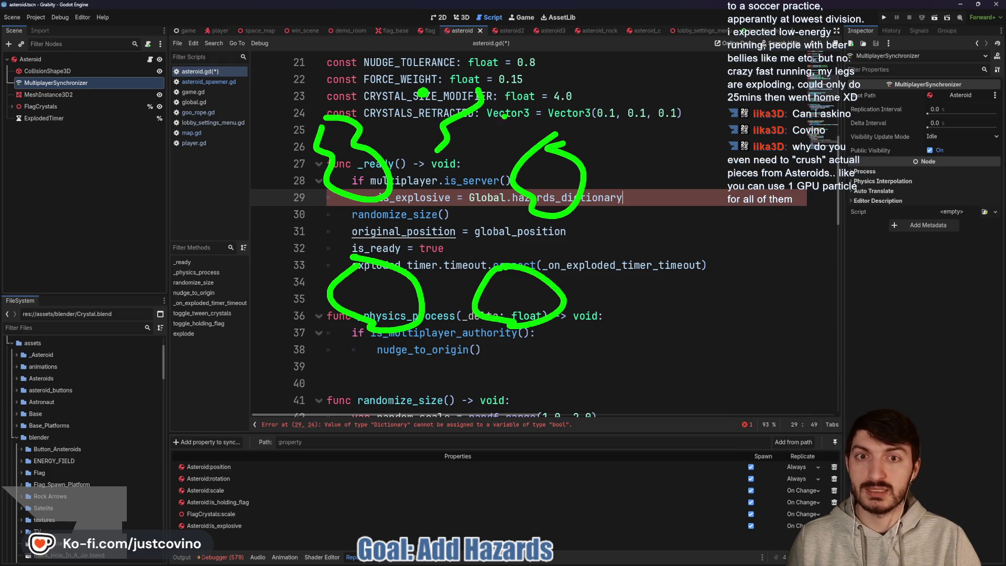
left_click_drag(528, 241, 606, 272)
left_click_drag(460, 286, 474, 358)
mouse_move(356, 214)
left_mouse_down()
mouse_move(280, 228)
mouse_move(223, 223)
left_mouse_up()
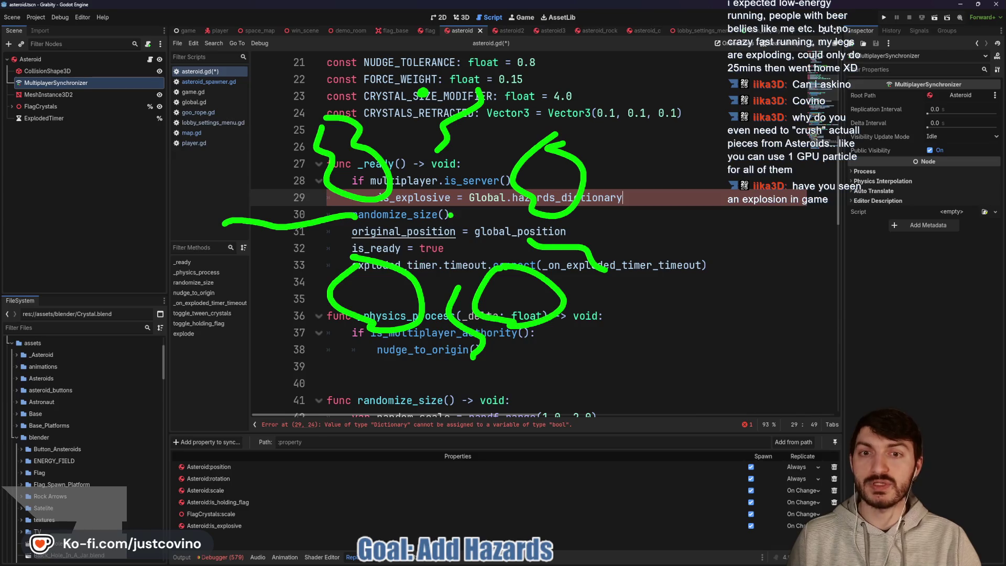
left_click_drag(598, 69, 691, 257)
left_click_drag(747, 121, 719, 246)
mouse_move(744, 262)
left_mouse_down()
mouse_move(814, 230)
mouse_move(910, 225)
left_mouse_up()
left_click_drag(751, 303, 895, 345)
left_click_drag(760, 335, 676, 422)
left_click_drag(675, 315, 565, 374)
left_click_drag(534, 313, 616, 289)
left_click_drag(637, 289, 710, 269)
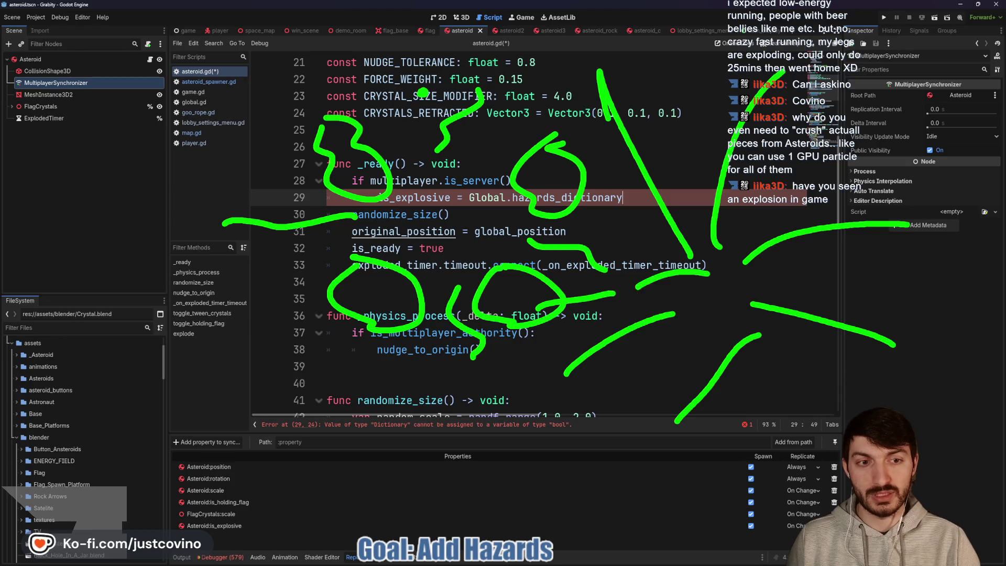
left_click_drag(635, 324, 689, 279)
left_click_drag(630, 335, 722, 340)
left_click_drag(701, 354, 758, 302)
left_click_drag(695, 305, 755, 269)
key("Escape")
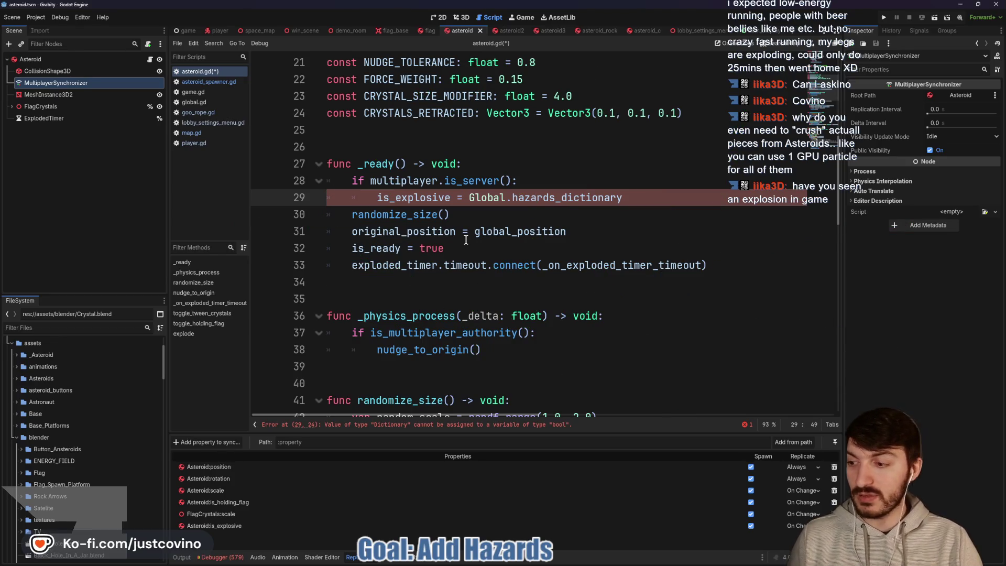
Append [Global.HAZARDS.EXPLOSIVE_ASTEROIDS]['toggled'] to line 29's is_explosive assignment and save asteroid.gd.
type("[")
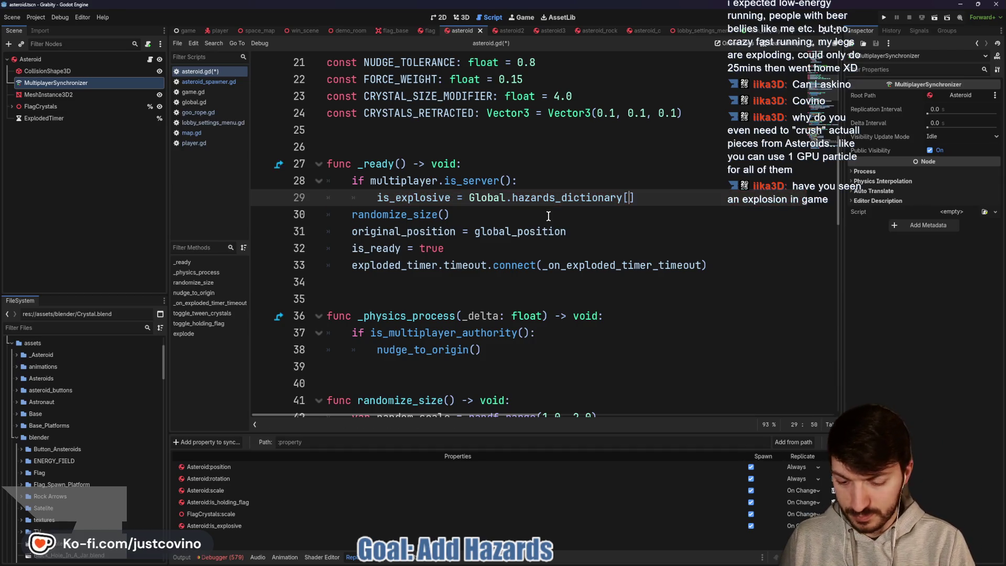
type("Global.")
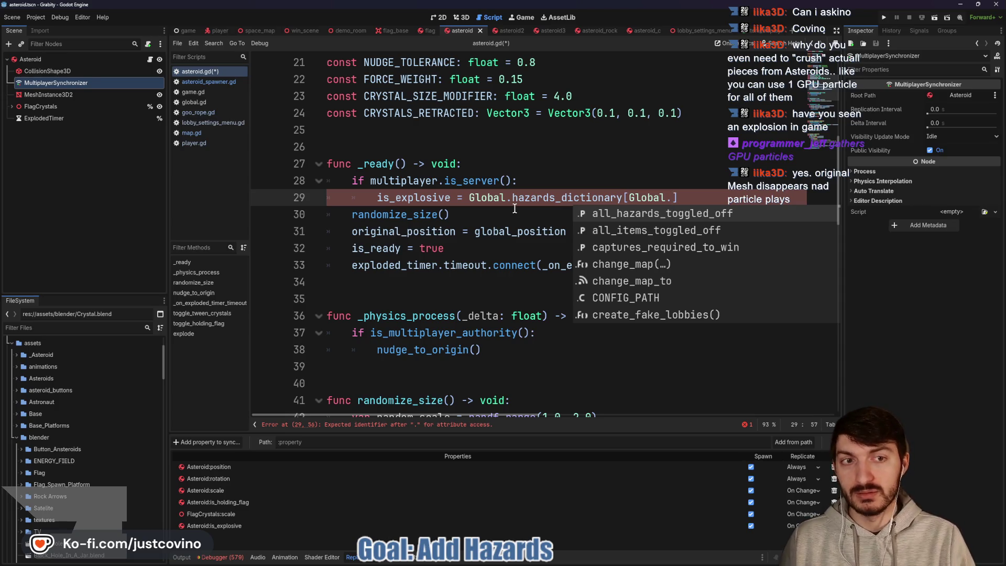
type("HAZARDS.")
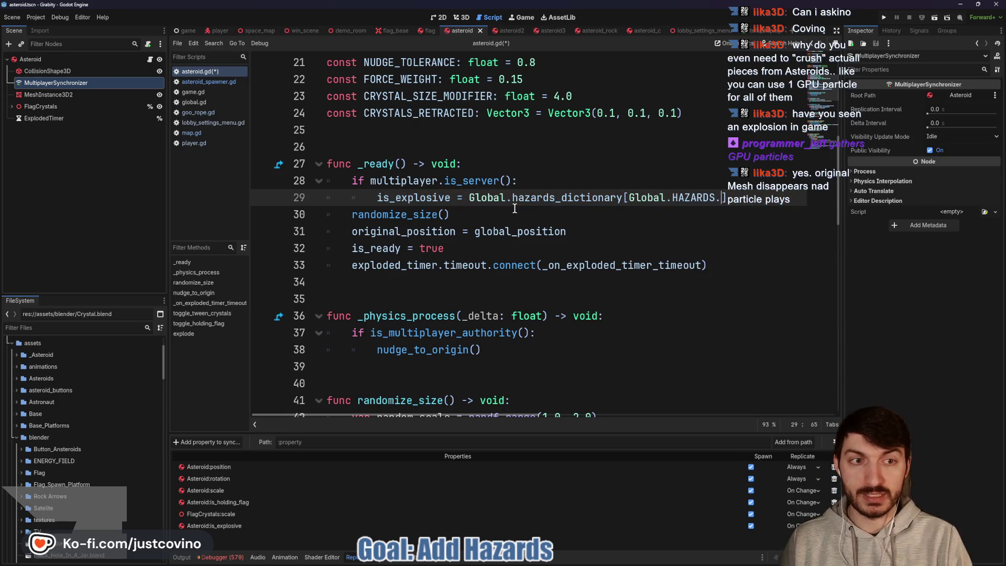
key("Return")
key("End")
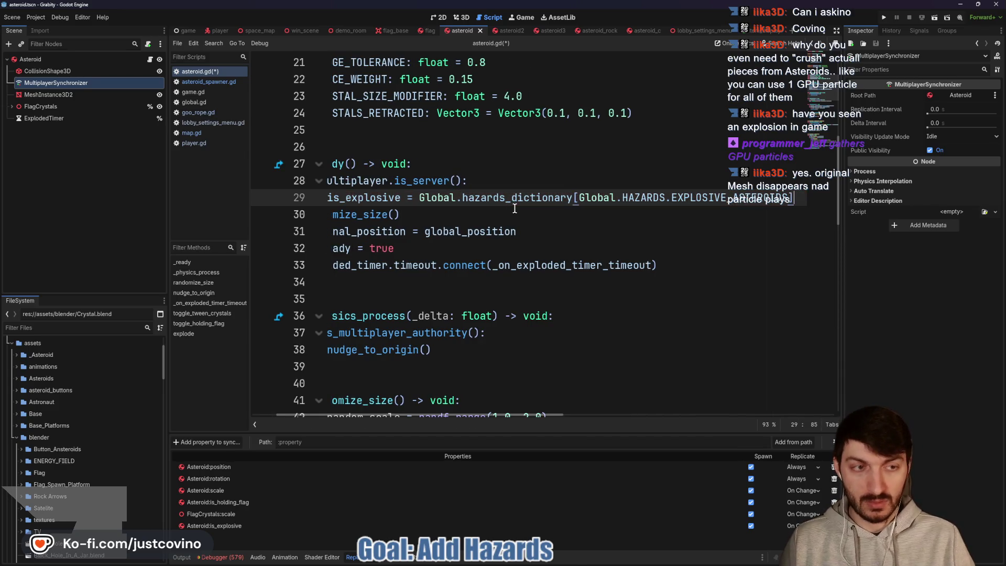
type("['")
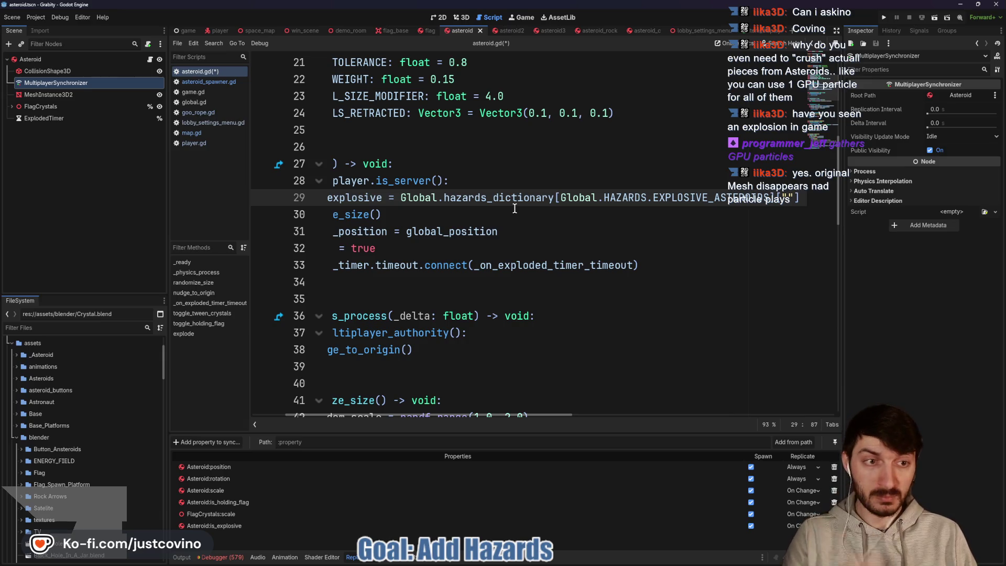
type("toggled")
left_click(523, 211)
key("ctrl+s")
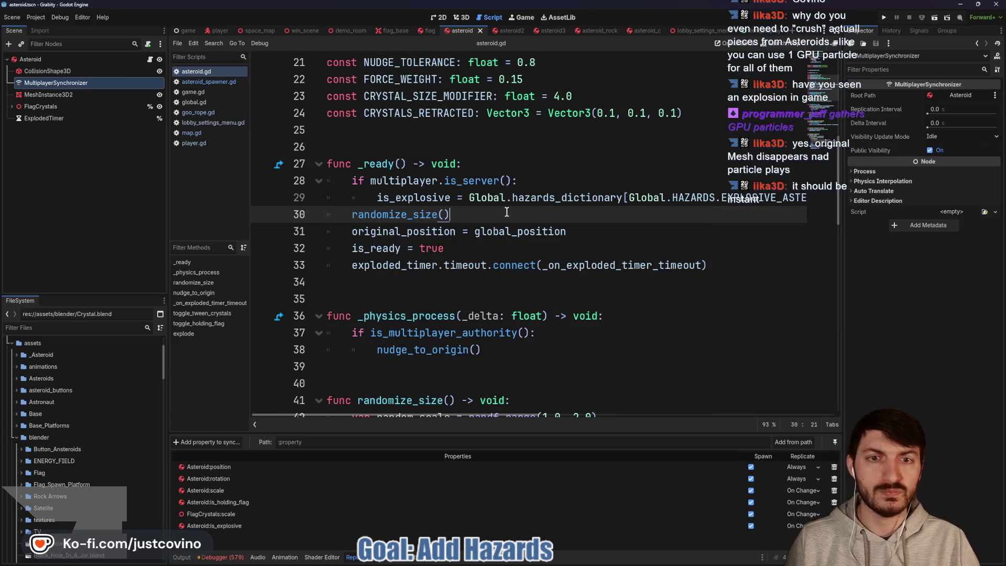
scroll(588, 215, "right", 3)
key("ctrl+s")
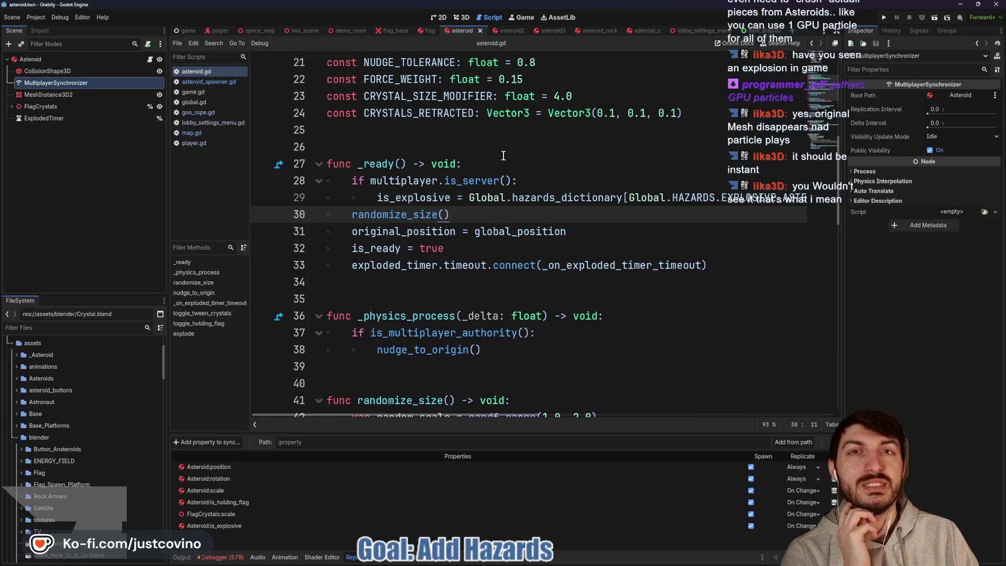
left_click(461, 22)
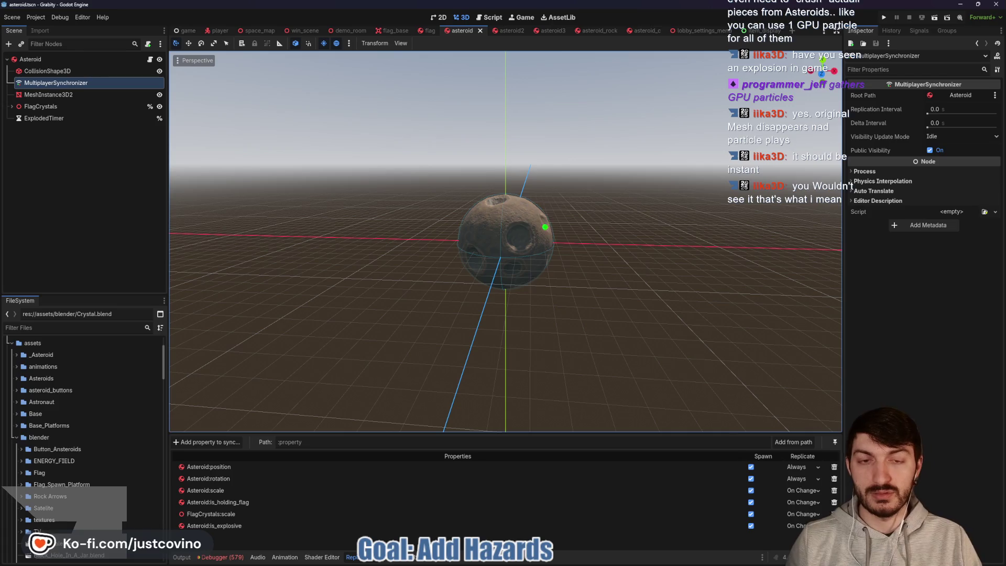
Draw explosion strokes around the asteroid in the 3D viewport.
mouse_move(419, 190)
left_mouse_down()
mouse_move(490, 245)
mouse_move(592, 223)
mouse_move(555, 269)
mouse_move(524, 205)
mouse_move(524, 270)
mouse_move(434, 247)
mouse_move(445, 262)
mouse_move(519, 252)
mouse_move(576, 267)
mouse_move(592, 241)
mouse_move(471, 244)
mouse_move(521, 184)
left_mouse_up()
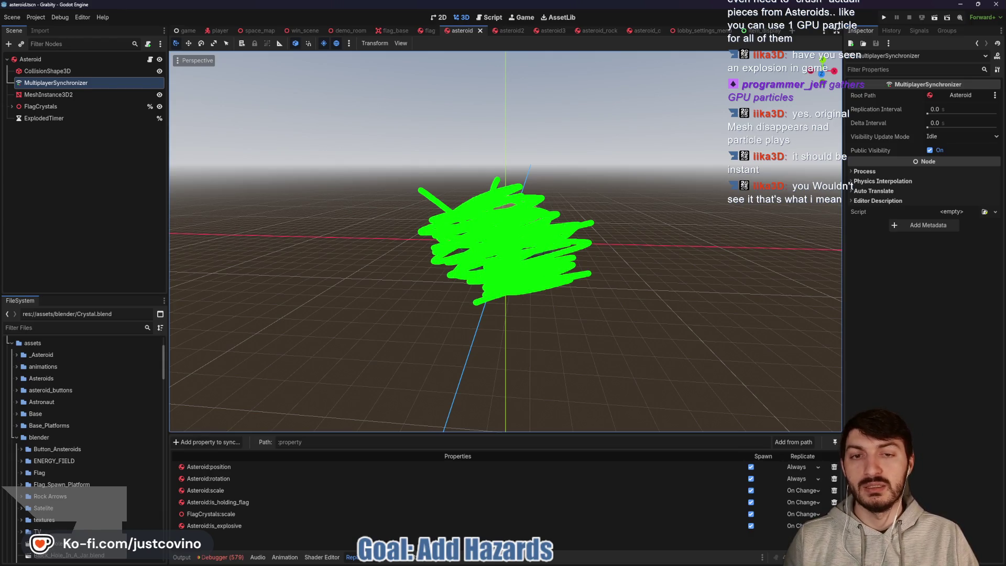
left_click_drag(388, 249, 322, 263)
left_click_drag(480, 311, 413, 369)
left_click_drag(563, 319, 640, 357)
left_click_drag(621, 261, 697, 237)
left_click_drag(623, 190, 627, 126)
left_click_drag(516, 158, 516, 128)
left_click_drag(438, 165, 423, 136)
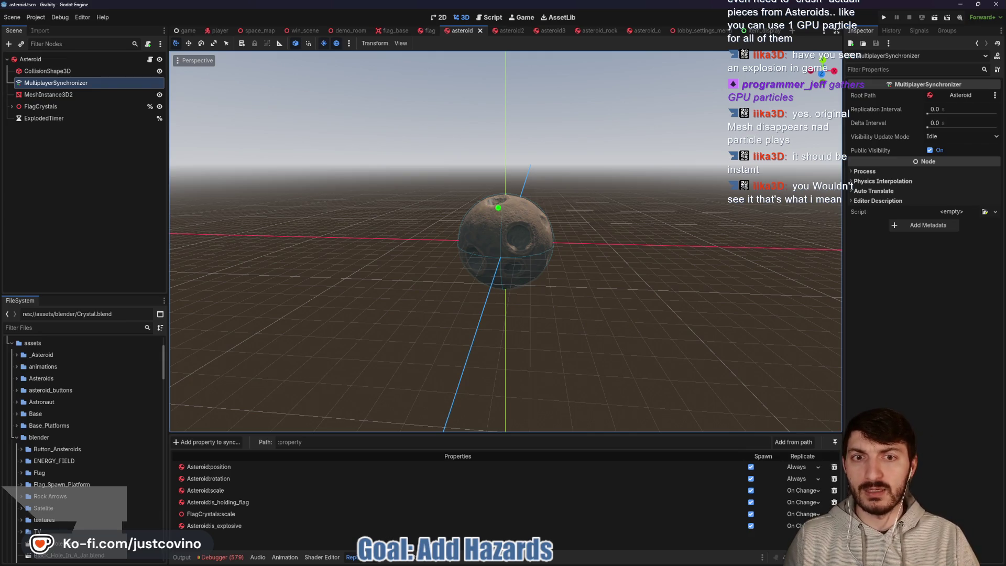
Sketch debris arrows over the asteroid, clear the drawings, and open the textures asset library.
mouse_move(450, 183)
left_mouse_down()
mouse_move(445, 212)
mouse_move(432, 155)
left_mouse_up()
mouse_move(545, 198)
left_mouse_down()
mouse_move(535, 228)
mouse_move(560, 184)
left_mouse_up()
mouse_move(538, 234)
left_mouse_down()
mouse_move(577, 294)
mouse_move(476, 262)
mouse_move(508, 231)
mouse_move(503, 240)
left_mouse_up()
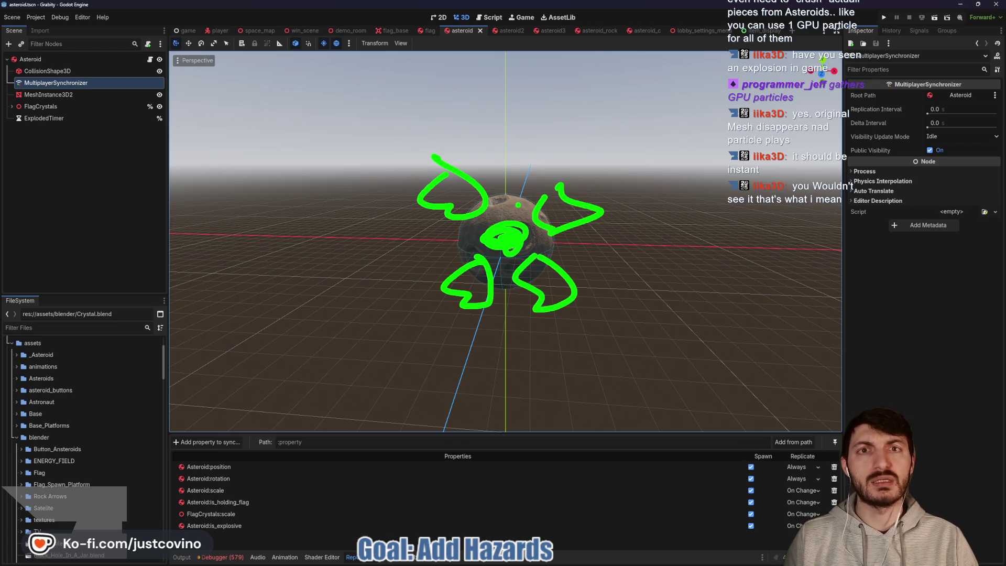
mouse_move(495, 177)
left_mouse_down()
mouse_move(461, 204)
mouse_move(529, 227)
mouse_move(506, 298)
left_mouse_up()
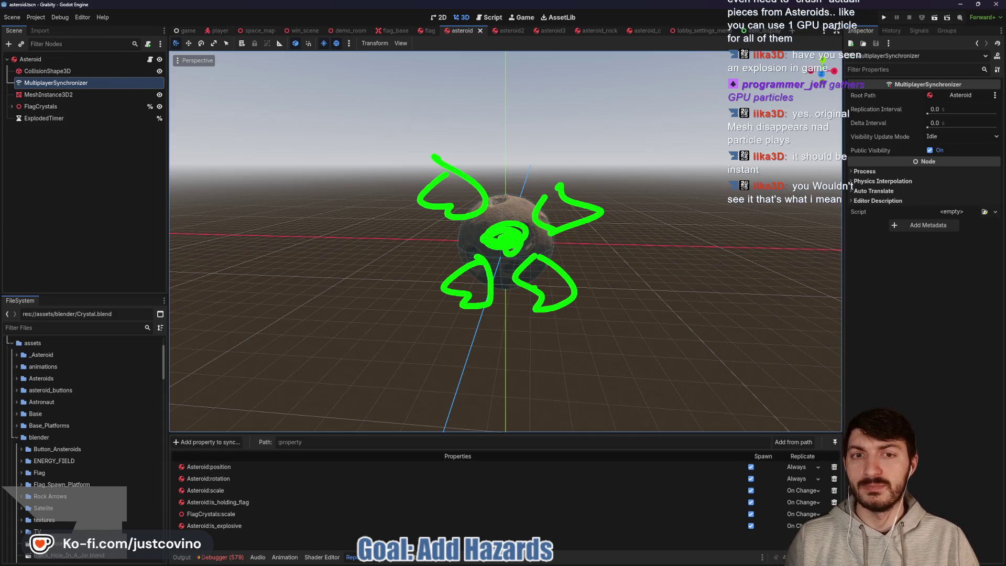
key("Escape")
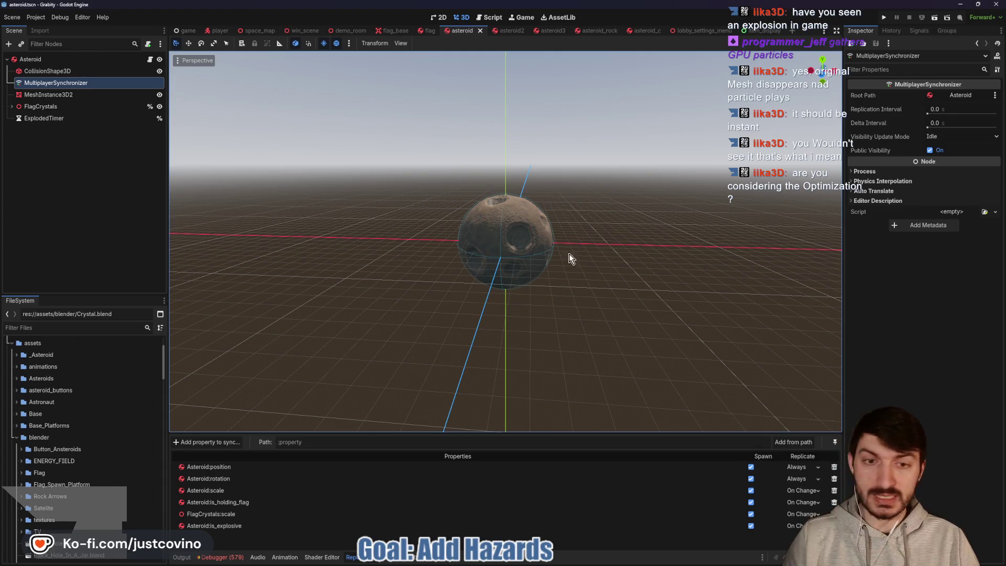
mouse_move(564, 563)
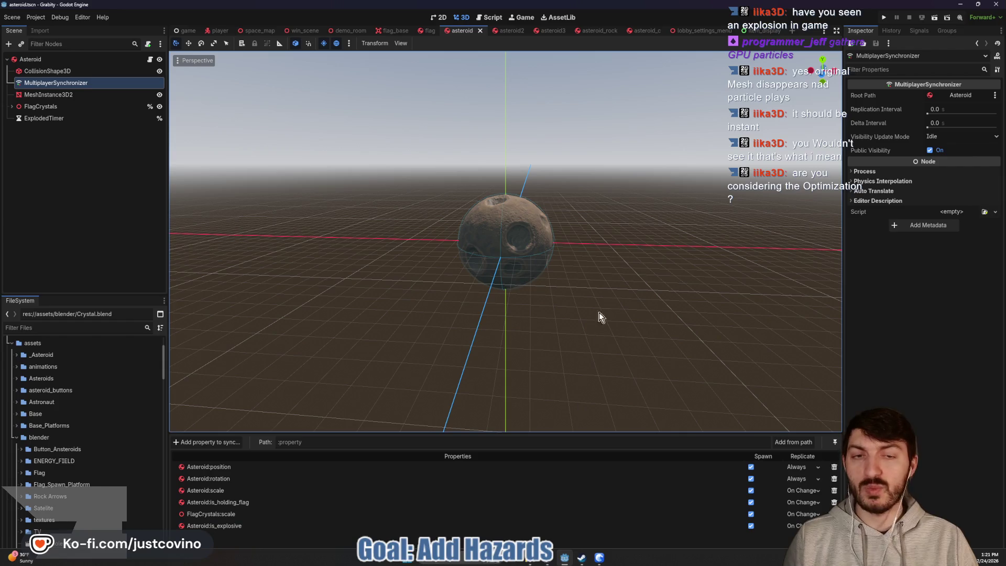
left_click(599, 557)
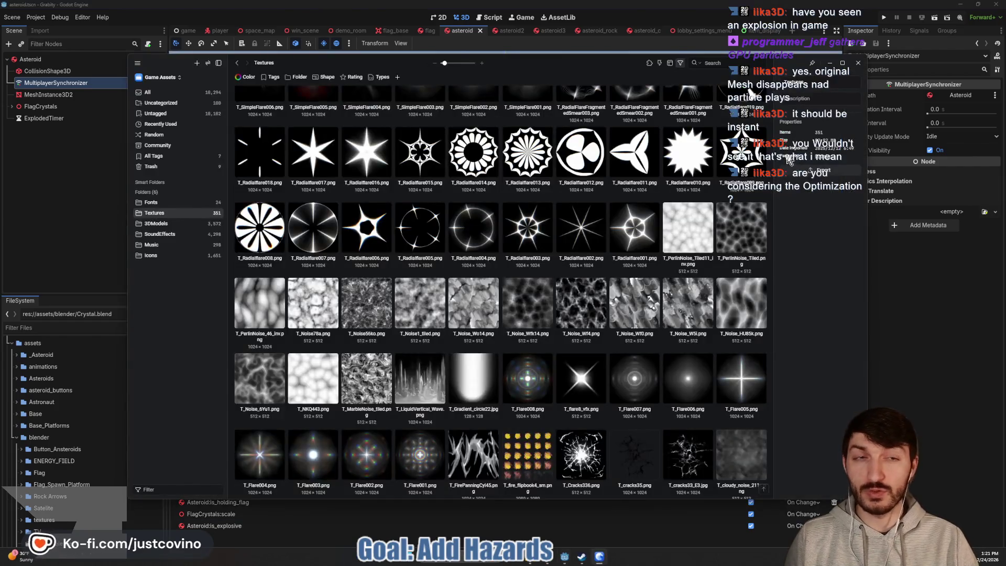
left_click_drag(833, 57, 814, 99)
left_click(805, 107)
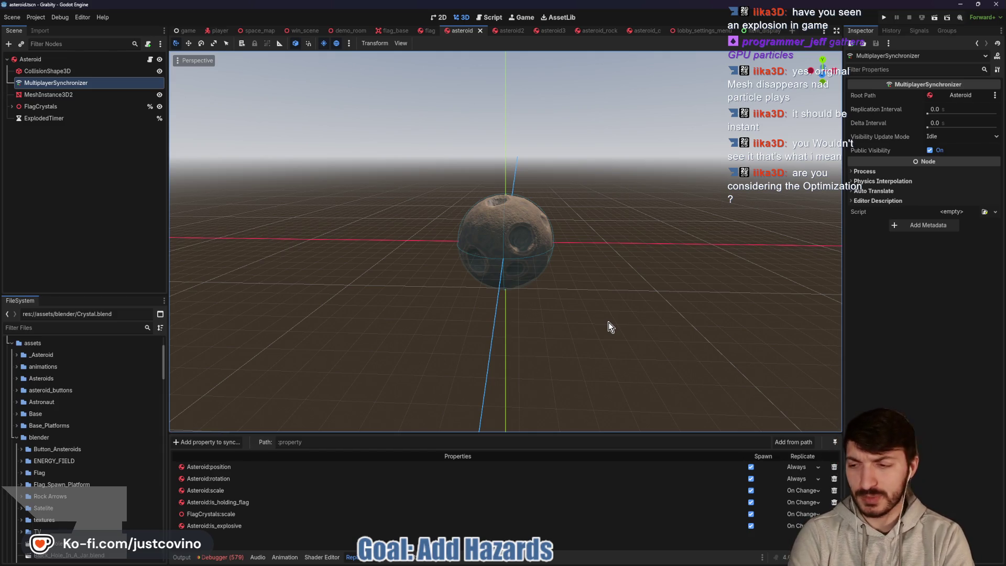
left_click(493, 18)
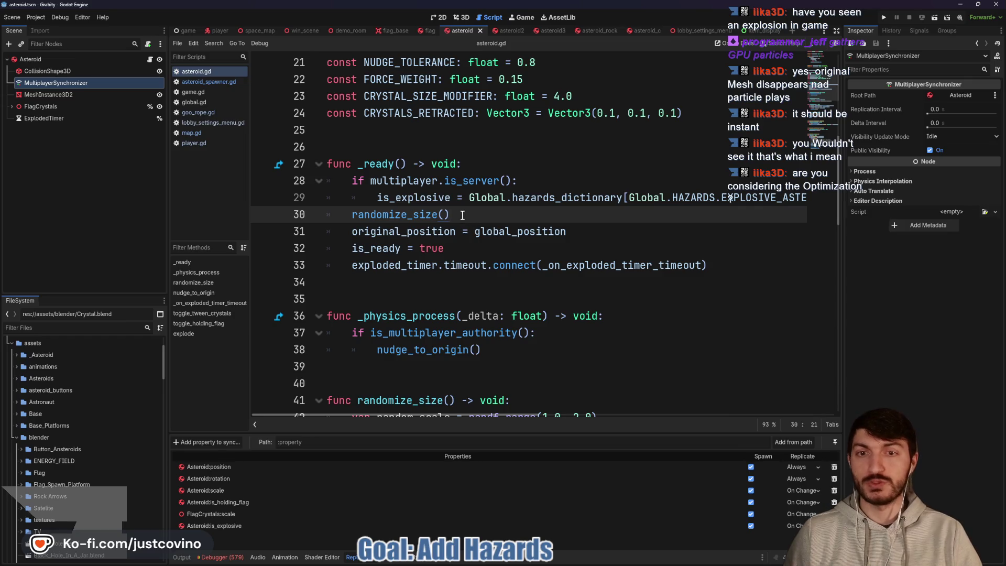
Run the project with F5 so two Grabity debug windows open at the main menu.
key("F5")
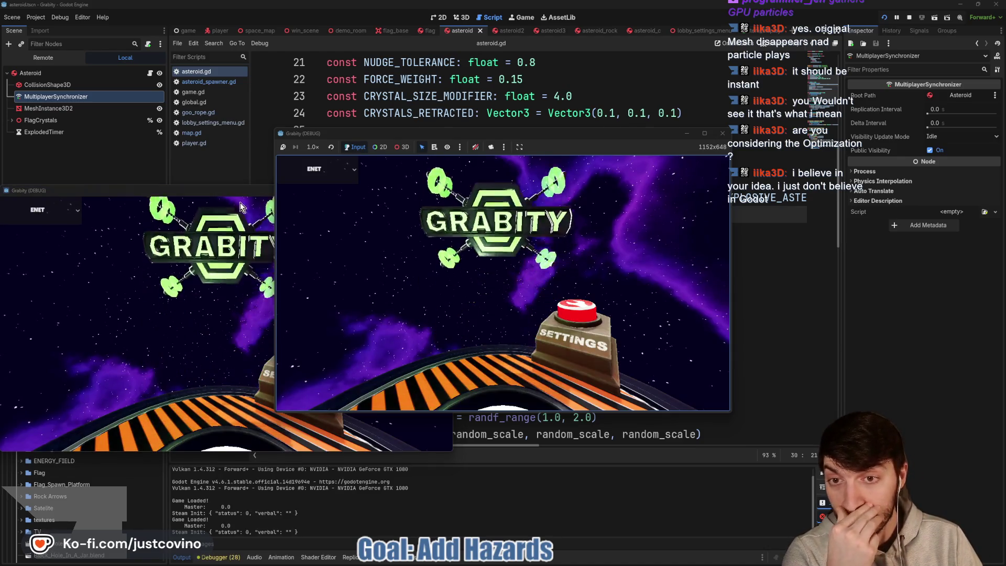
Arrange the two game windows side by side, host a lobby in one and join it from the other.
left_click_drag(220, 191, 673, 170)
left_click_drag(592, 136, 339, 136)
mouse_move(579, 153)
left_mouse_down()
mouse_move(607, 152)
mouse_move(624, 138)
left_mouse_up()
left_click(108, 239)
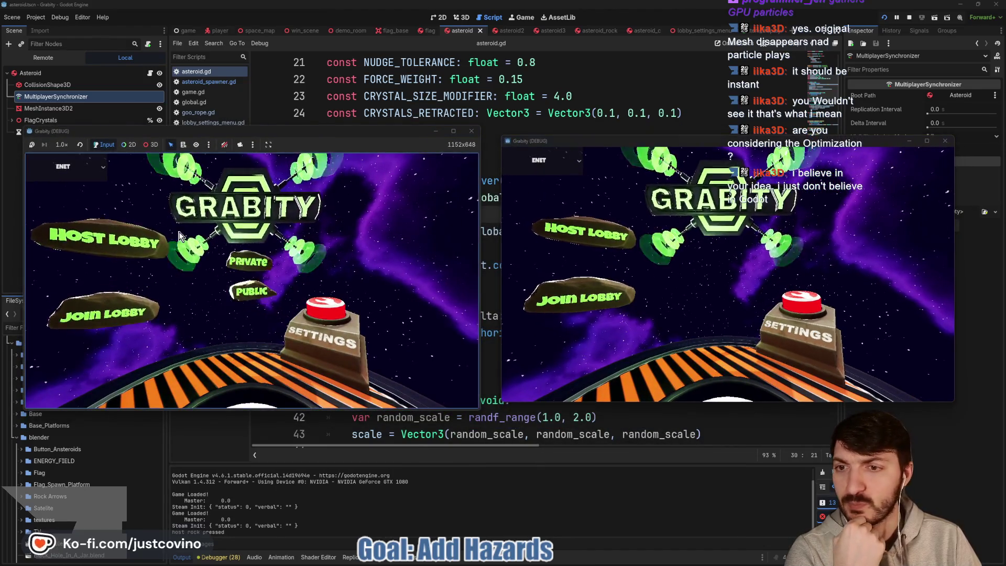
left_click(539, 310)
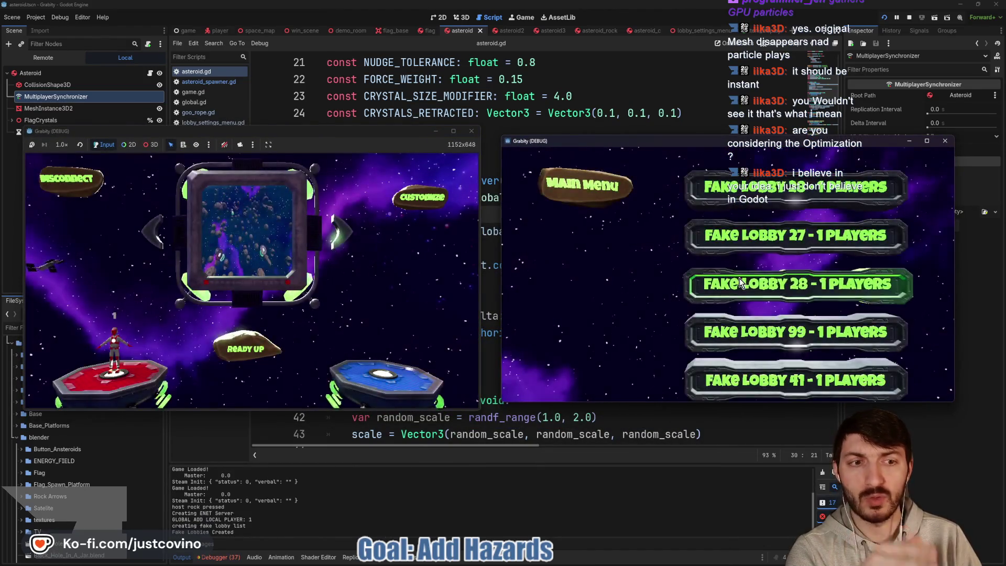
left_click(730, 279)
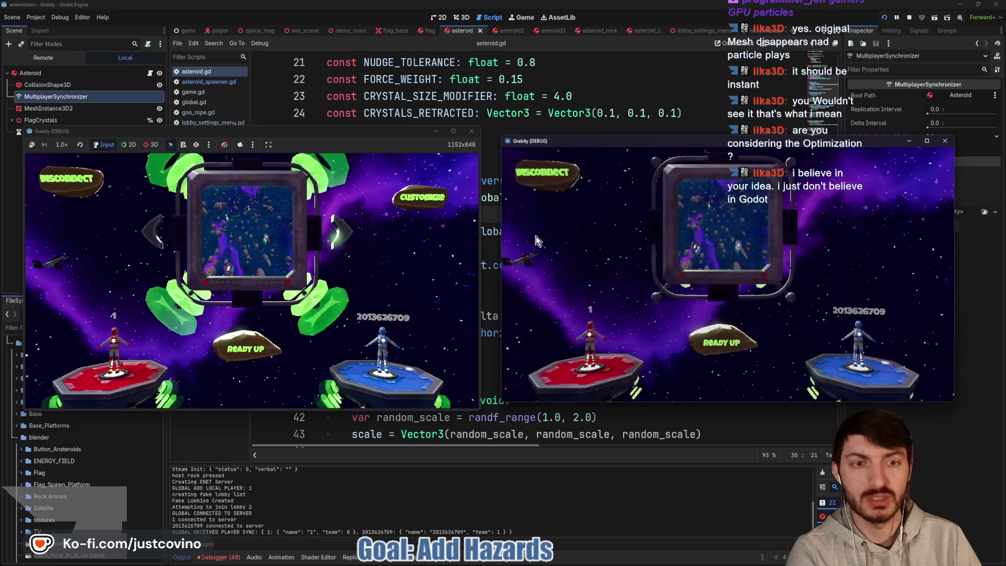
Turn on the Hazards Toggle in the host's game customizations and start the match.
left_click(406, 201)
key("Down")
key("Down")
key("Down")
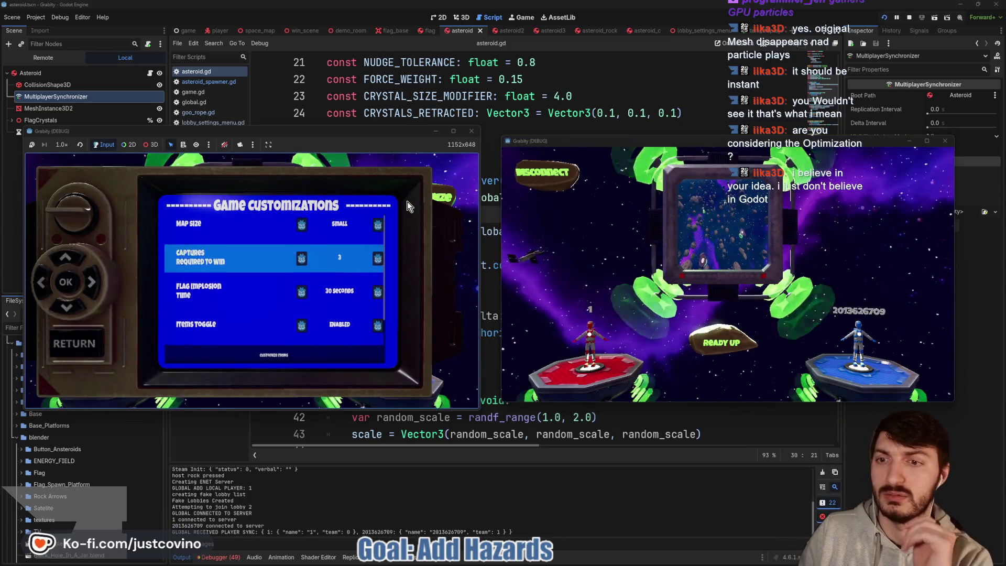
key("Down")
key("Right")
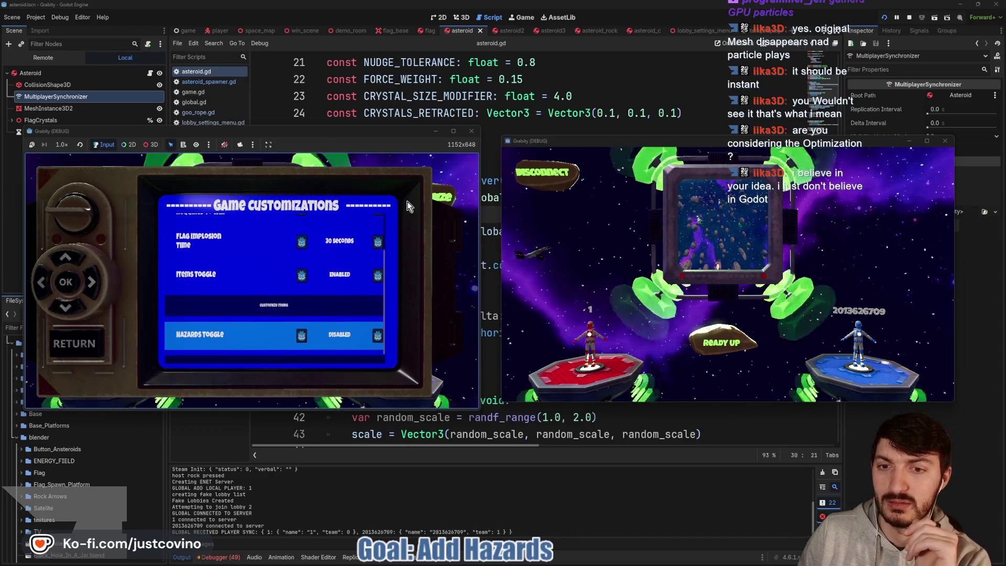
key("Escape")
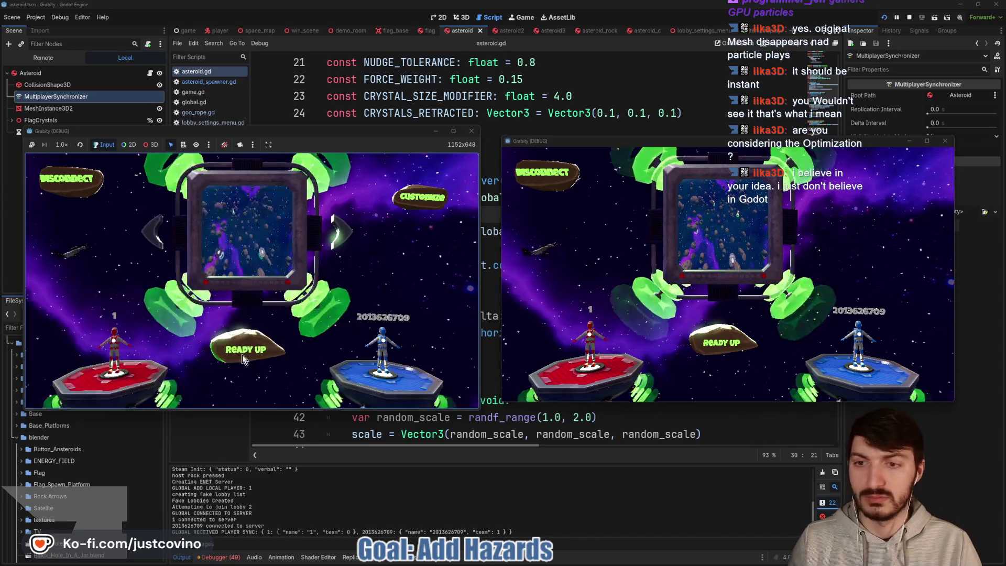
left_click(239, 345)
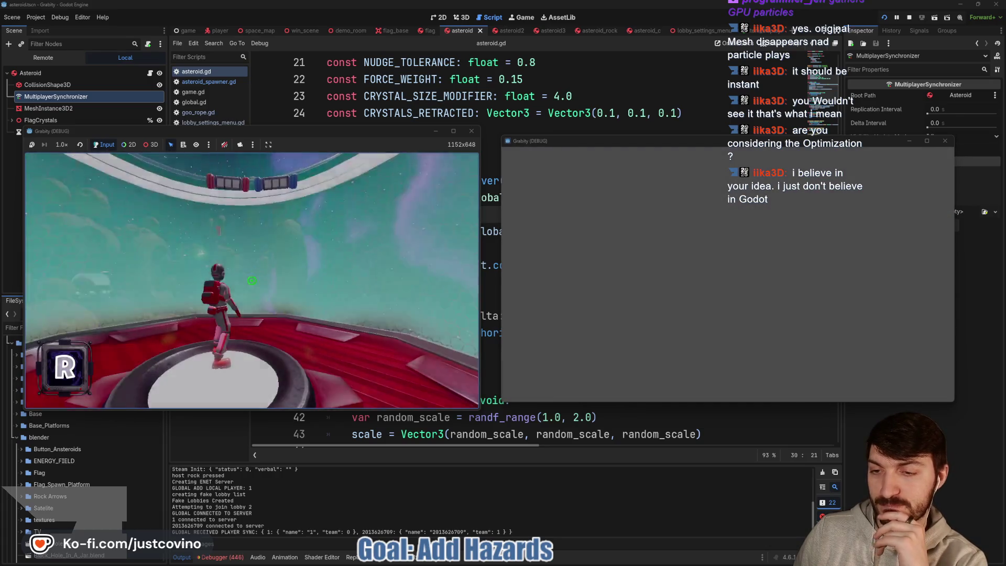
Fly the red player off the platform among the asteroids, then stop the run with F8.
key("super")
key("super")
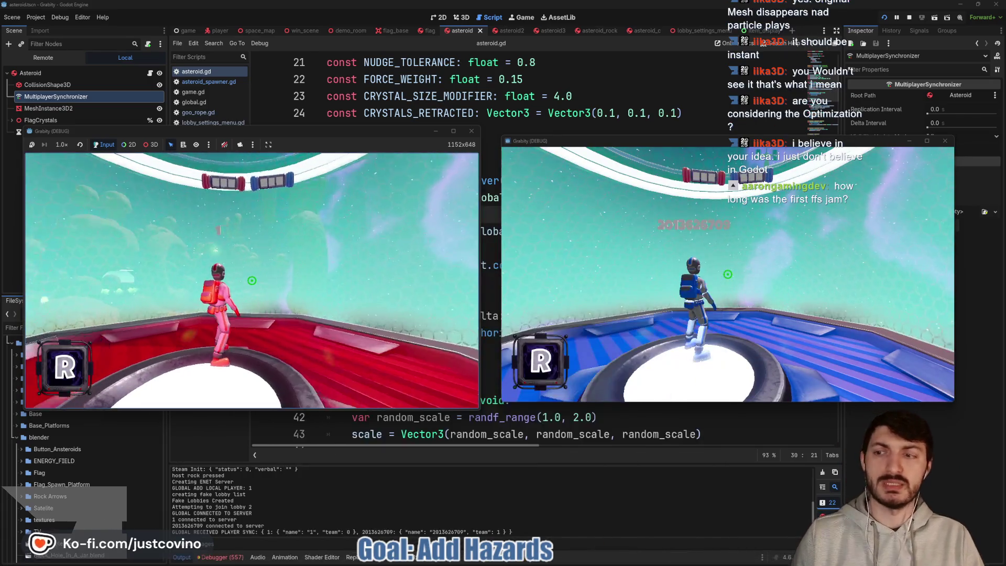
key("w")
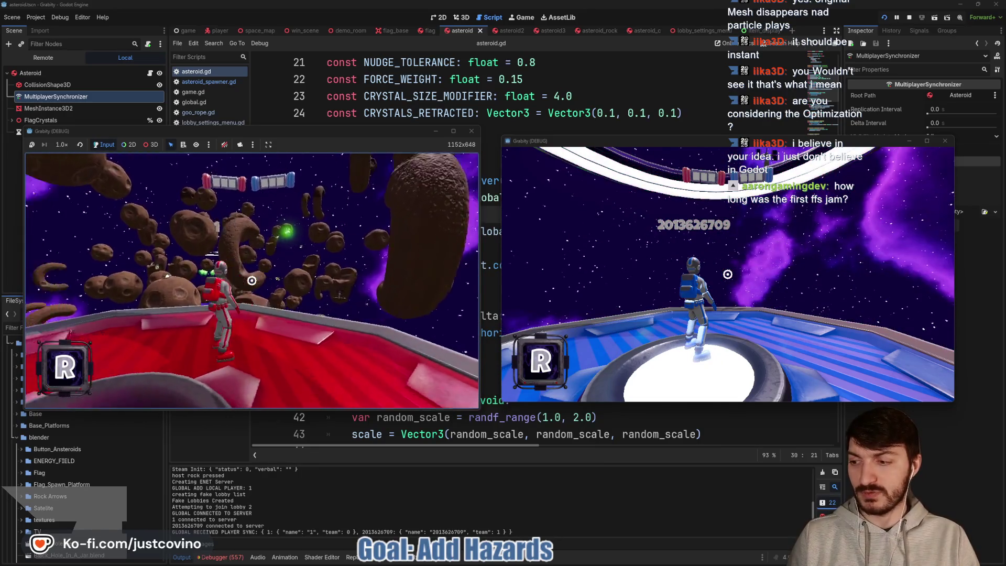
key("w")
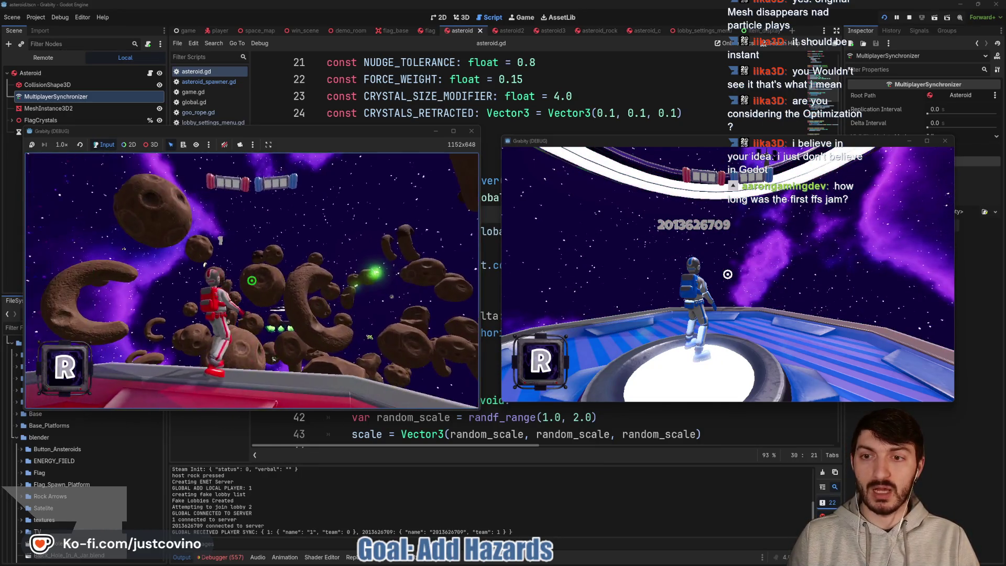
key("w")
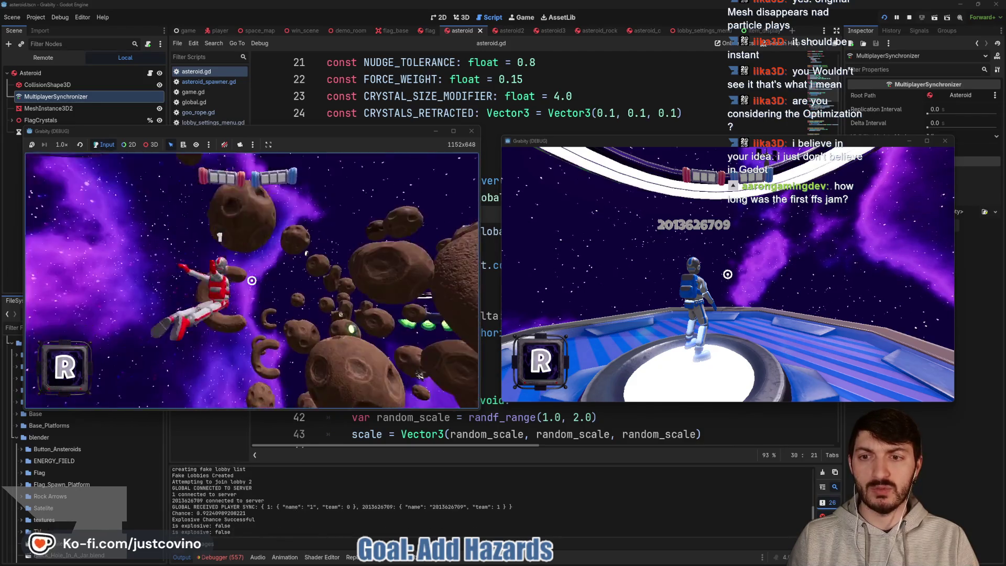
key("w")
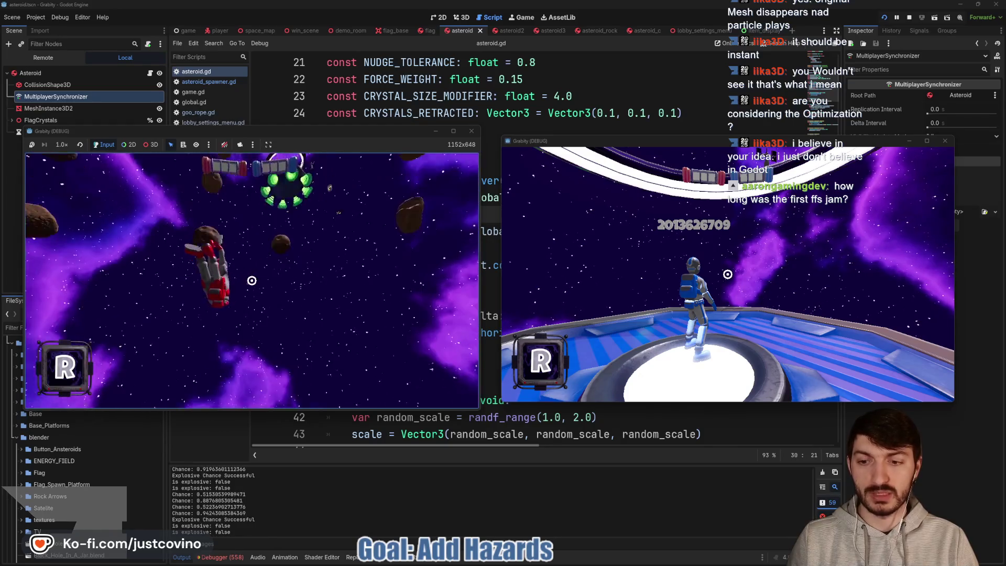
key("F8")
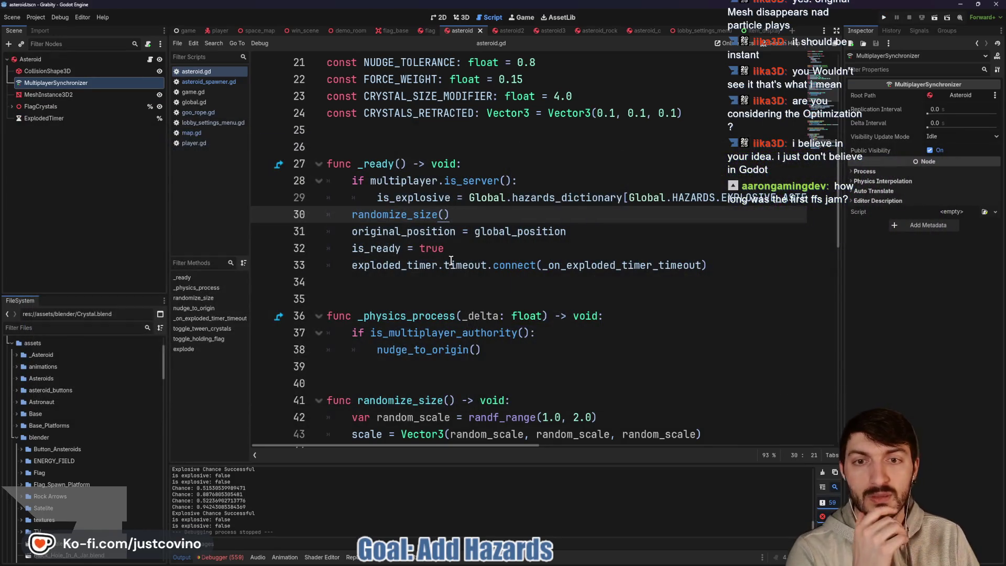
Switch to the player.gd script, clear the Output error log, and bring up the file browser.
left_click(220, 30)
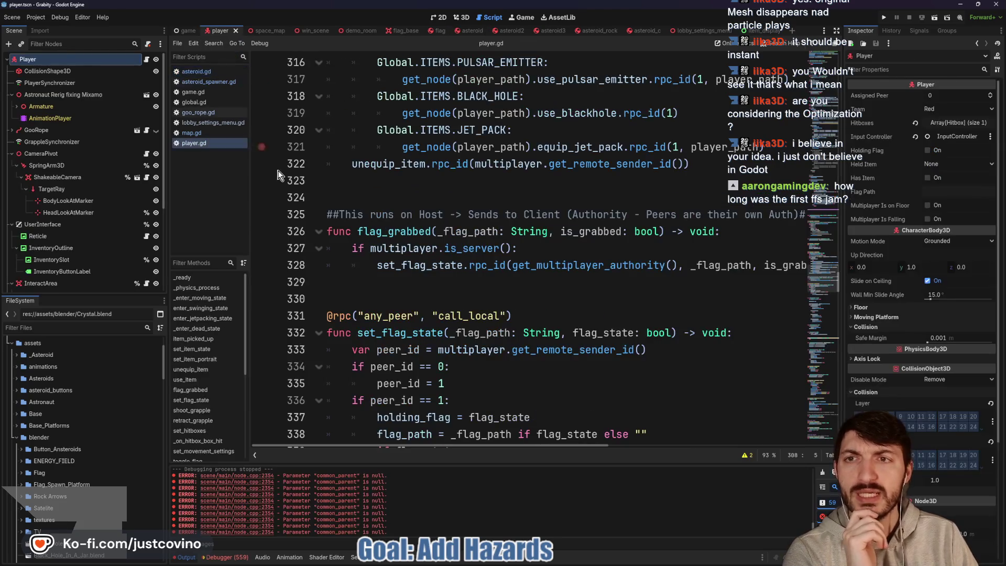
left_click(823, 473)
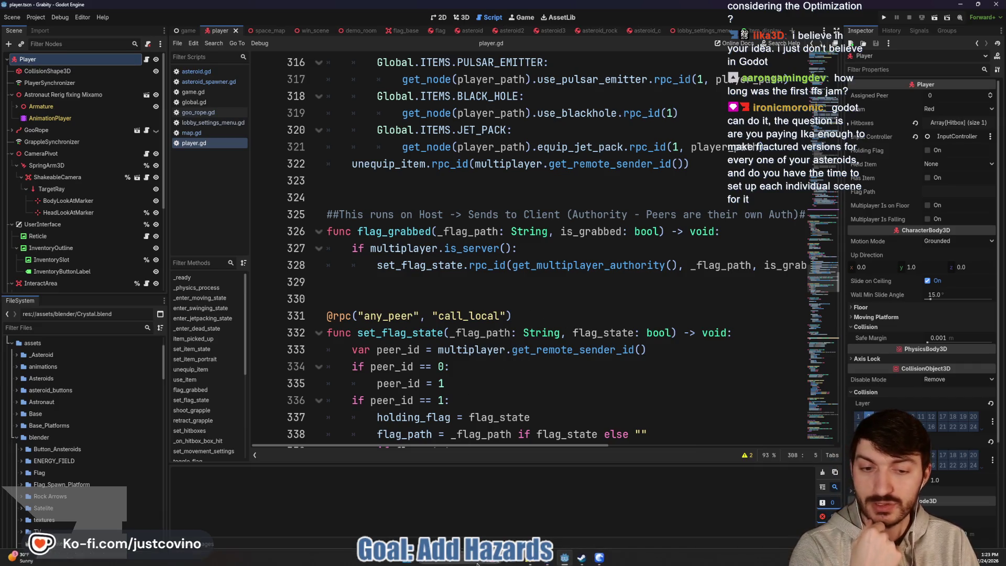
left_click(461, 556)
left_click(306, 322)
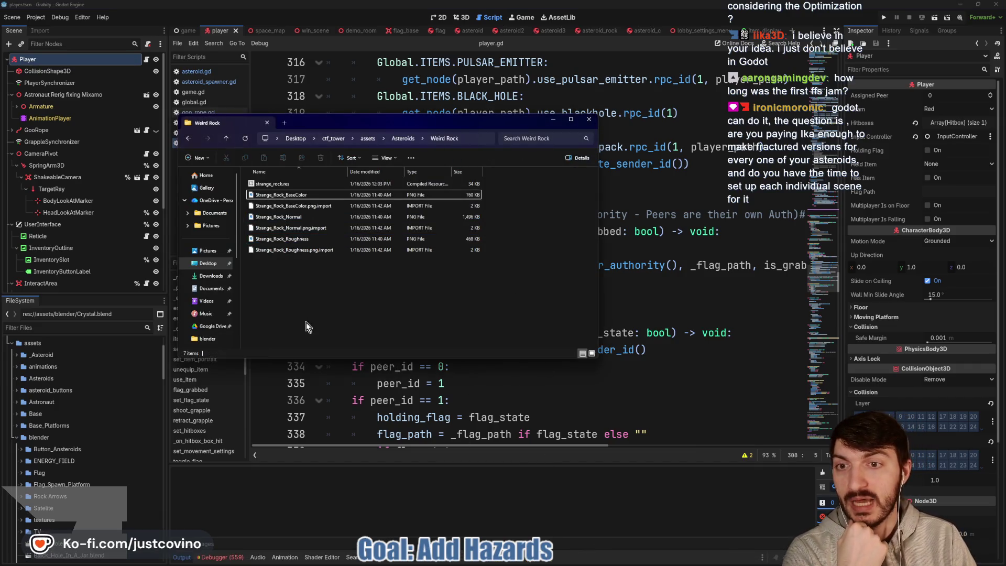
left_click(209, 263)
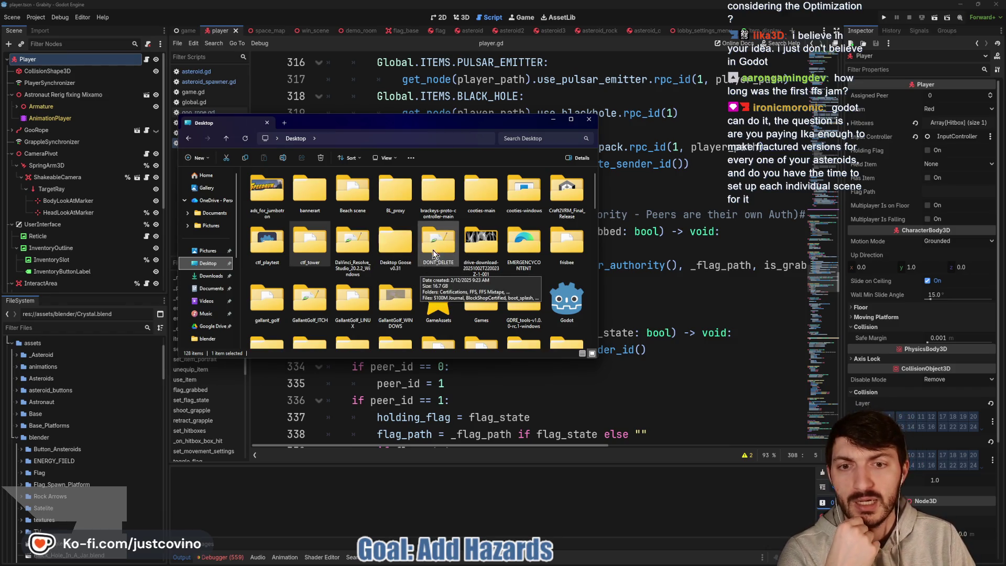
left_click(649, 295)
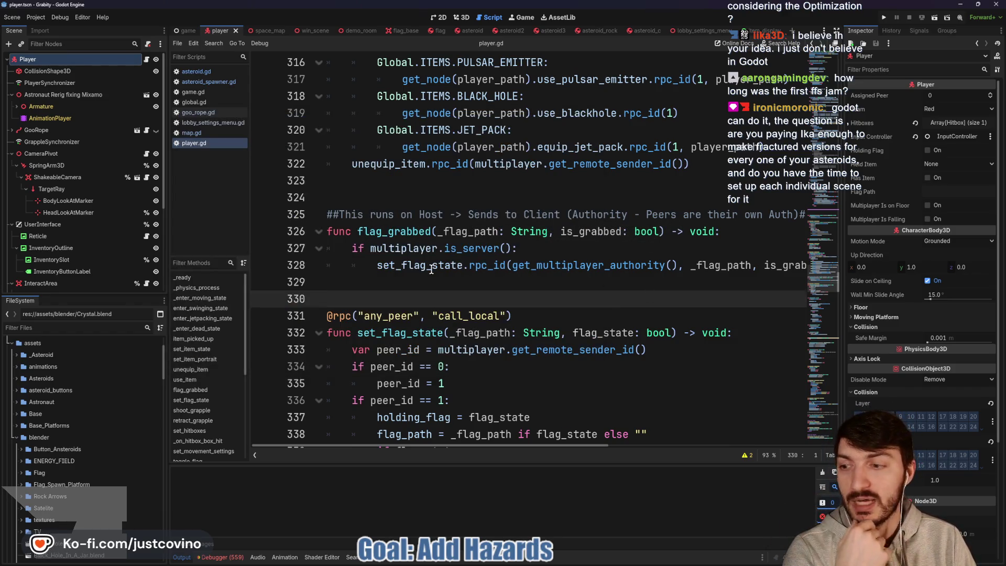
Scroll up through use_item in player.gd, putting the cursor on line 309, up to line 277.
mouse_move(429, 265)
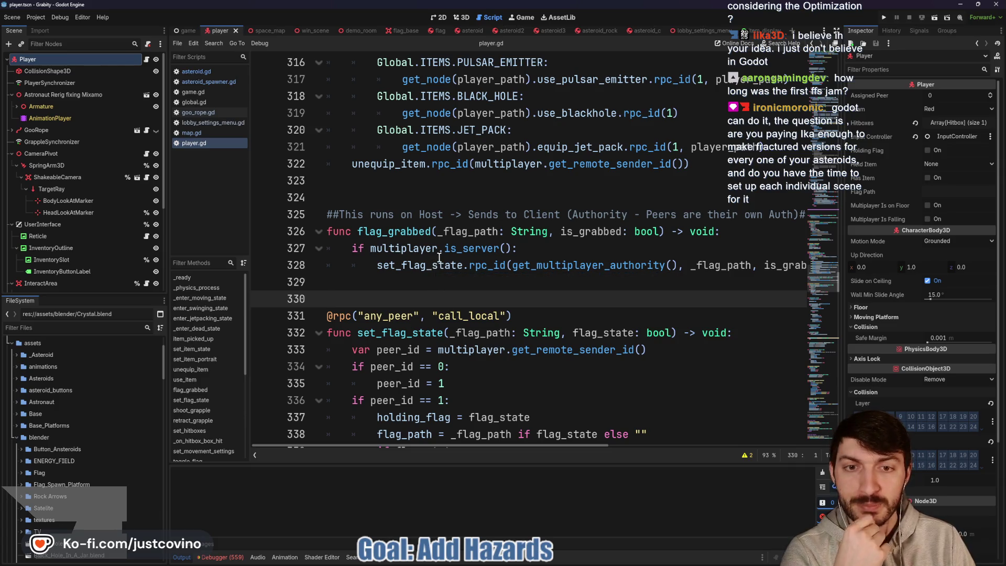
scroll(442, 278, "up", 2)
scroll(442, 277, "up", 2)
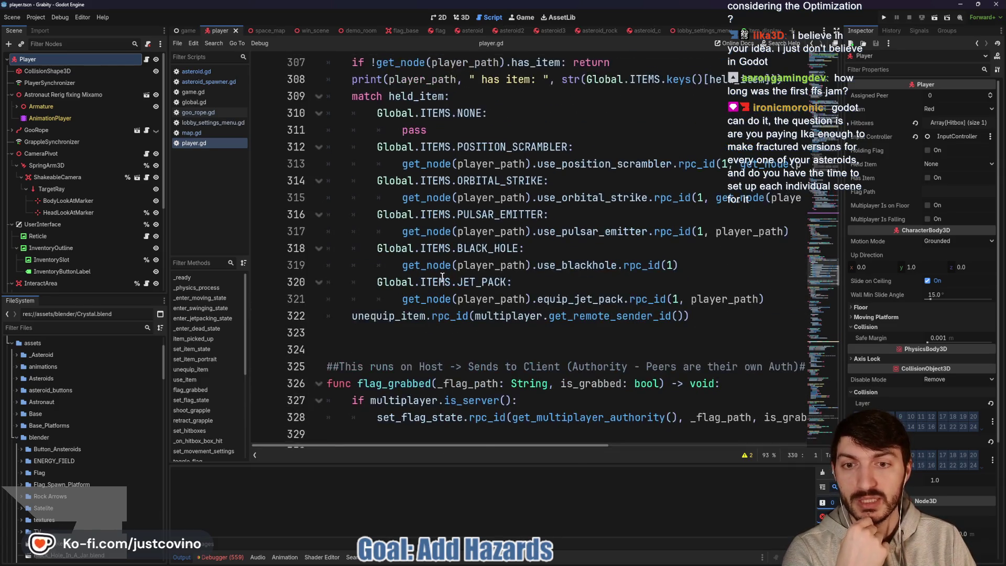
scroll(471, 218, "up", 2)
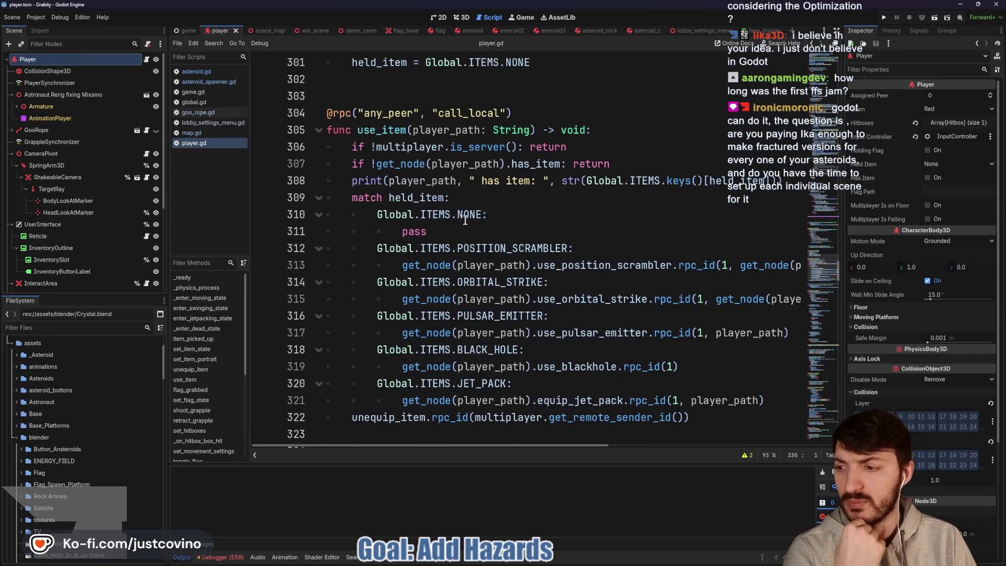
left_click(476, 246)
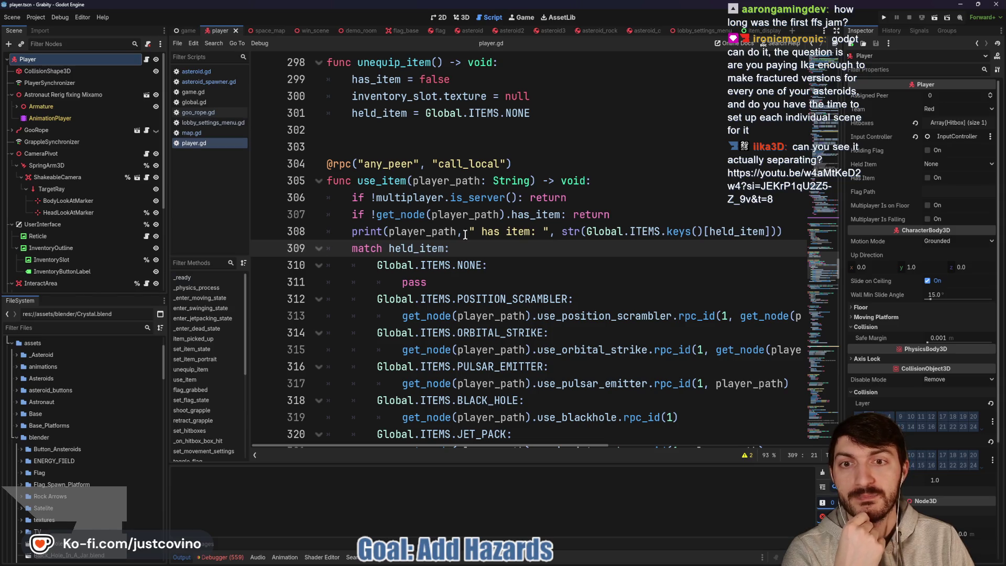
scroll(456, 260, "up", 7)
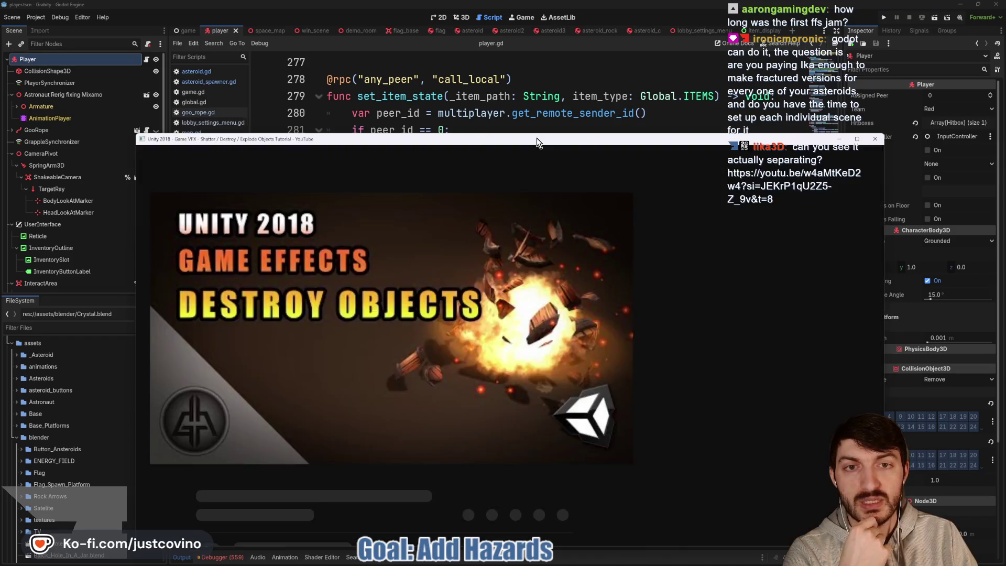
Move the YouTube window, then dismiss the Notifications panel and the Premium offer.
left_click_drag(537, 138, 516, 96)
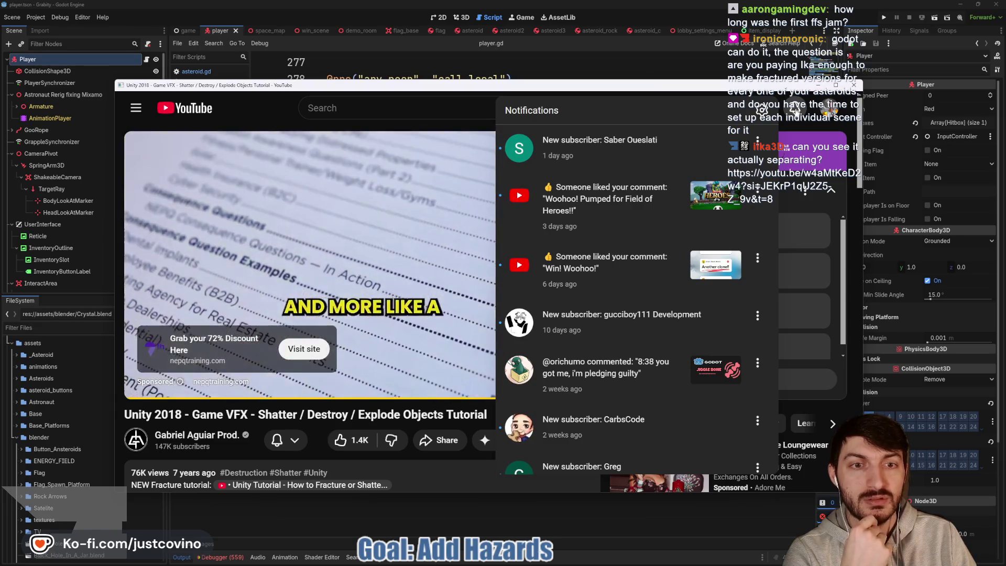
left_click(795, 108)
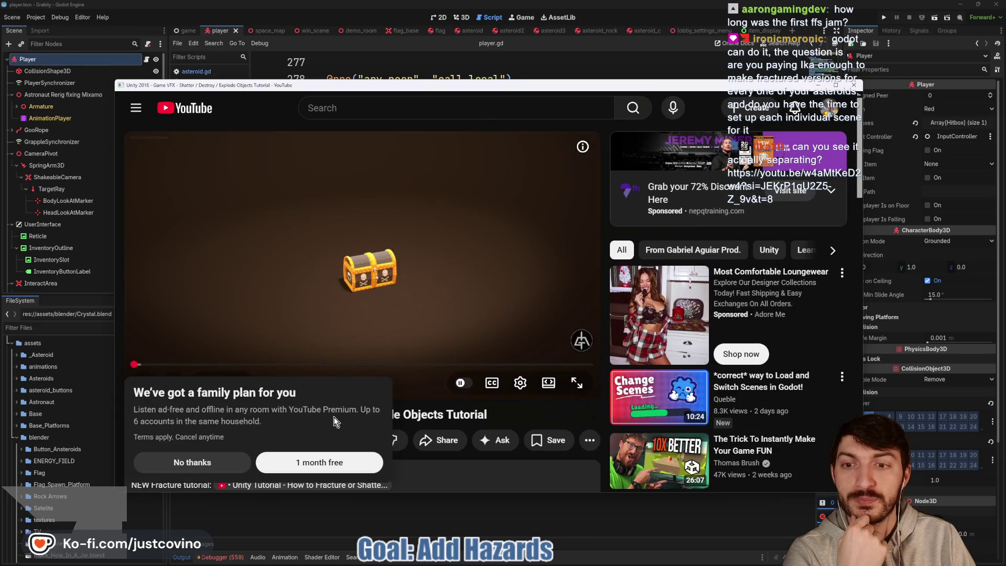
left_click(179, 456)
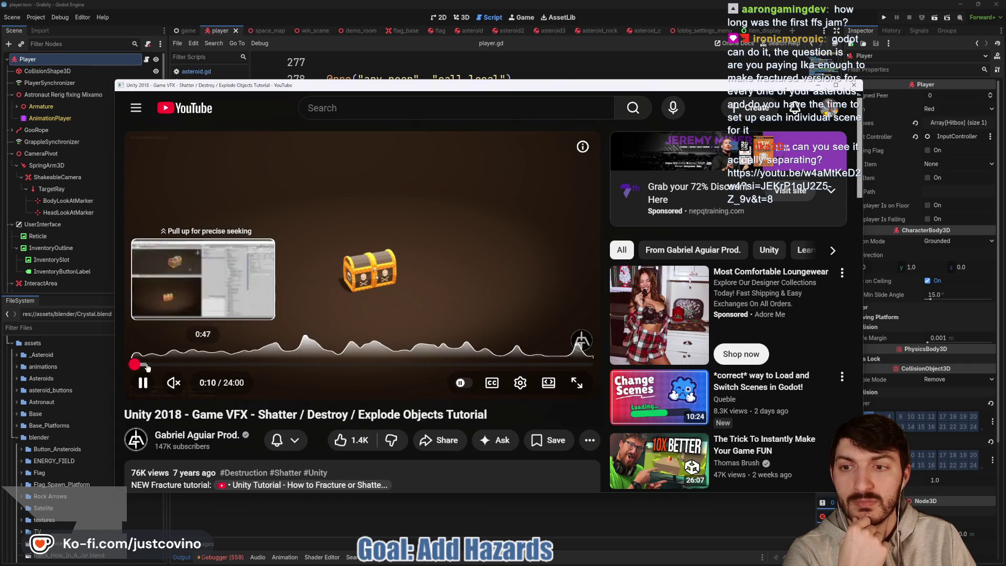
Seek the shatter tutorial back near its start, play it, and switch to theater view.
left_click(317, 315)
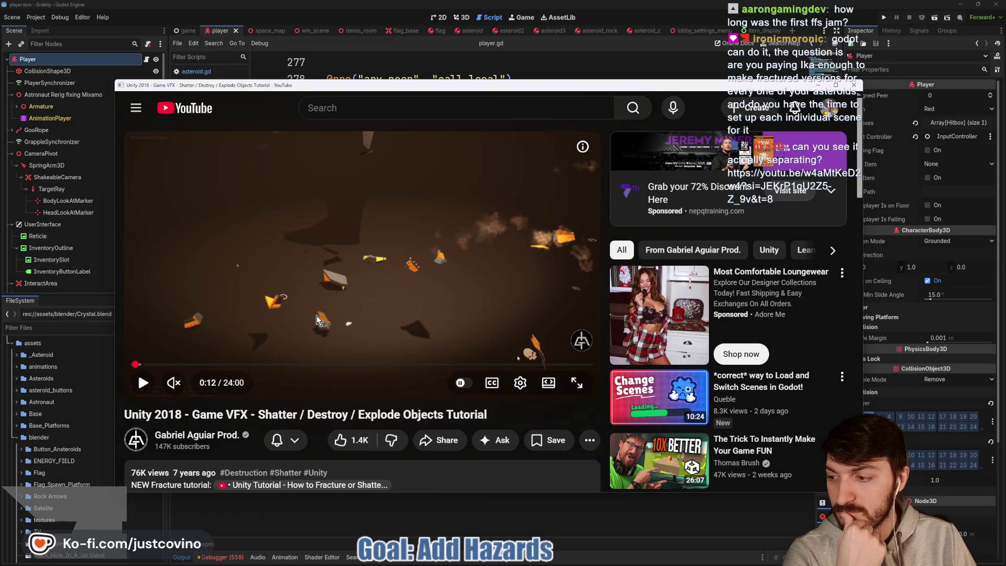
left_click_drag(135, 365, 125, 364)
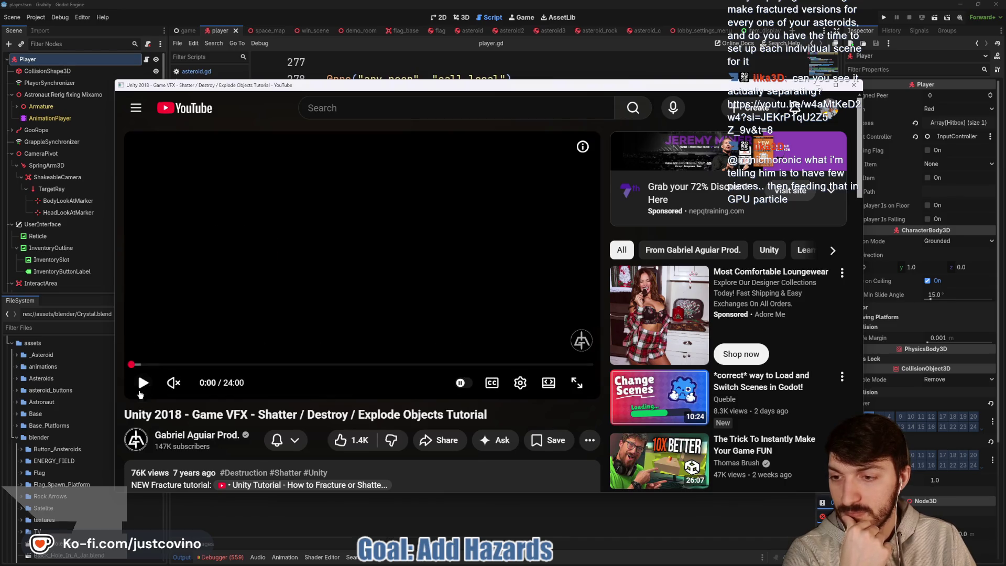
left_click(141, 386)
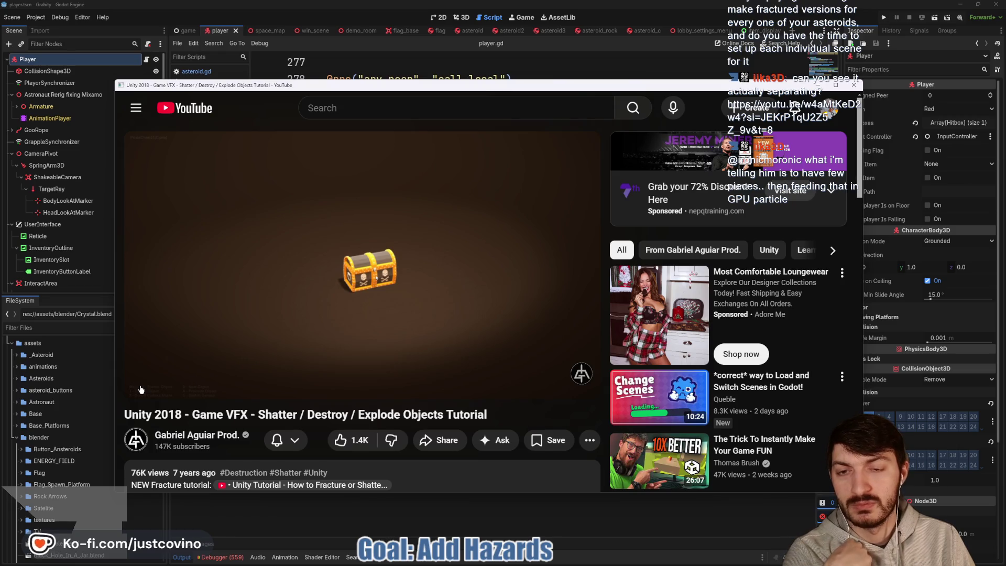
mouse_move(142, 386)
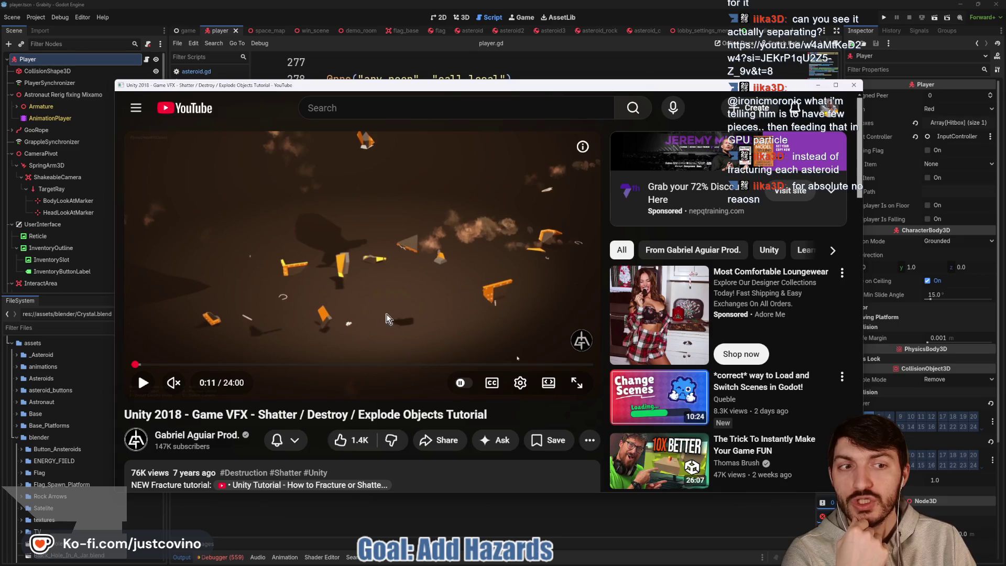
left_click(549, 384)
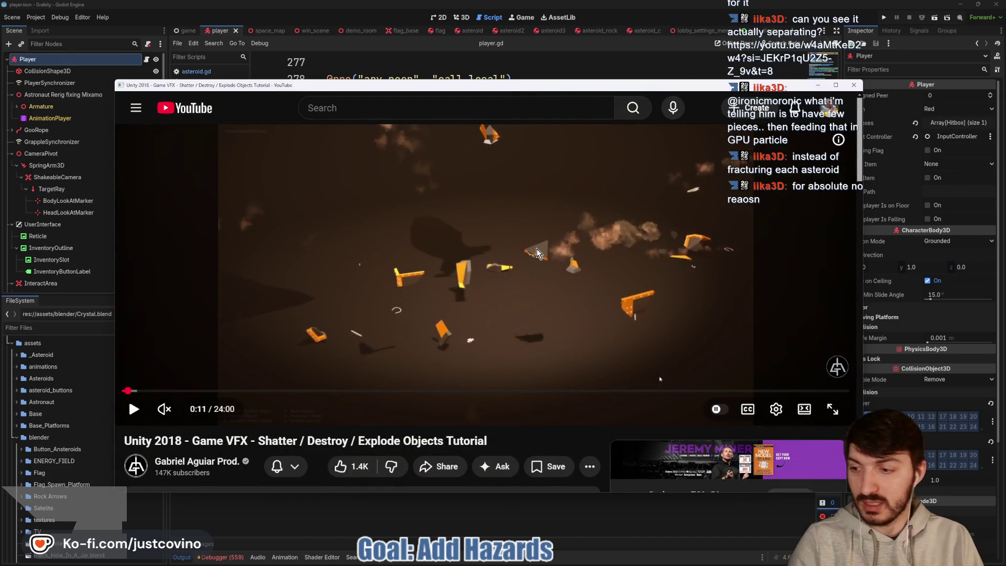
left_click_drag(549, 229, 545, 231)
mouse_move(461, 244)
left_mouse_down()
mouse_move(373, 265)
mouse_move(409, 246)
left_mouse_up()
left_click_drag(434, 300, 443, 298)
mouse_move(624, 281)
left_mouse_down()
mouse_move(611, 285)
mouse_move(623, 280)
left_mouse_up()
mouse_move(707, 228)
left_mouse_down()
mouse_move(681, 231)
mouse_move(676, 212)
left_mouse_up()
left_click_drag(501, 113, 477, 108)
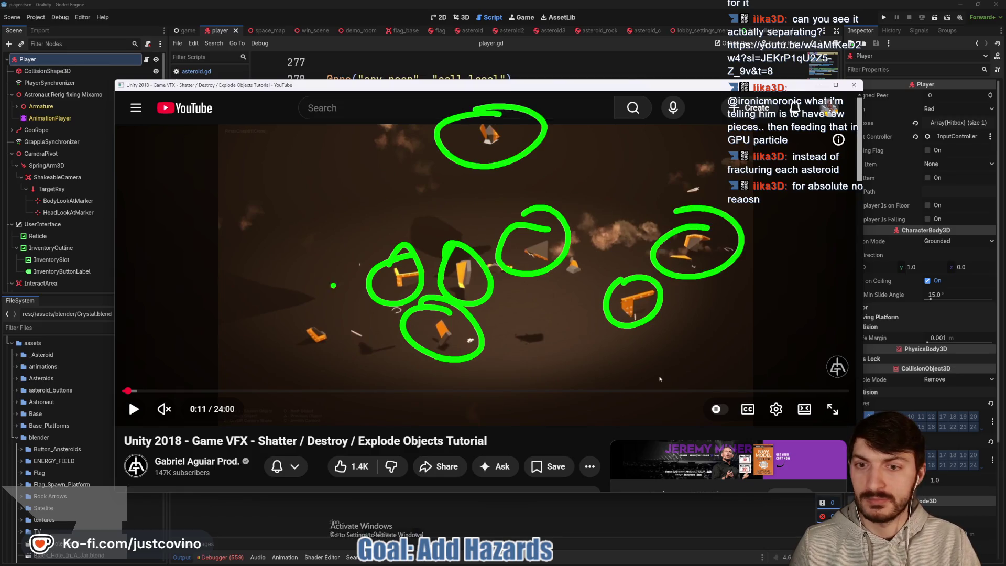
left_click_drag(309, 322, 291, 314)
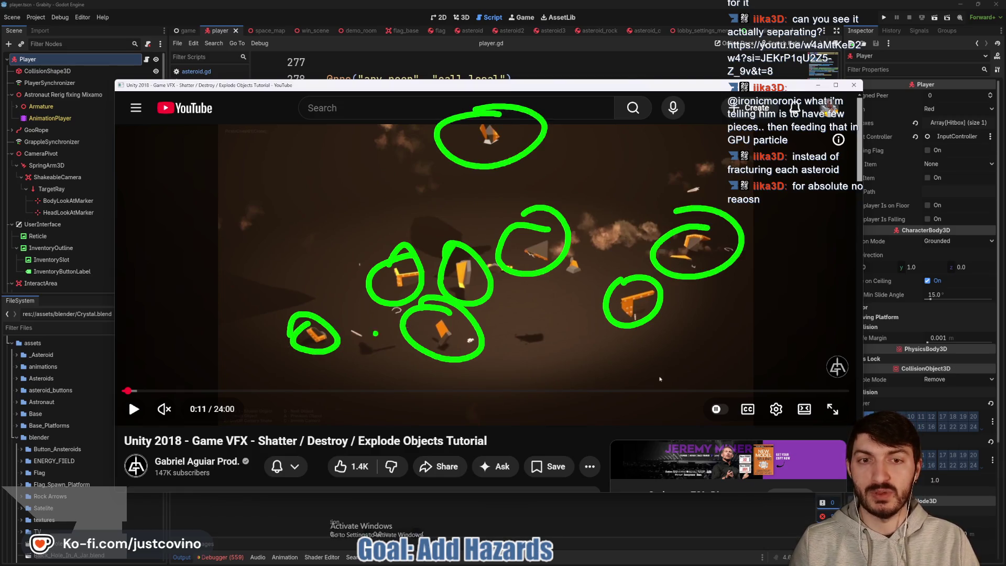
key("ctrl+z")
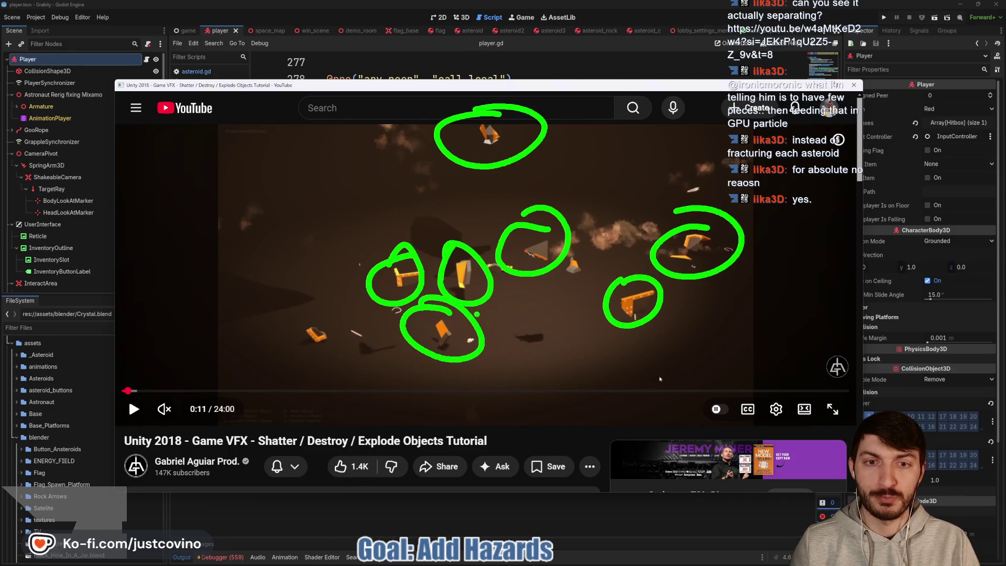
key("ctrl+z")
key("ctrl+z")
key("ctrl+z")
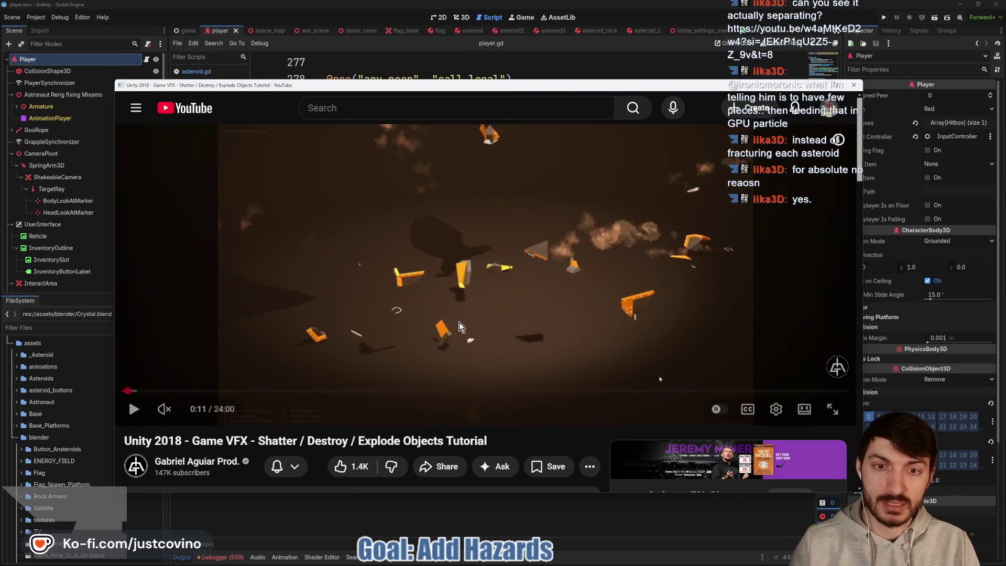
left_click_drag(129, 390, 131, 387)
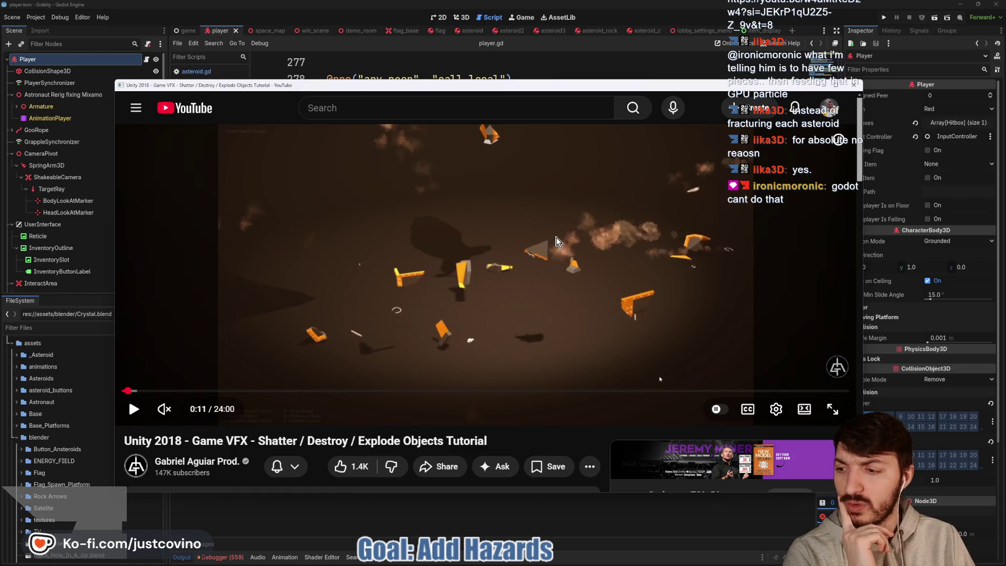
left_click_drag(131, 393, 128, 394)
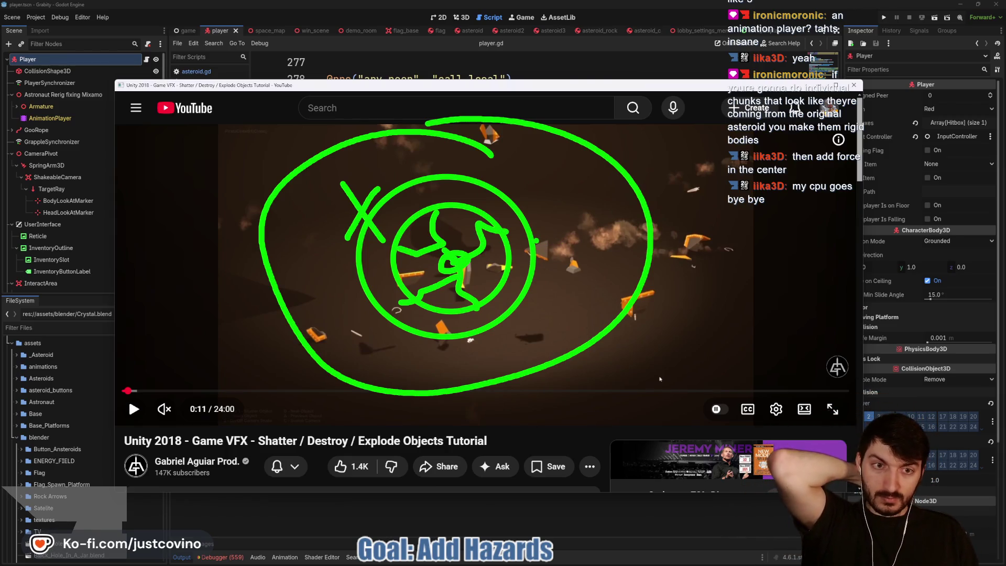
left_click(853, 85)
Close the tutorial video and place the cursor after the set_item_portrait call on line 290.
left_click(506, 299)
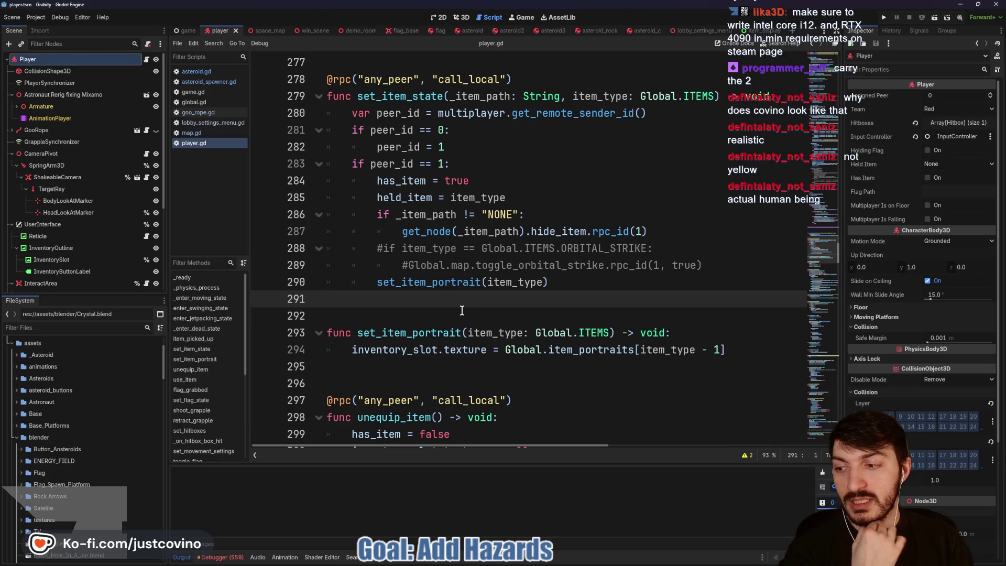
left_click(568, 281)
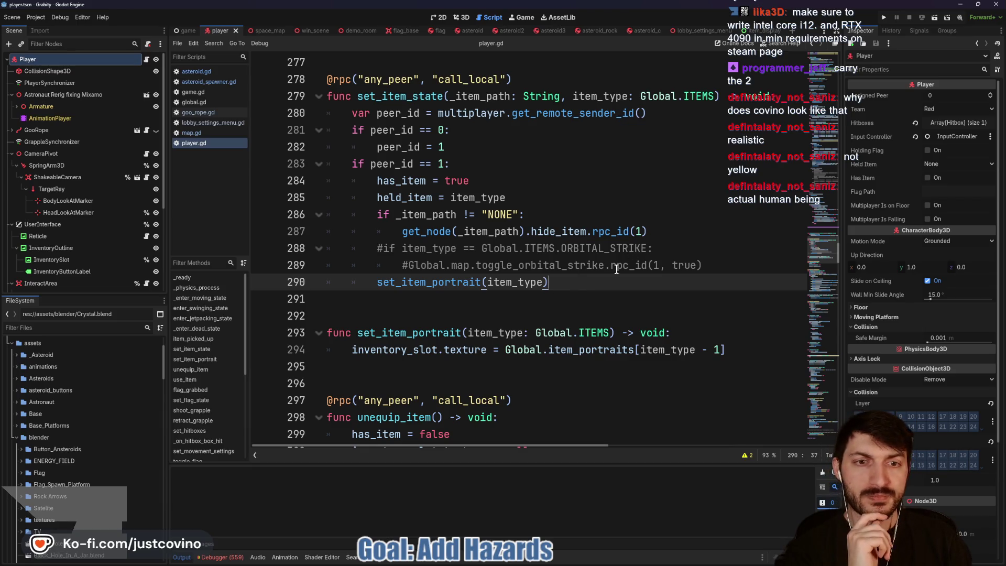
scroll(565, 287, "down", 1)
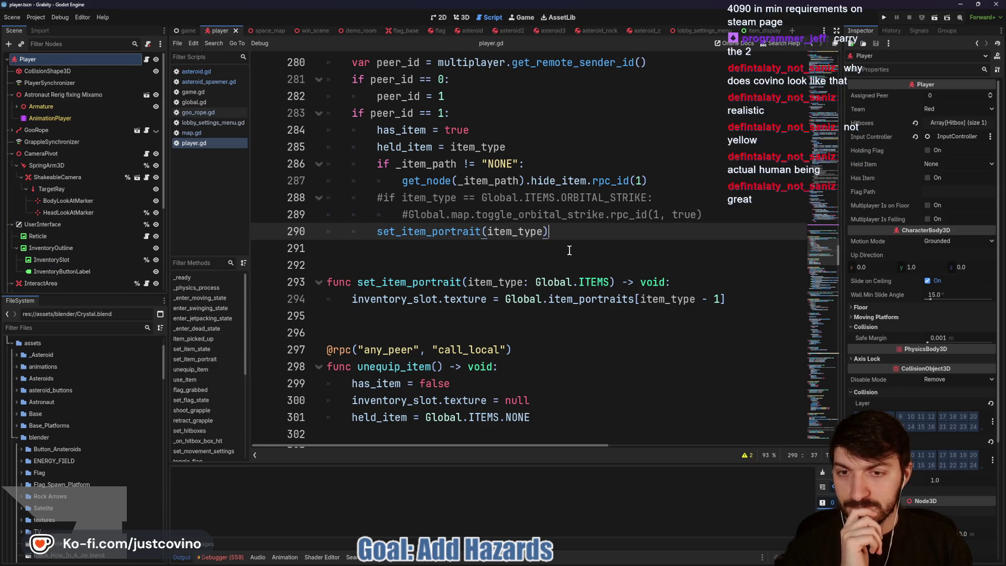
scroll(564, 246, "up", 1)
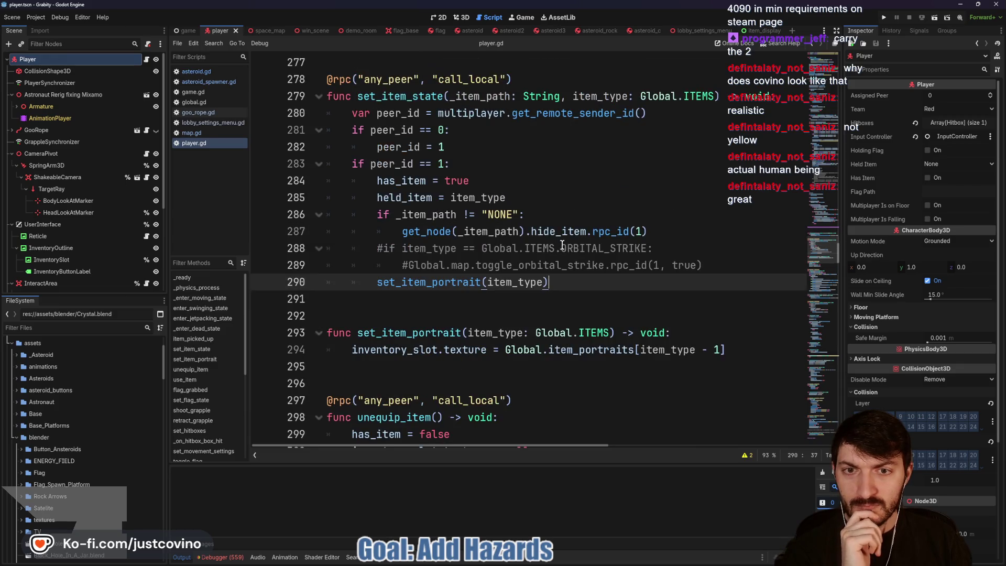
Open goo_rope.gd and delete the 'if Global.all_hazards_toggled_off == false:' line from check_explosive_chance.
left_click(146, 130)
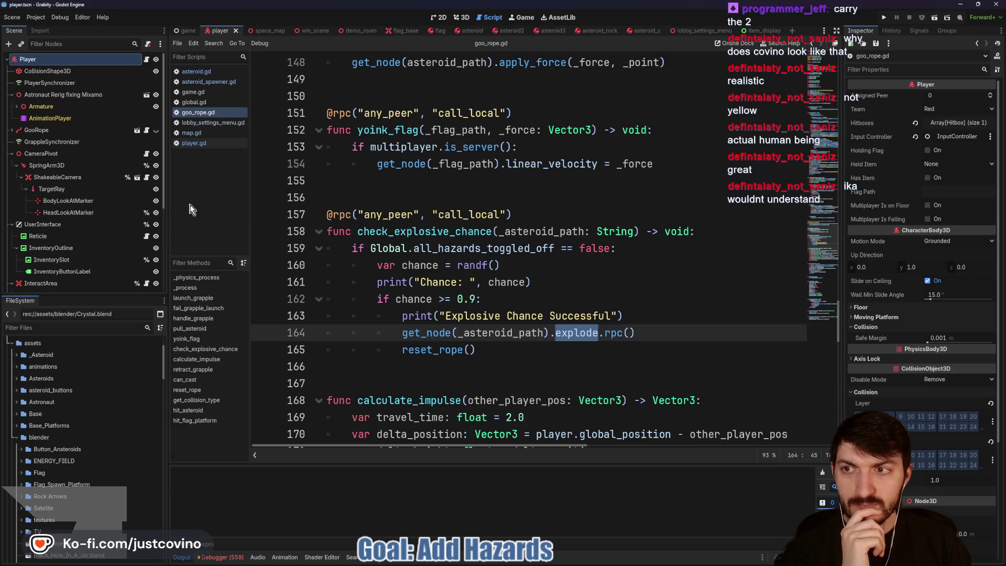
double_click(401, 231)
scroll(504, 284, "up", 1)
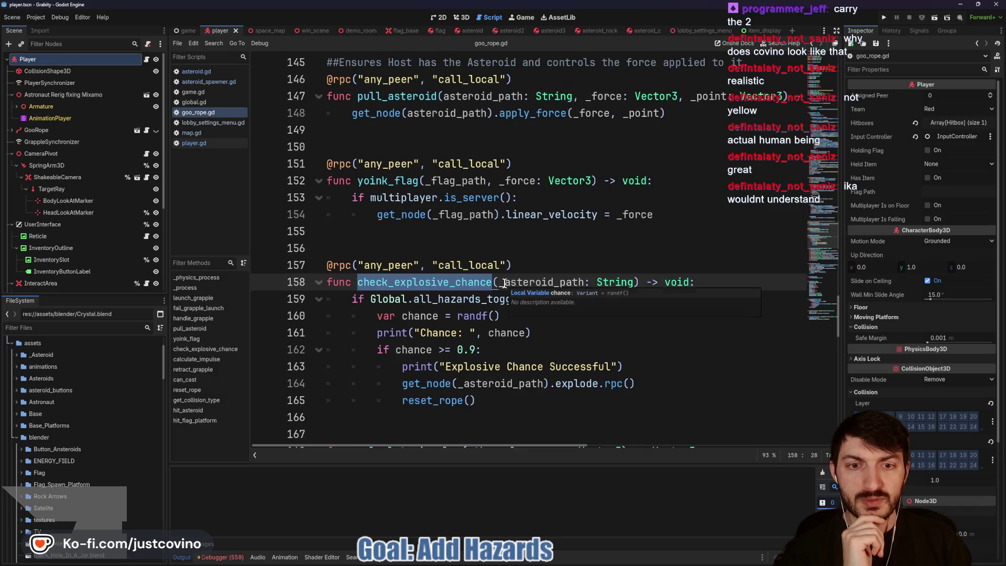
left_click_drag(642, 299, 352, 299)
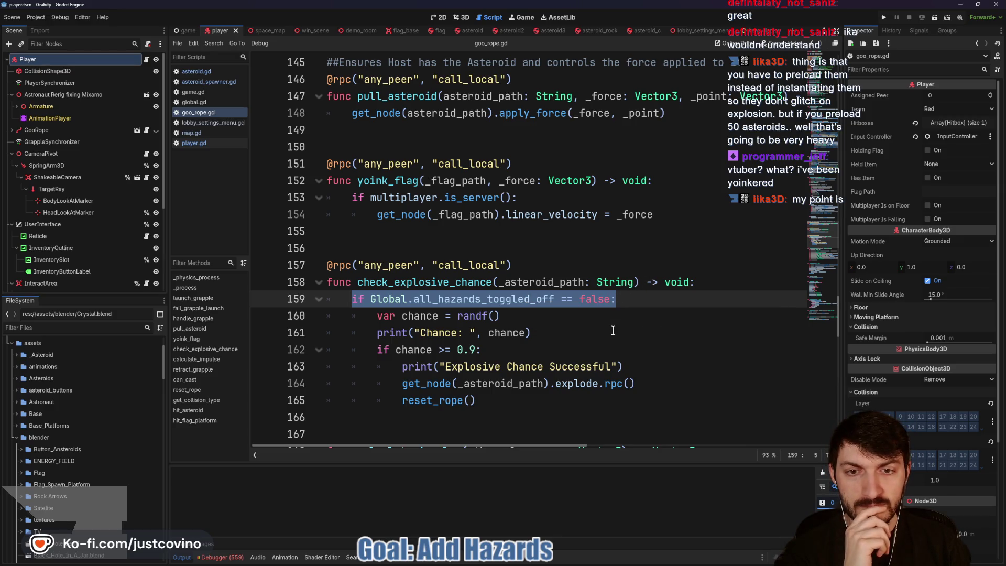
key("BackSpace")
key("BackSpace")
key("BackSpace")
Select lines 159–164 of check_explosive_chance, then go to the line that calls it.
scroll(607, 309, "up", 3)
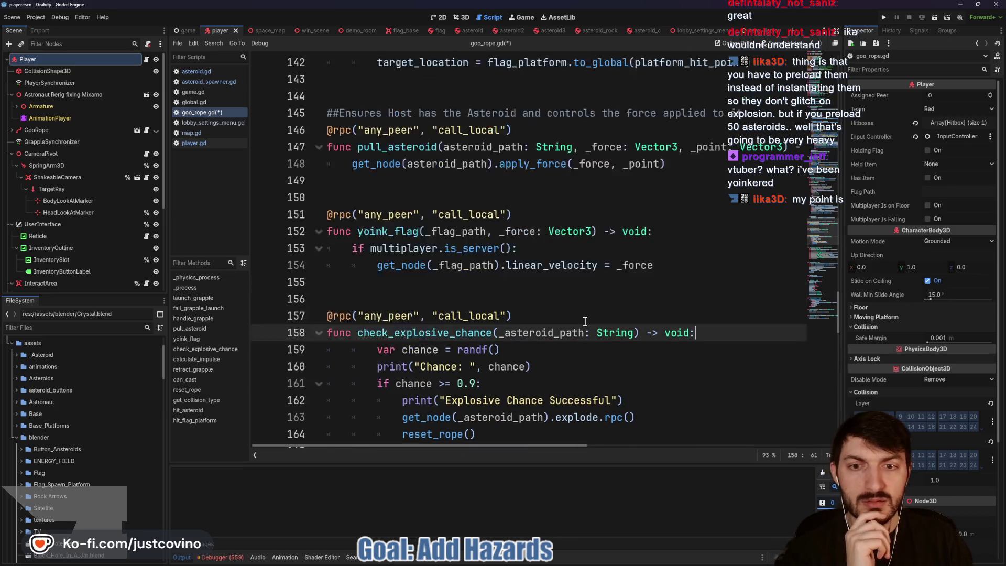
scroll(511, 309, "down", 3)
left_click_drag(511, 401, 330, 299)
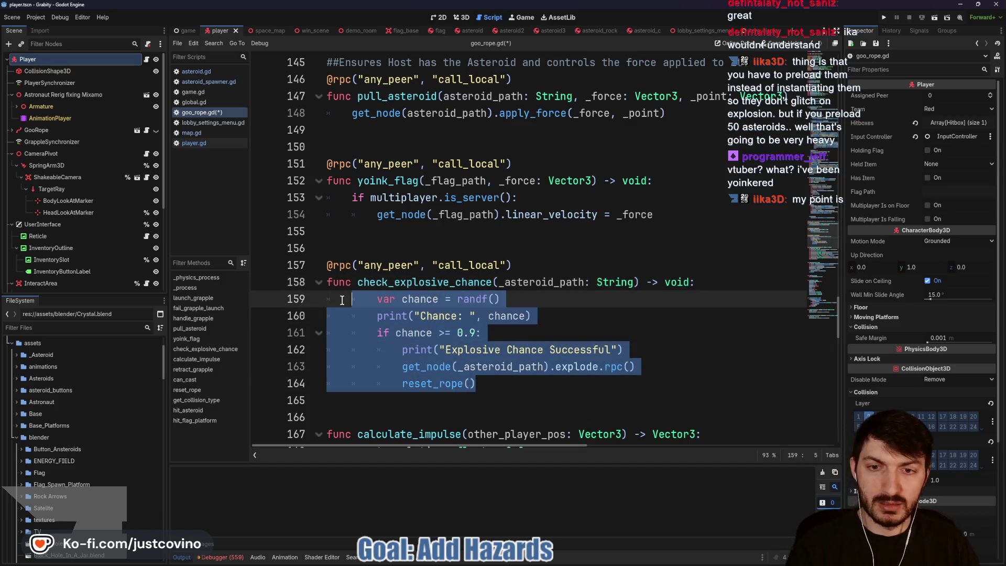
scroll(550, 296, "up", 3)
scroll(550, 296, "up", 3)
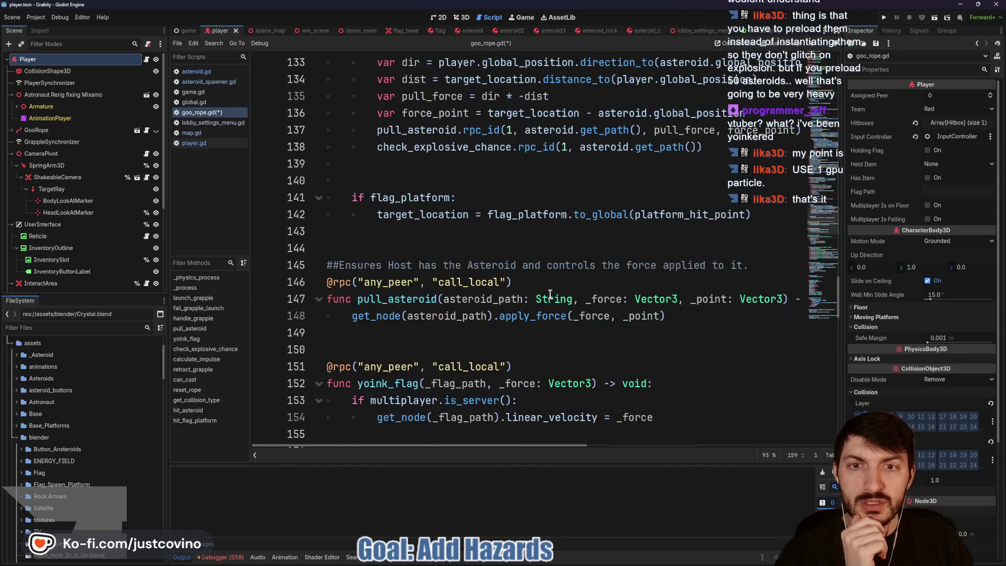
left_click(372, 242)
Insert 'if asteroid.is_explosive:' on a new line above the check_explosive_chance call.
key("Return")
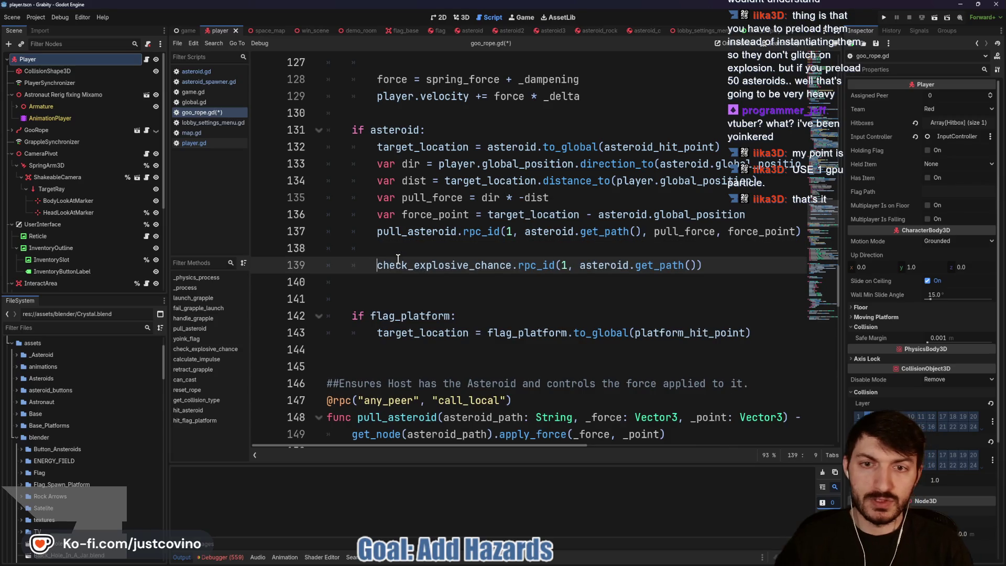
type("IF")
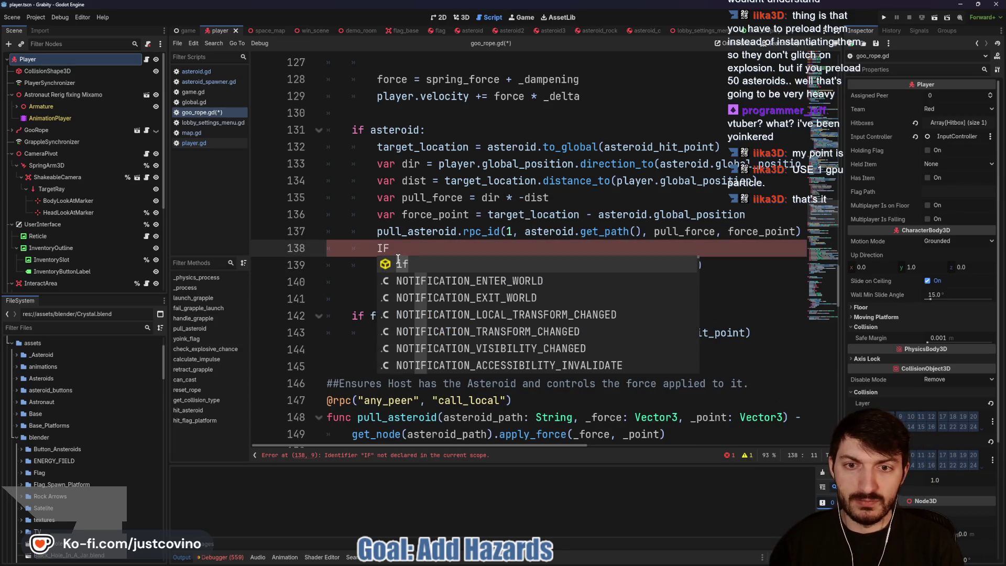
key("BackSpace")
type("f")
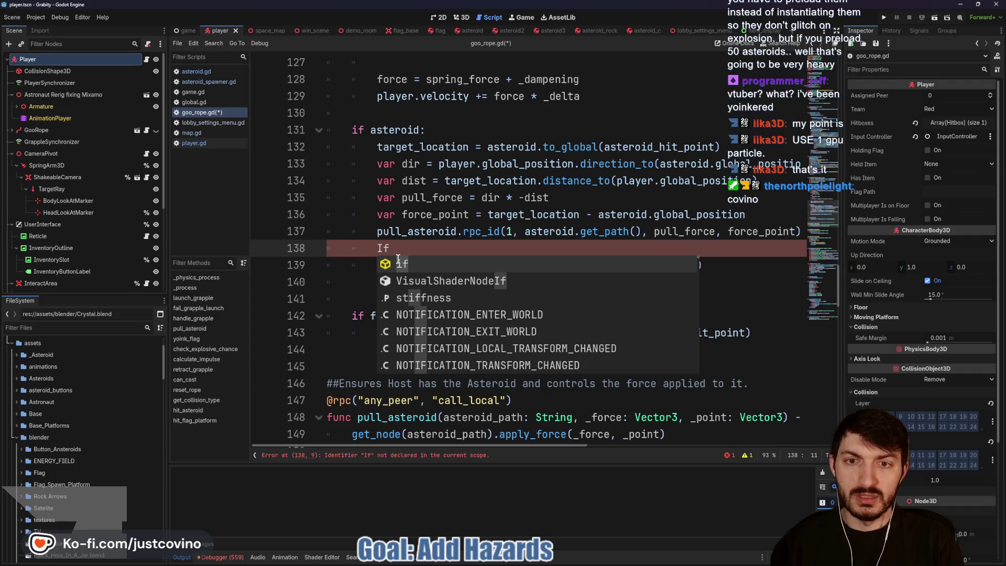
key("BackSpace")
key("BackSpace")
type("if ")
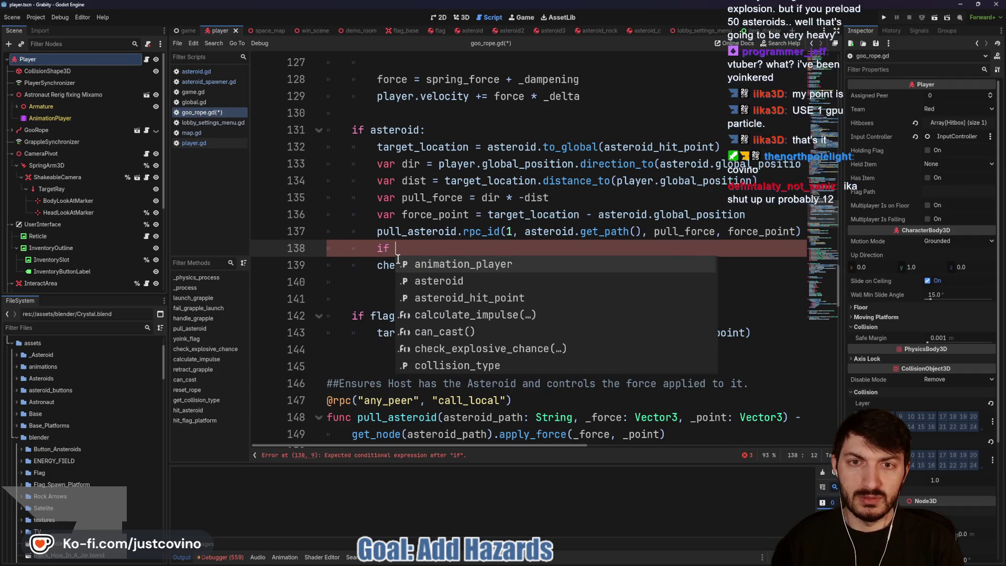
type("asteroid.is")
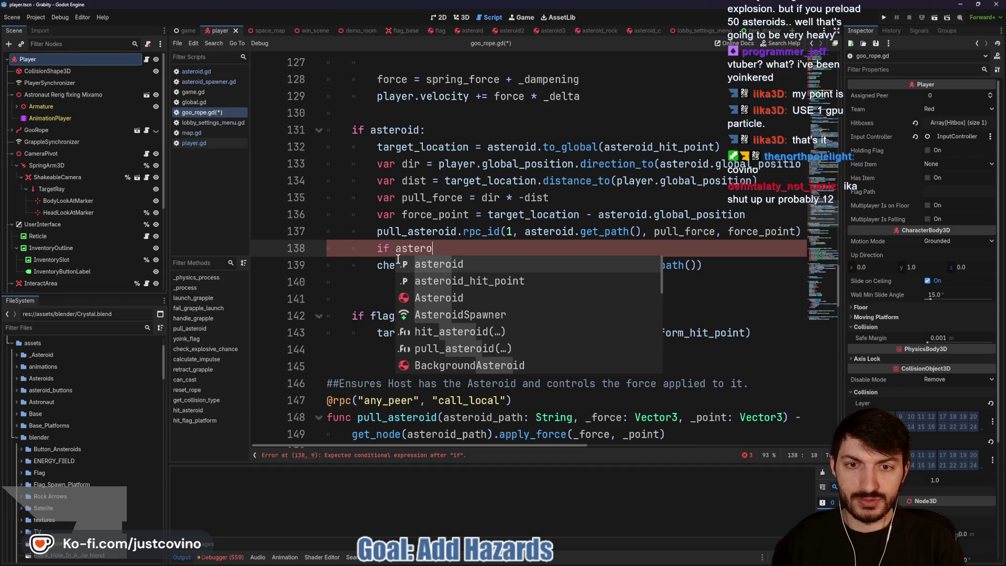
key("Return")
type(":")
Indent the check_explosive_chance call under the new condition and save goo_rope.gd.
left_click(375, 263)
key("Tab")
left_click(496, 286)
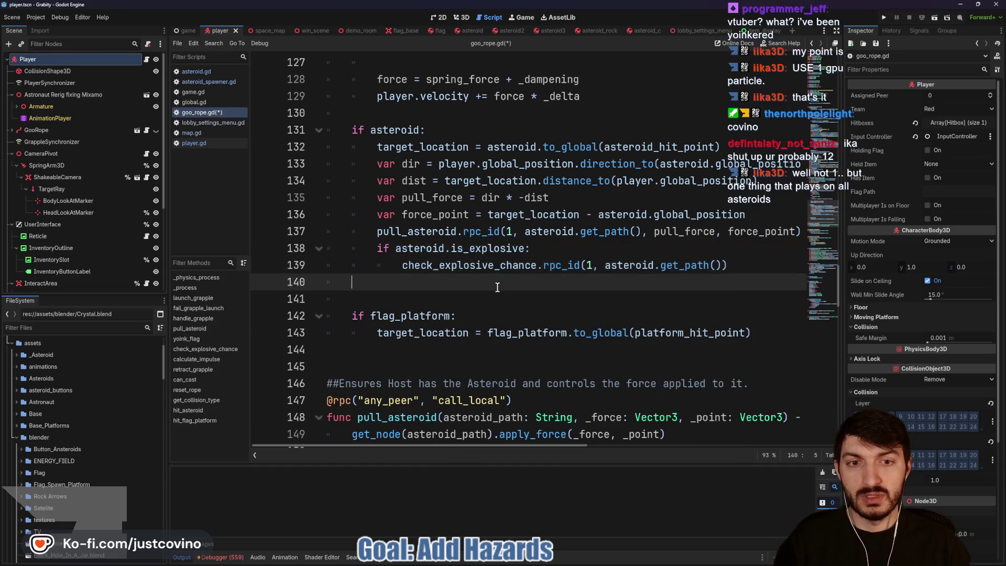
key("ctrl+s")
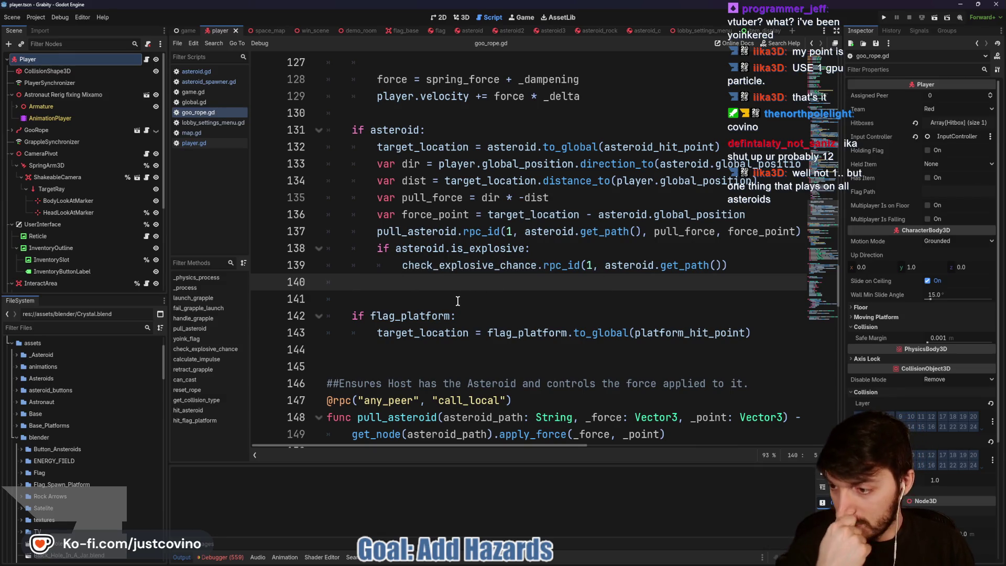
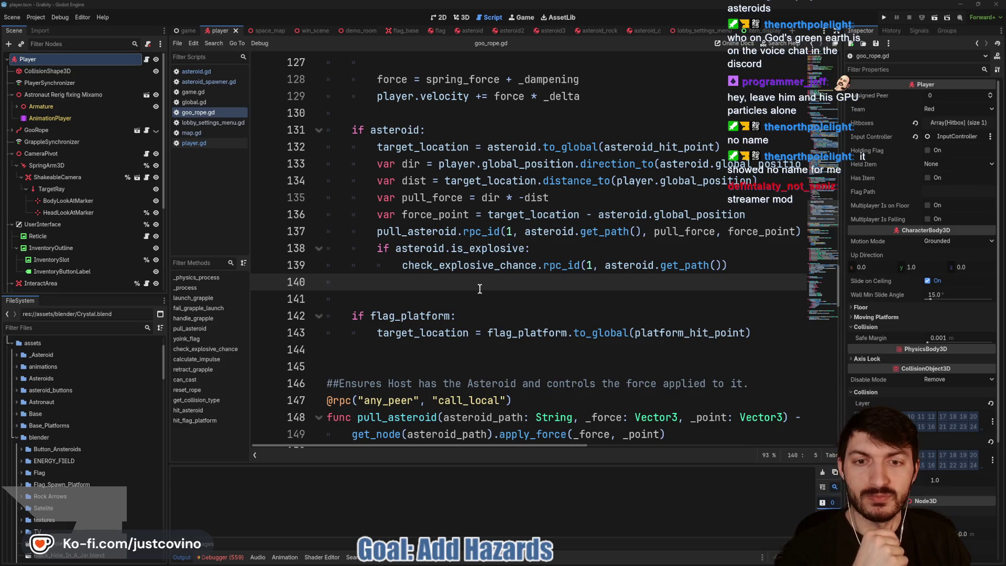
Bring the Discord window forward over goo_rope.gd and collapse the server's Subscribers category.
key("Down")
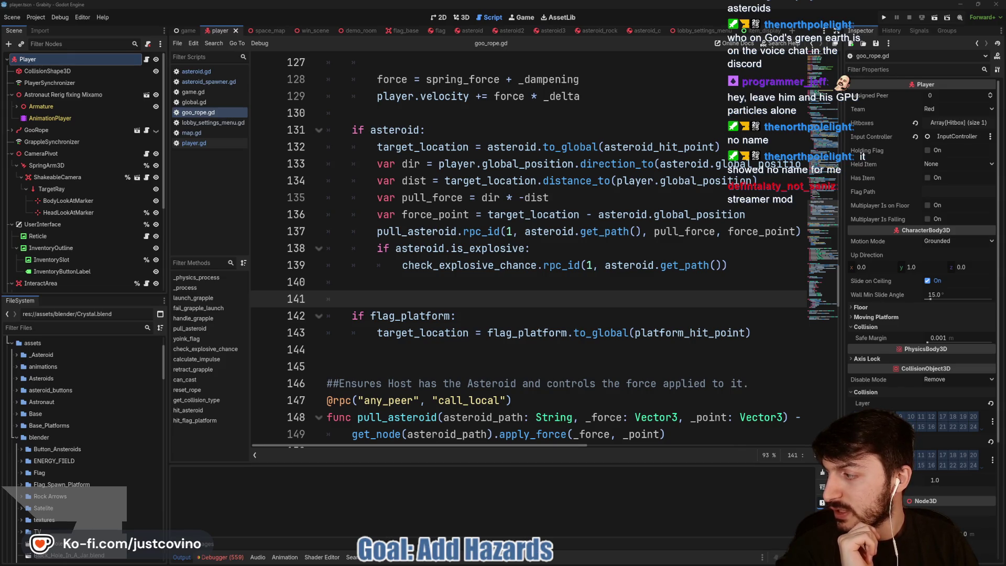
key("alt+Tab")
scroll(351, 218, "down", 5)
left_click(337, 189)
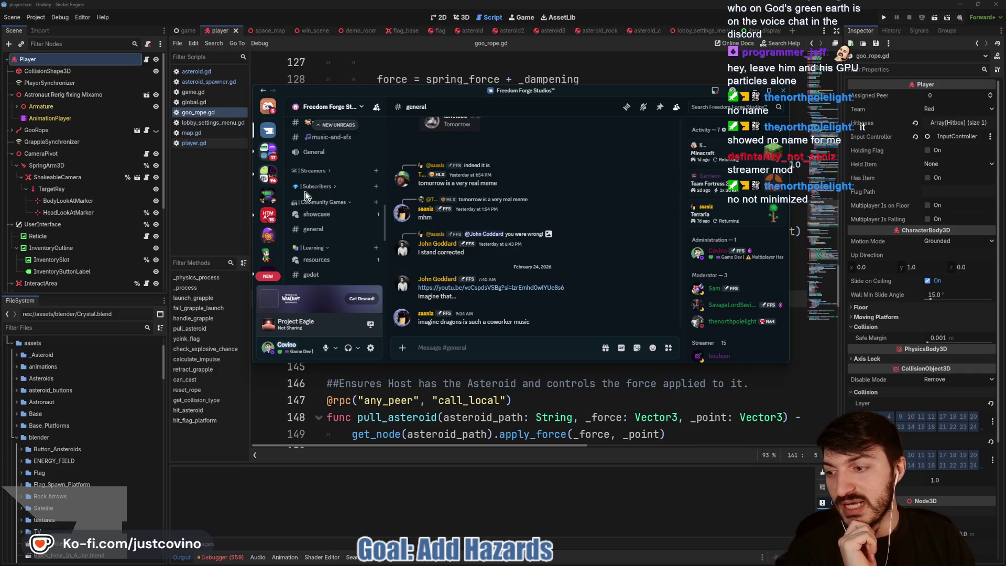
Expand the Subscribers category again and drag the Discord window slightly left.
left_click(317, 187)
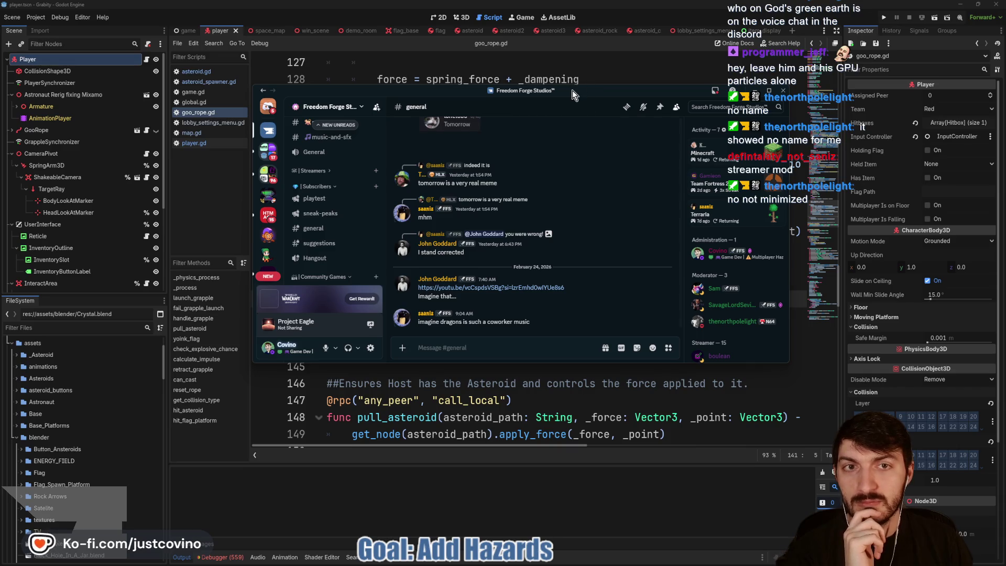
mouse_move(572, 90)
left_mouse_down()
mouse_move(492, 105)
mouse_move(0, 130)
left_mouse_up()
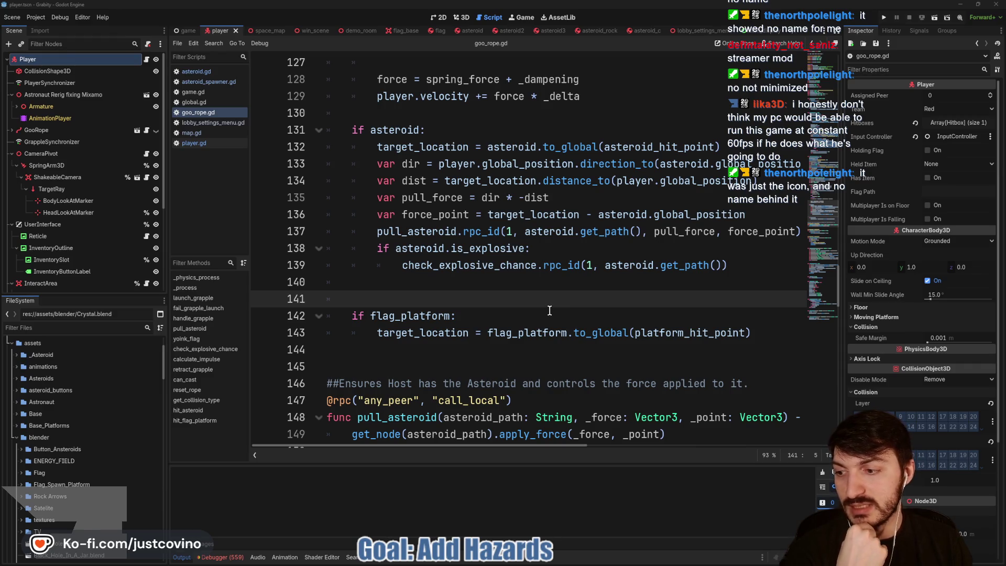
Review lines 130–141 of goo_rope.gd, then run the Grabity project (F5).
left_click(458, 299)
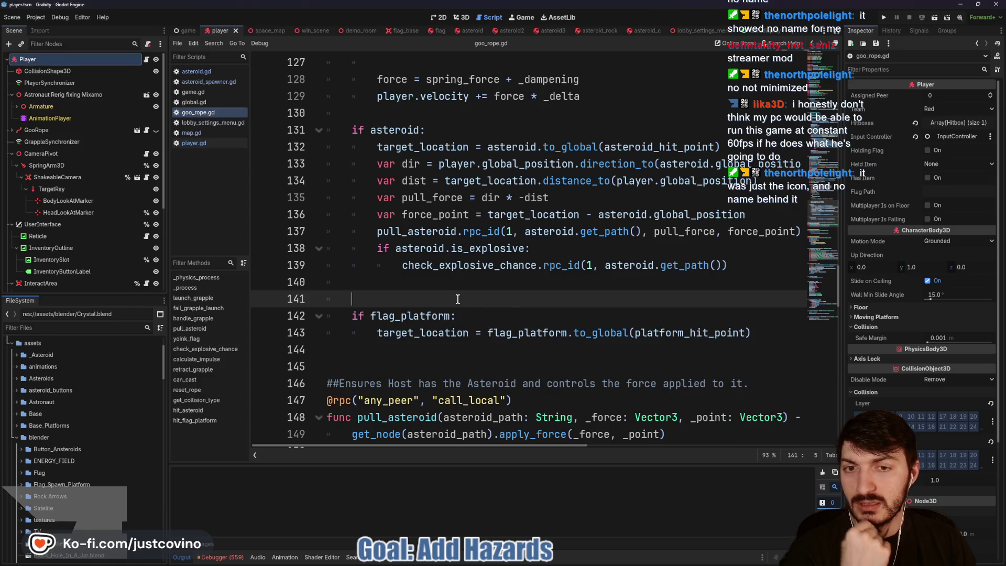
left_click(419, 287)
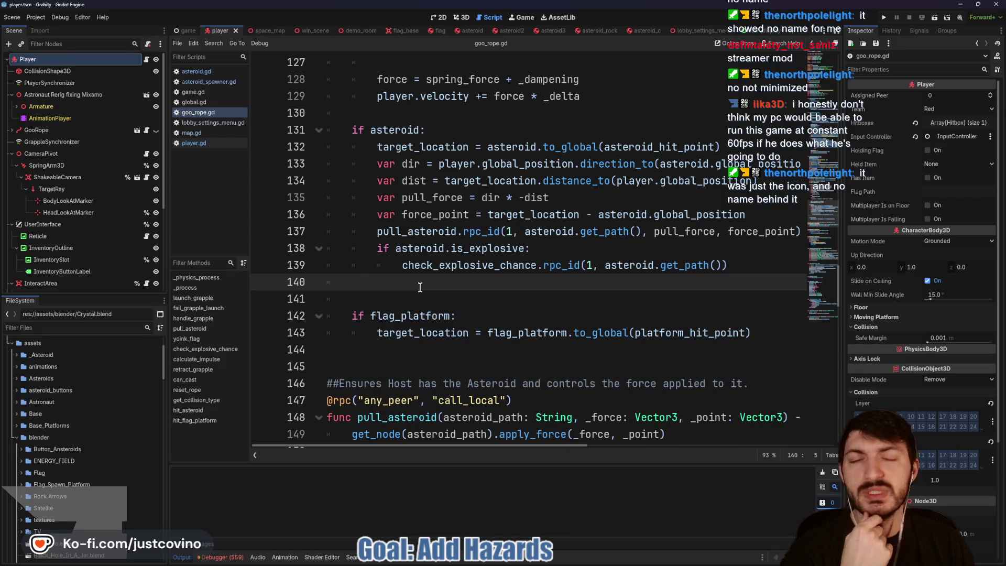
left_click(418, 294)
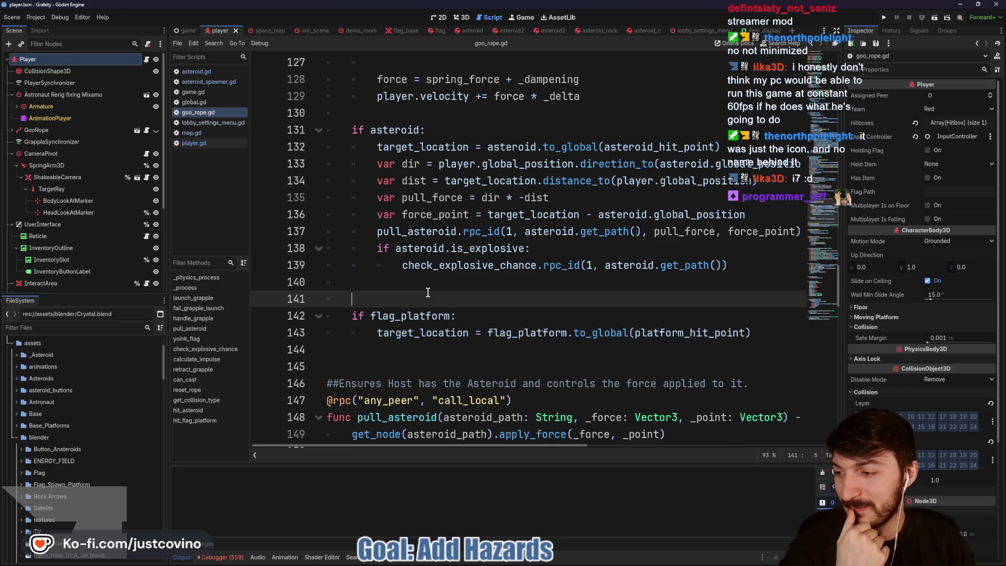
left_click(457, 283)
scroll(455, 289, "up", 2)
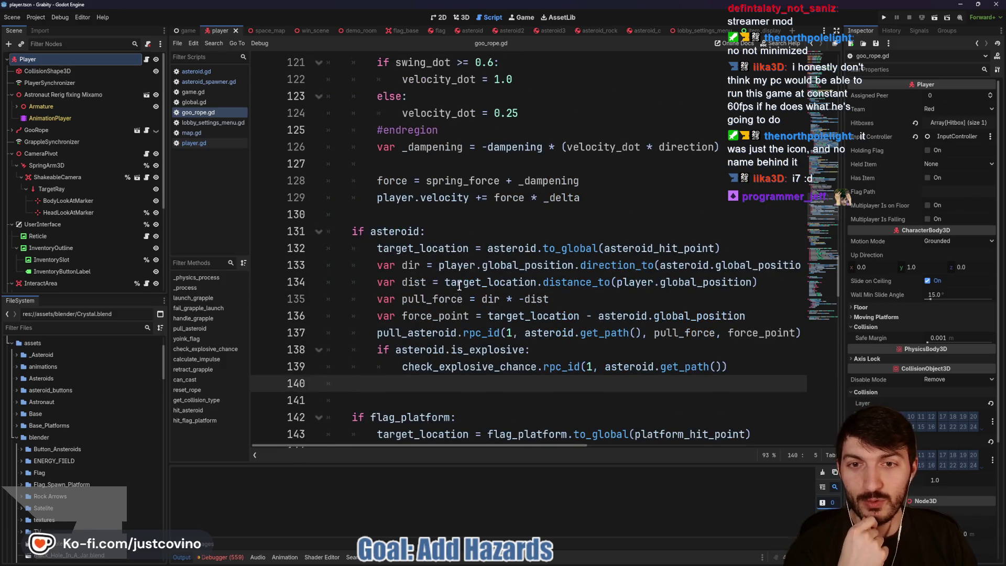
left_click(461, 215)
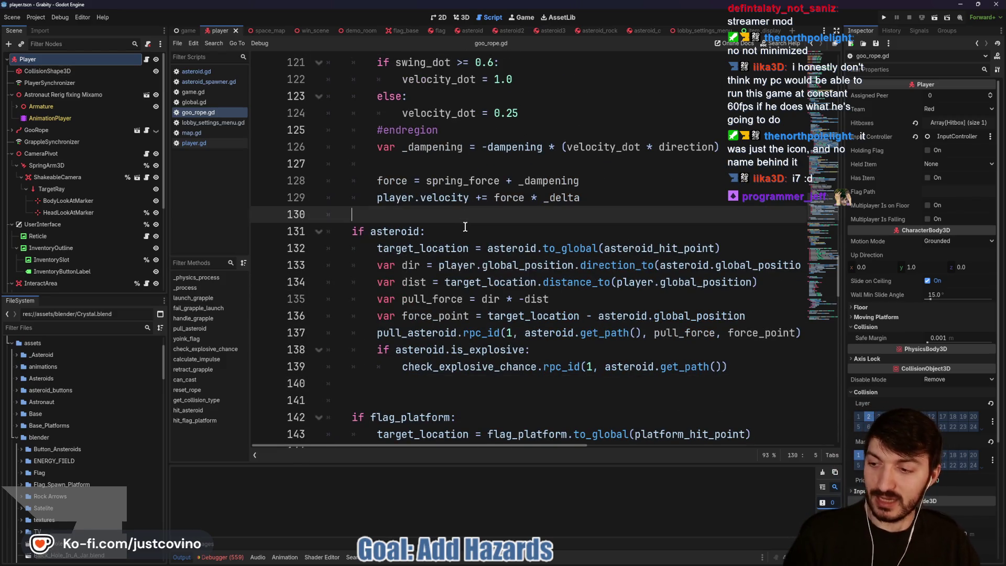
left_click(883, 19)
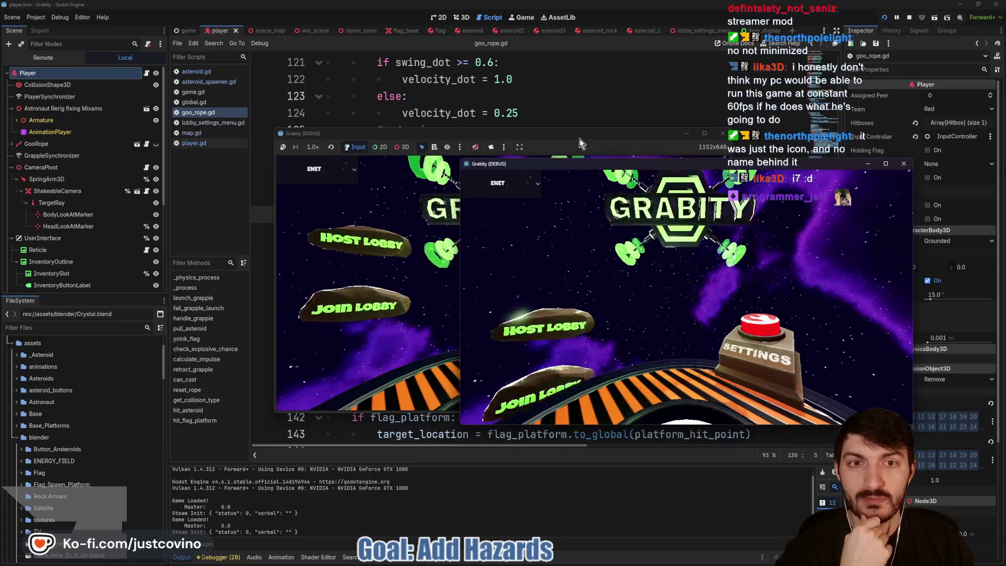
Arrange the two debug game windows side by side and host a private lobby.
left_click_drag(579, 139, 309, 143)
left_click_drag(582, 166, 605, 147)
left_click_drag(332, 145, 353, 139)
left_click(102, 245)
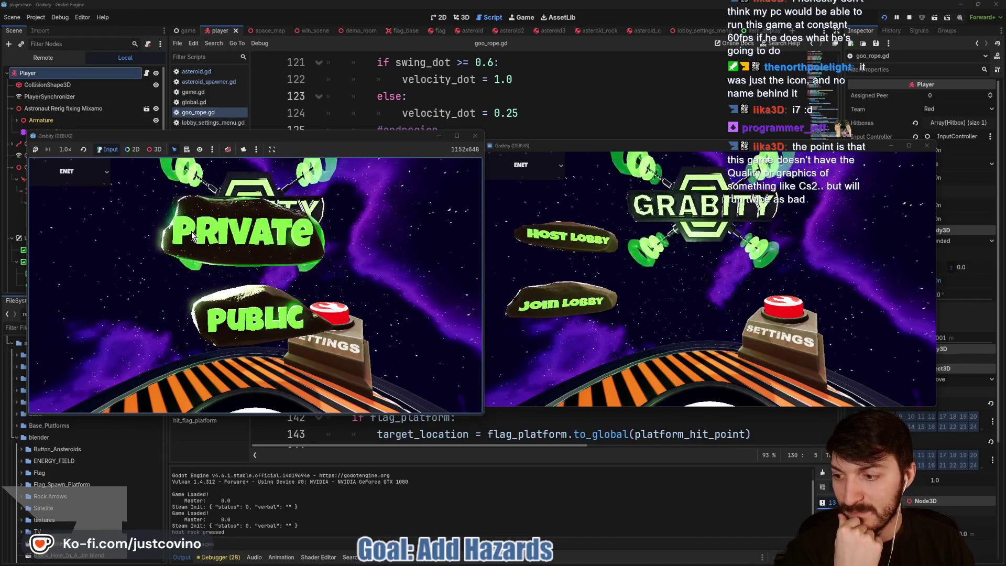
left_click(191, 234)
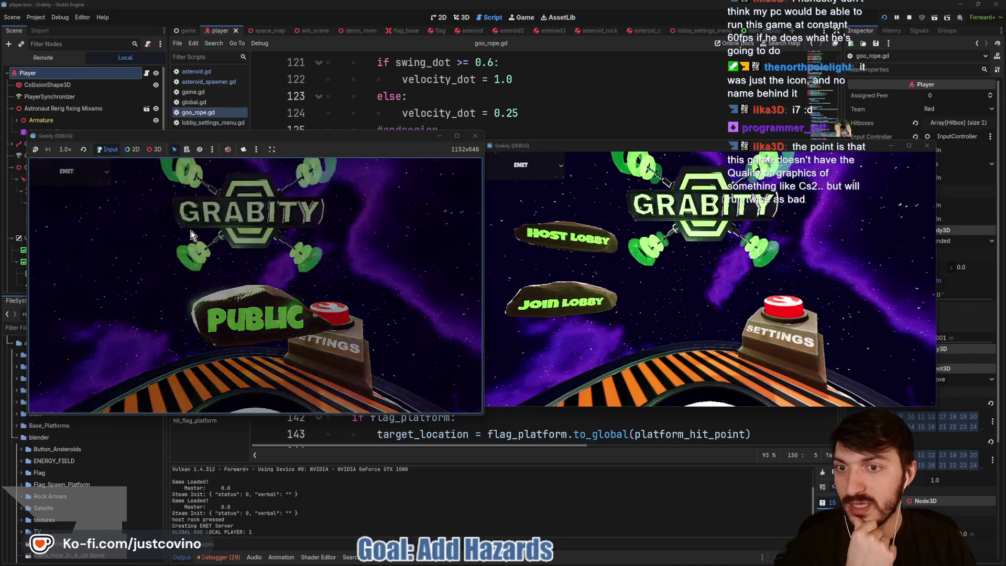
Join that lobby from the second window, pick Hazards Toggle in Customize, and ready up red.
left_click(582, 309)
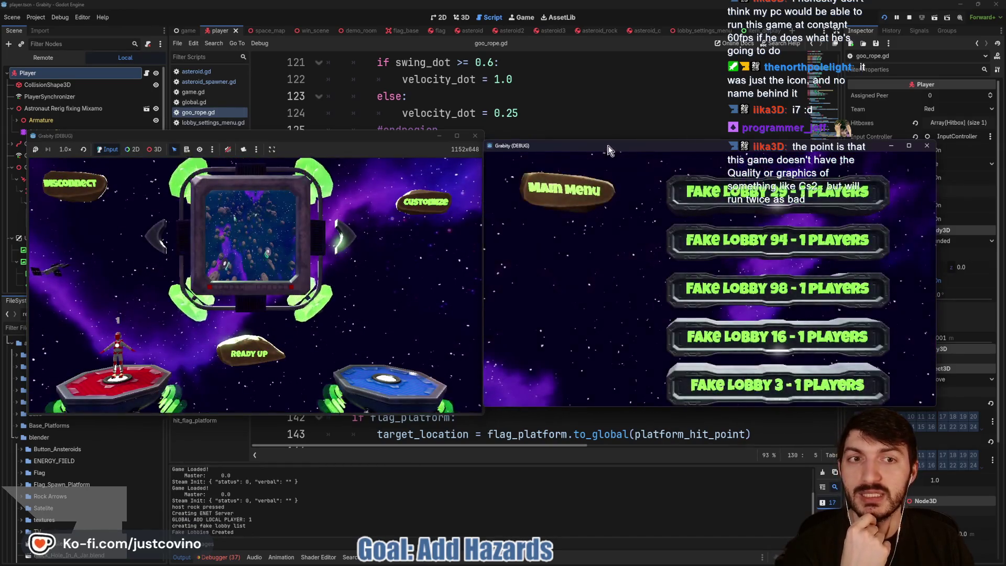
left_click(738, 250)
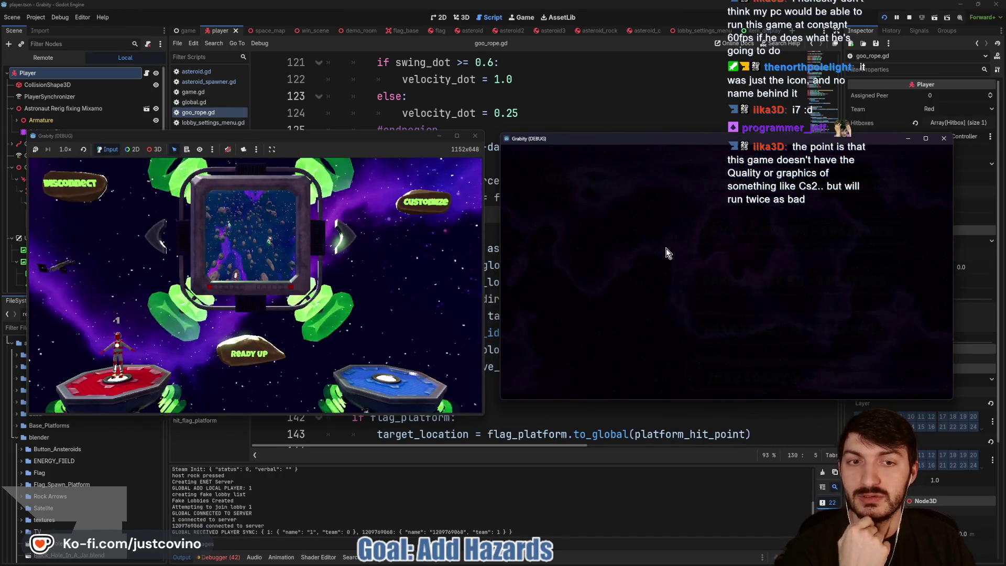
left_click(415, 208)
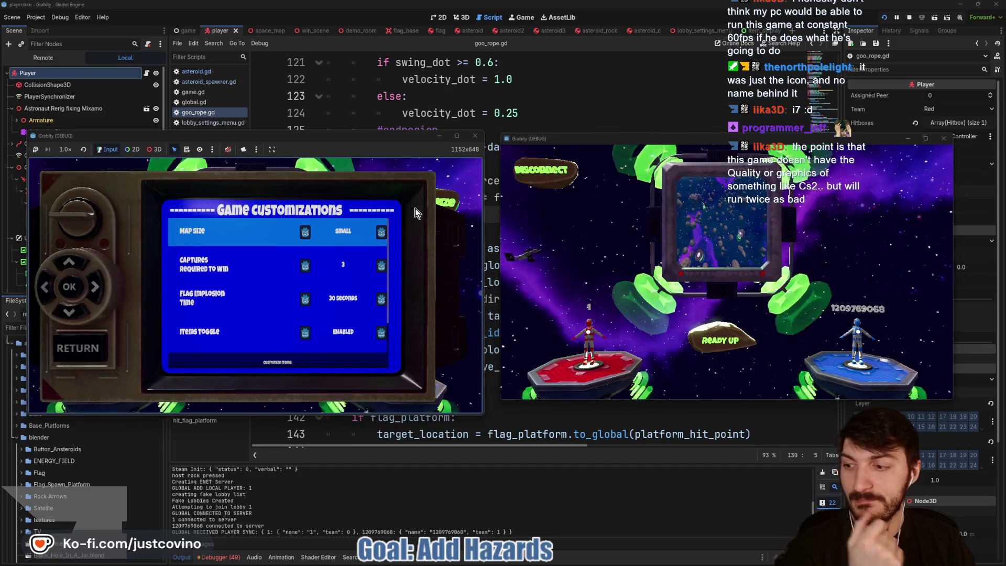
key("Down")
key("Down")
key("Down")
key("Down")
left_click(107, 348)
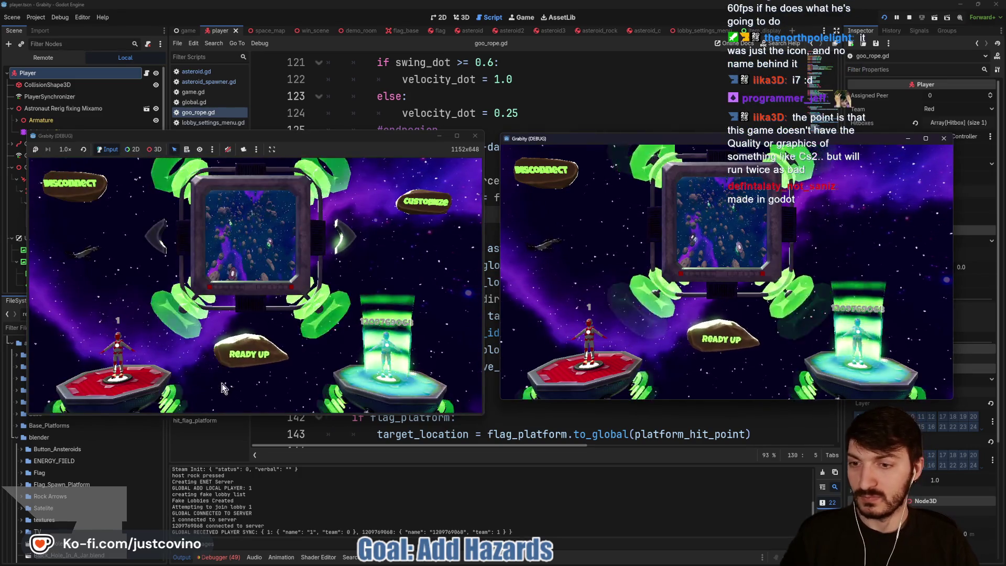
left_click(247, 354)
Start the match and grapple off the starting platform among the asteroids.
key("Return")
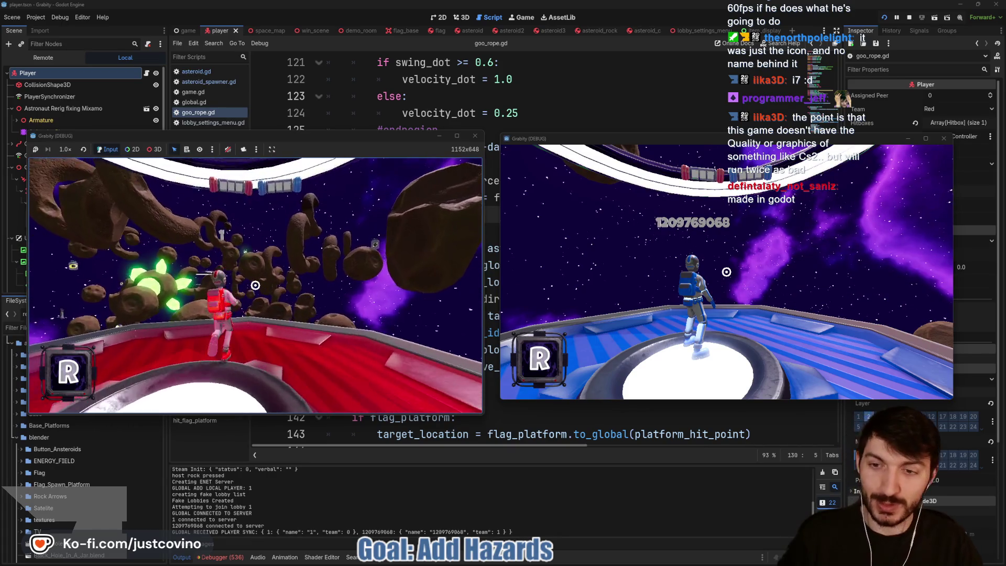
key("super")
key("super")
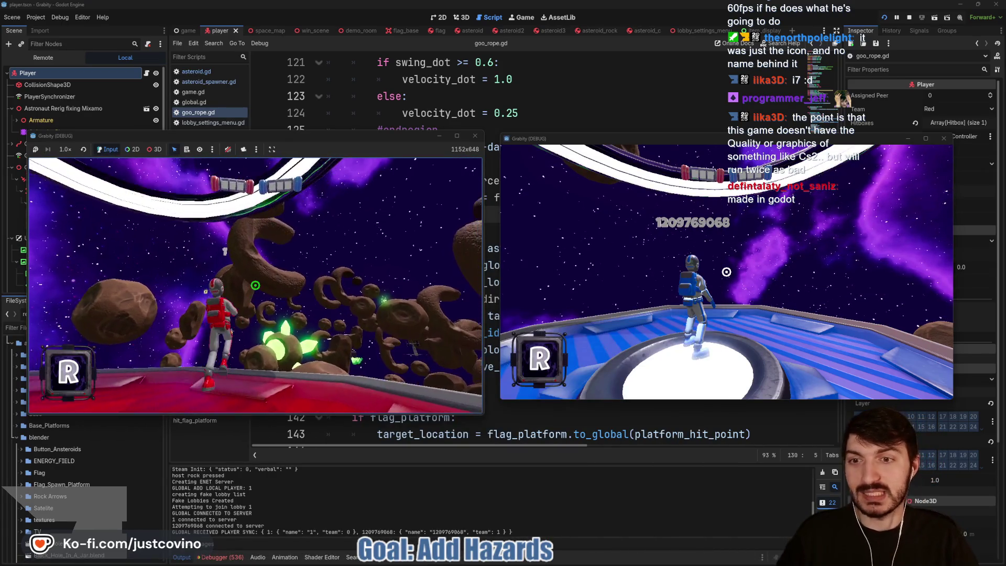
left_click(255, 285)
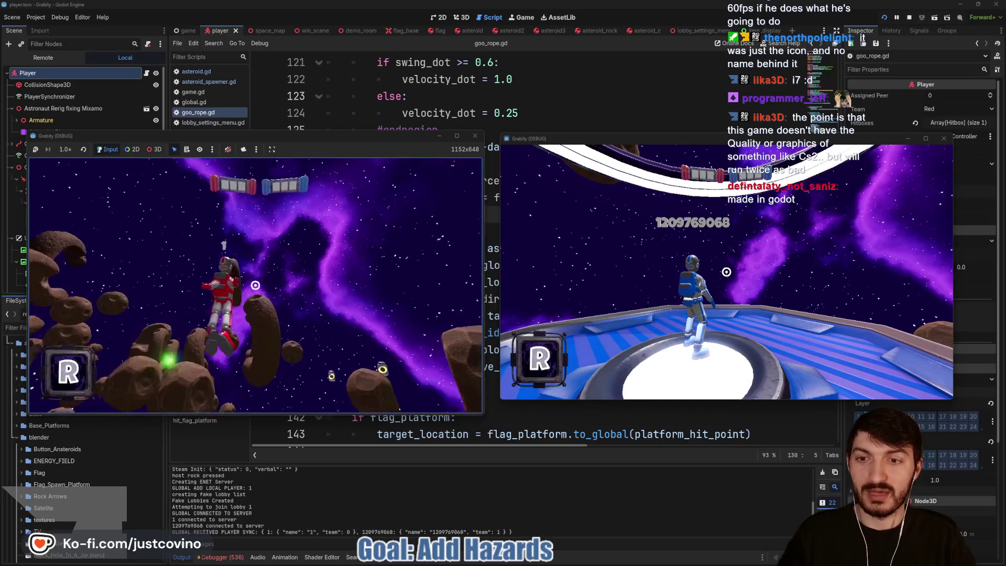
left_click(255, 285)
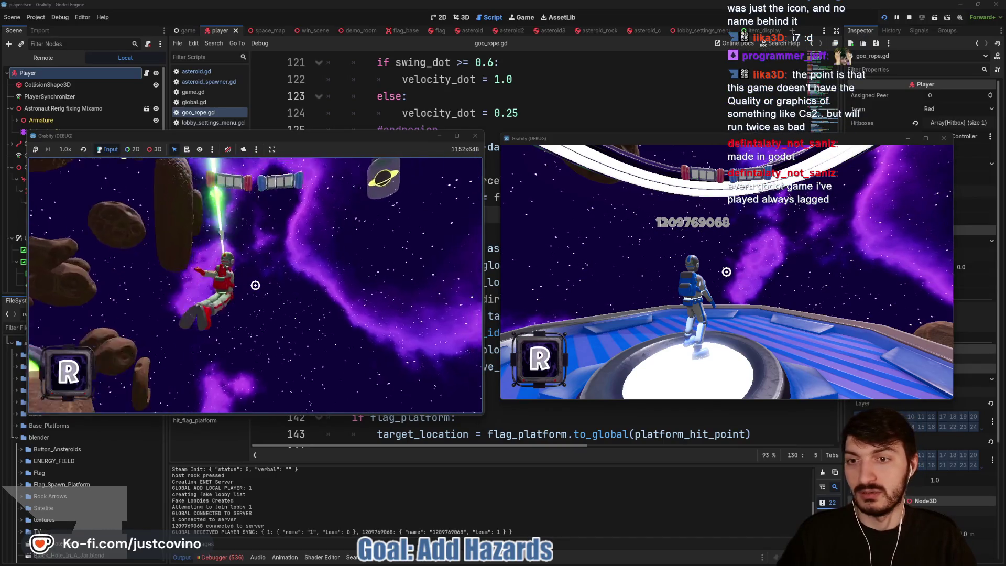
left_click(255, 285)
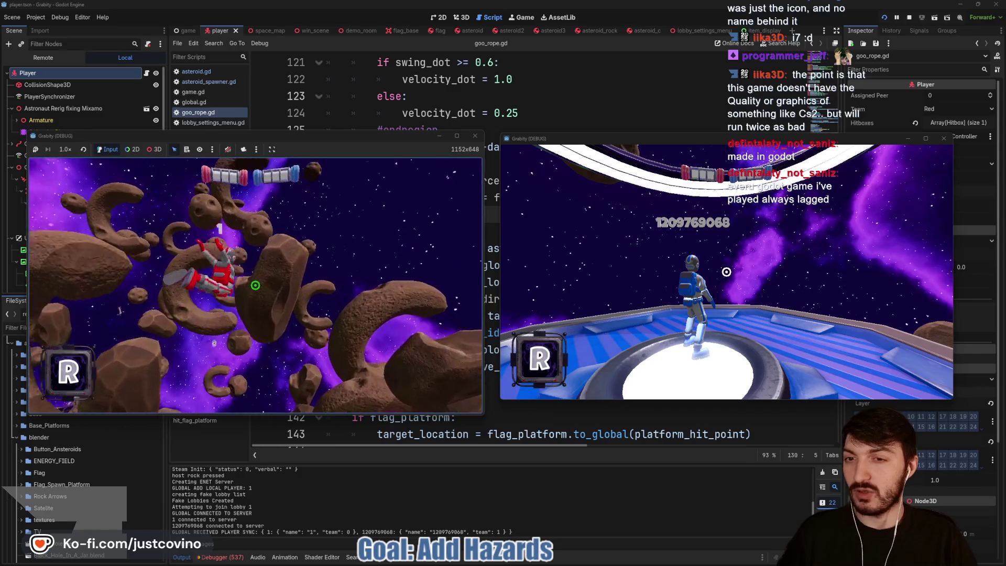
left_click(255, 285)
left_click(255, 284)
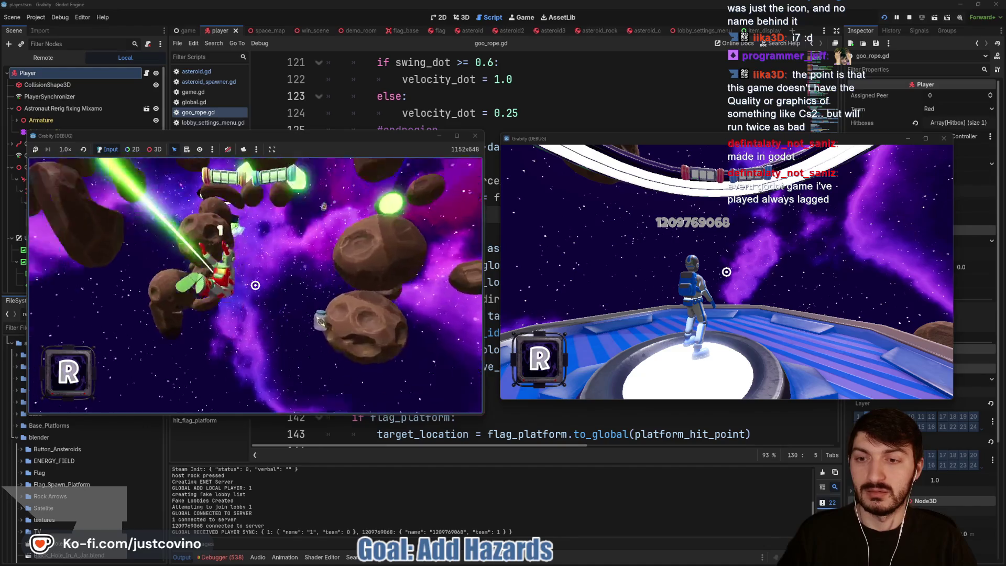
left_click(255, 285)
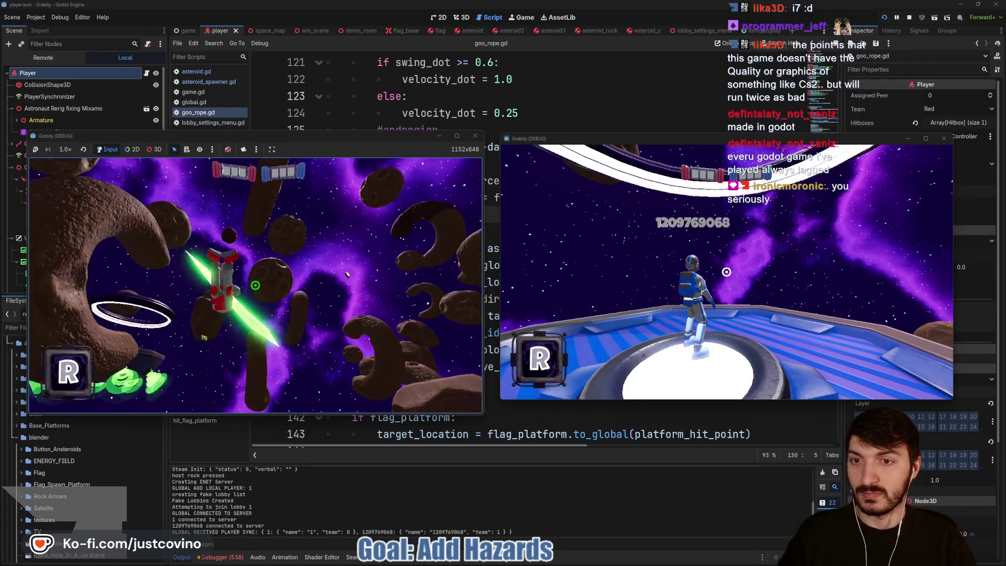
left_click(255, 285)
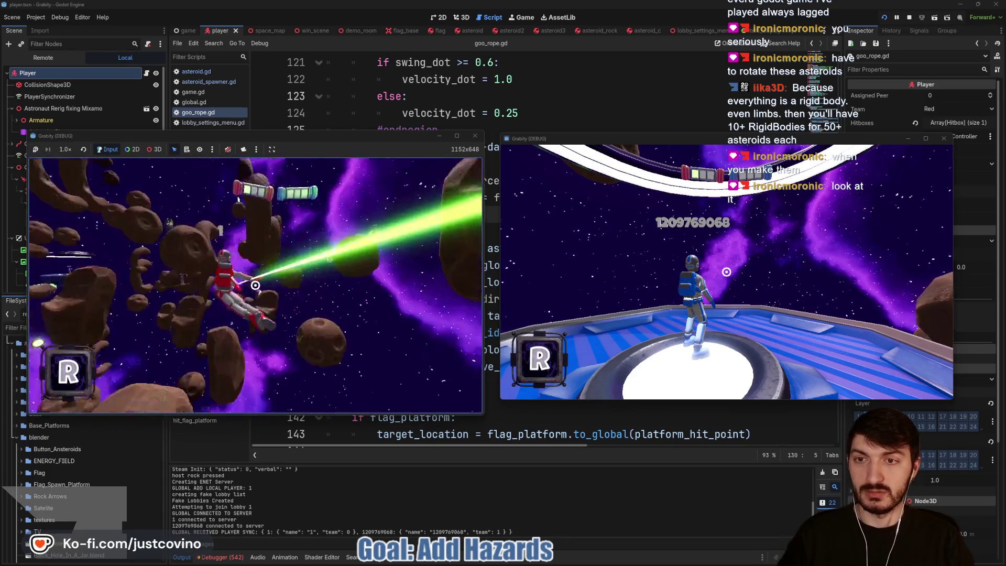
Swing from asteroid to asteroid onto the red base platform, then stop the game with F8.
left_click(255, 285)
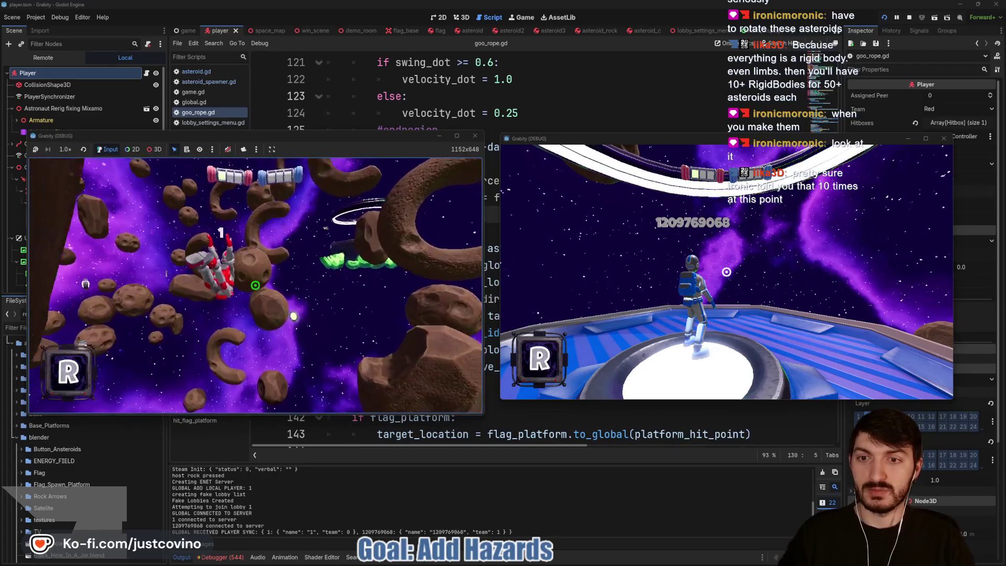
left_click(256, 285)
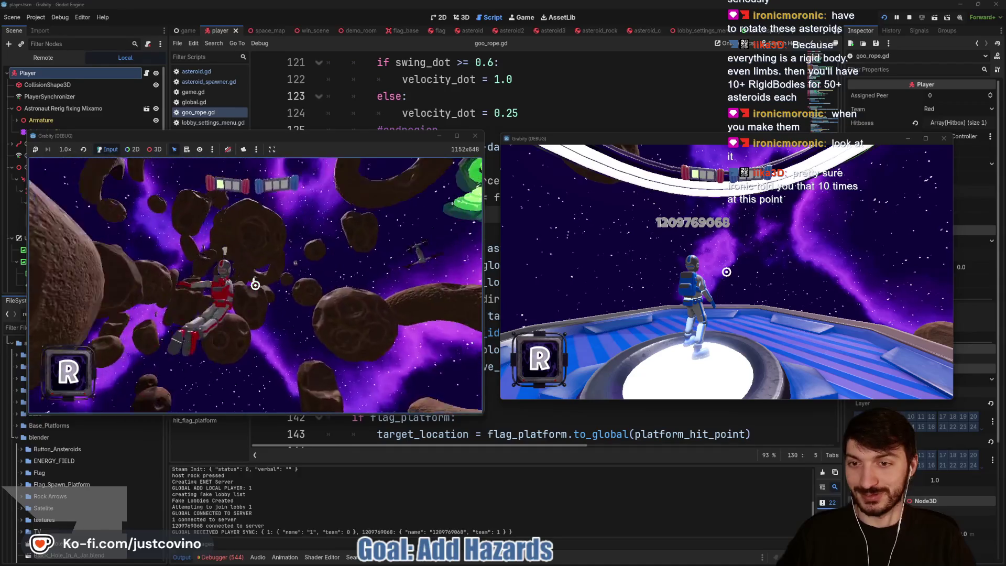
left_click(255, 285)
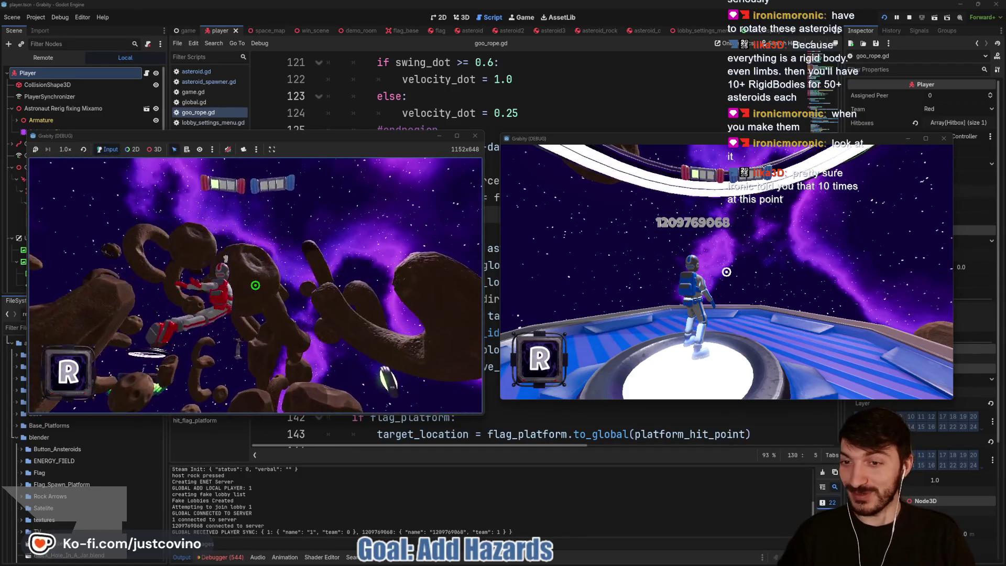
left_click(255, 285)
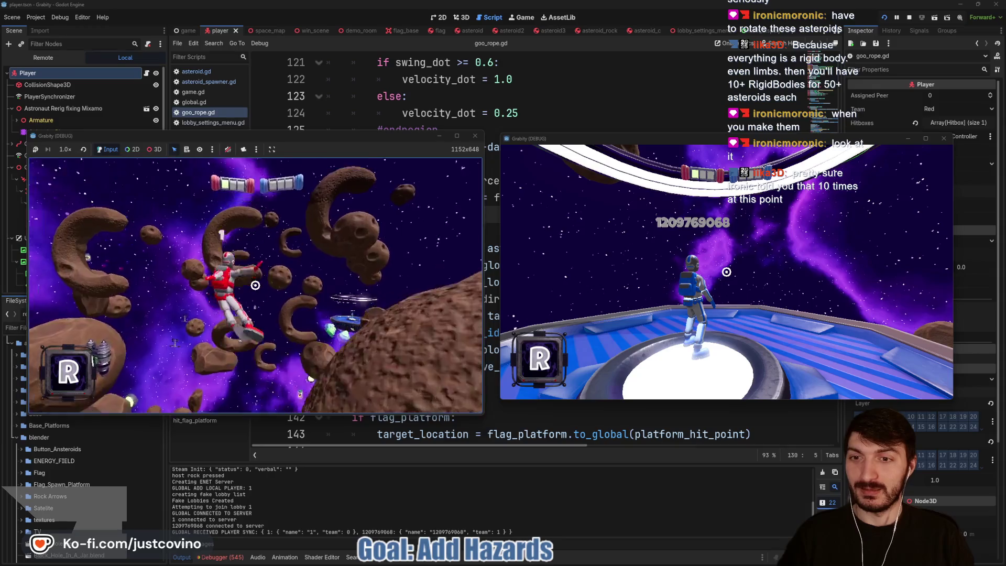
left_click(256, 285)
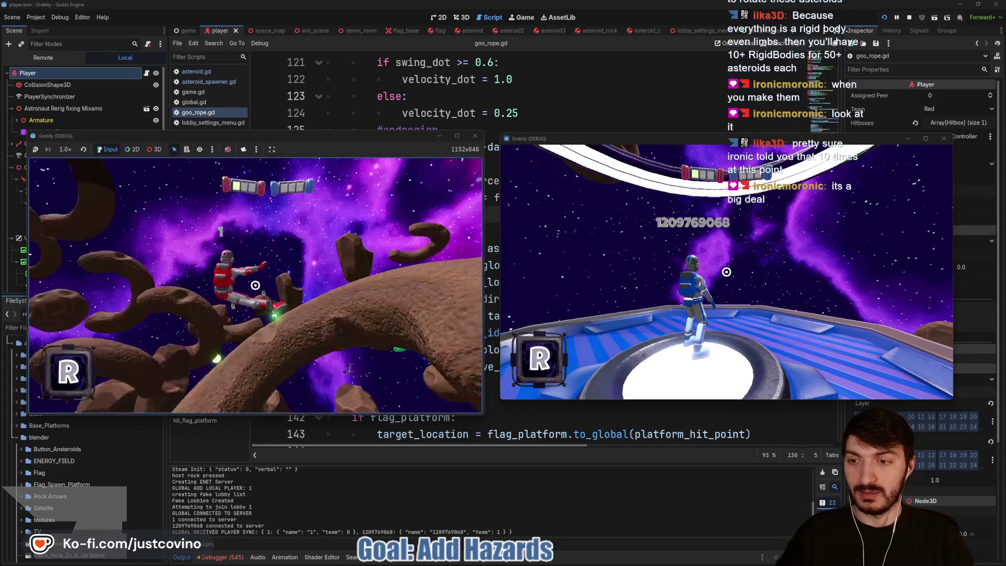
left_click(255, 285)
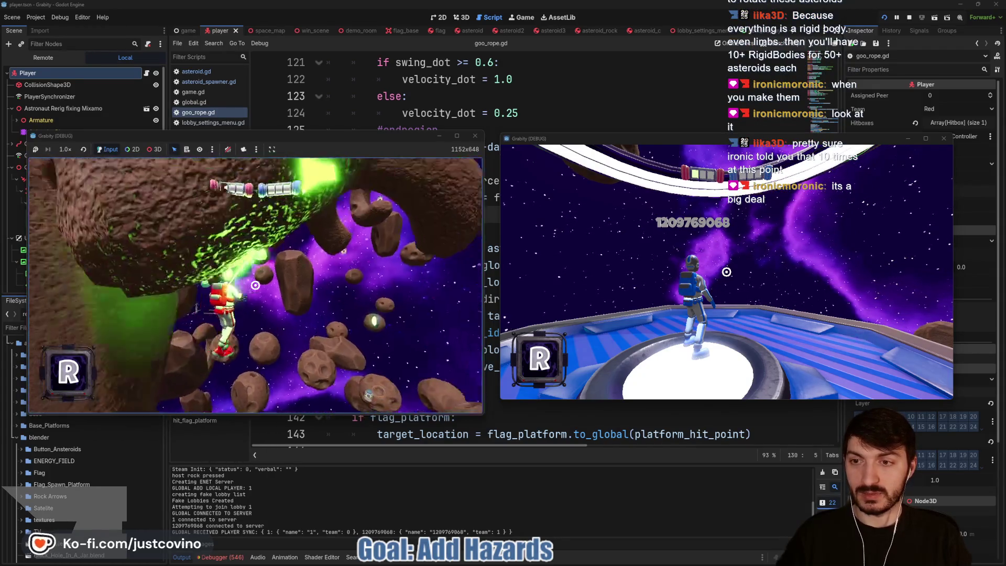
left_click(255, 285)
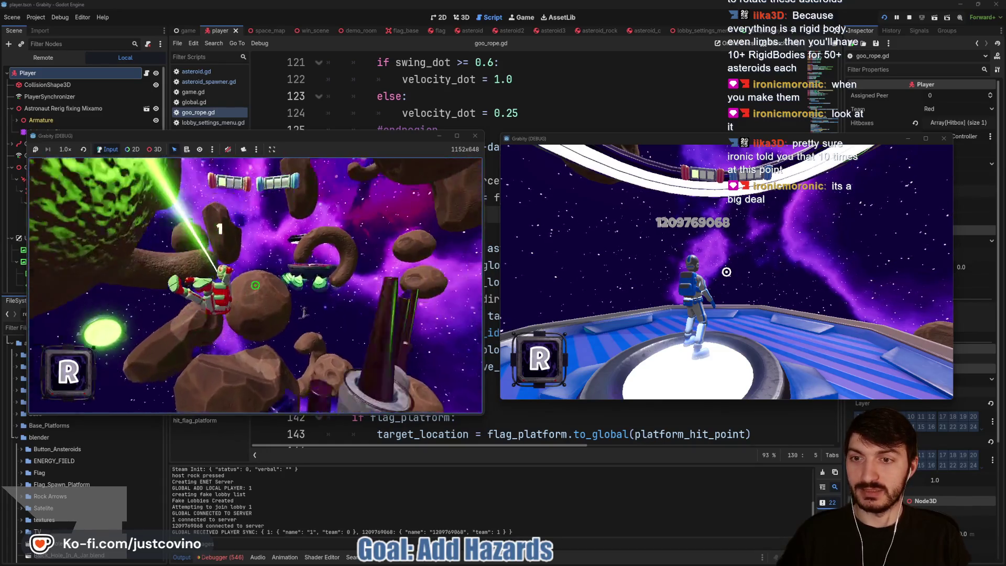
left_click(255, 285)
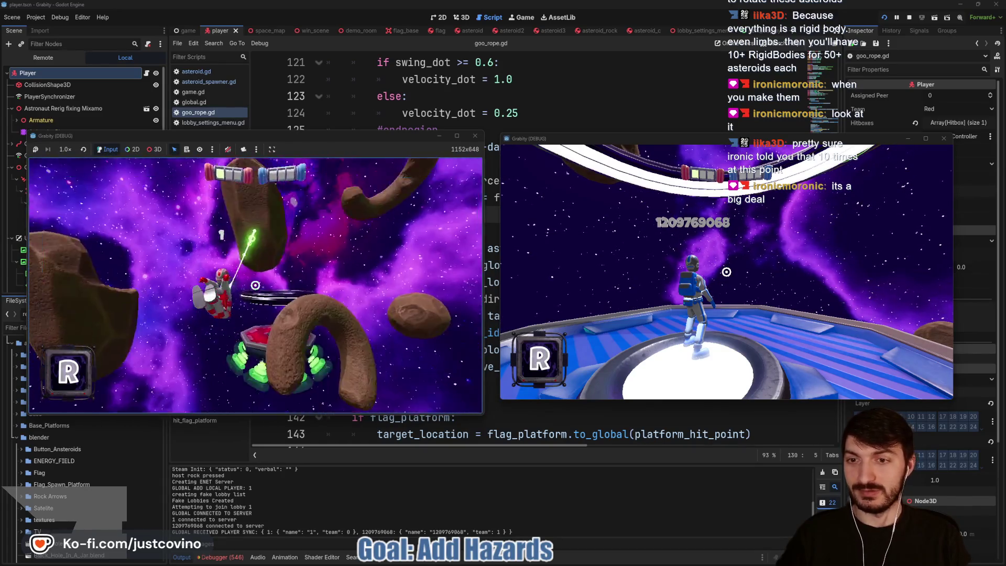
left_click(255, 285)
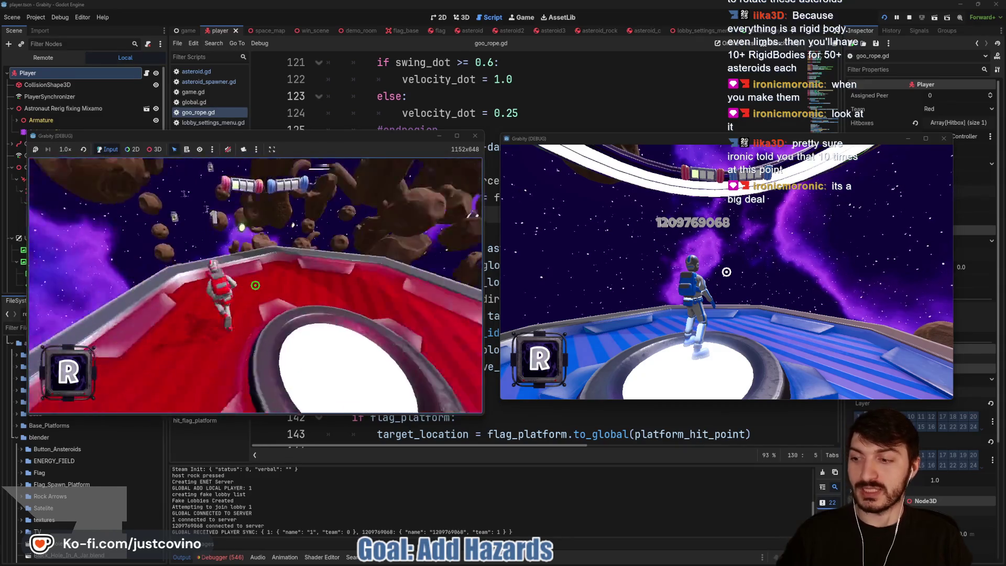
key("F8")
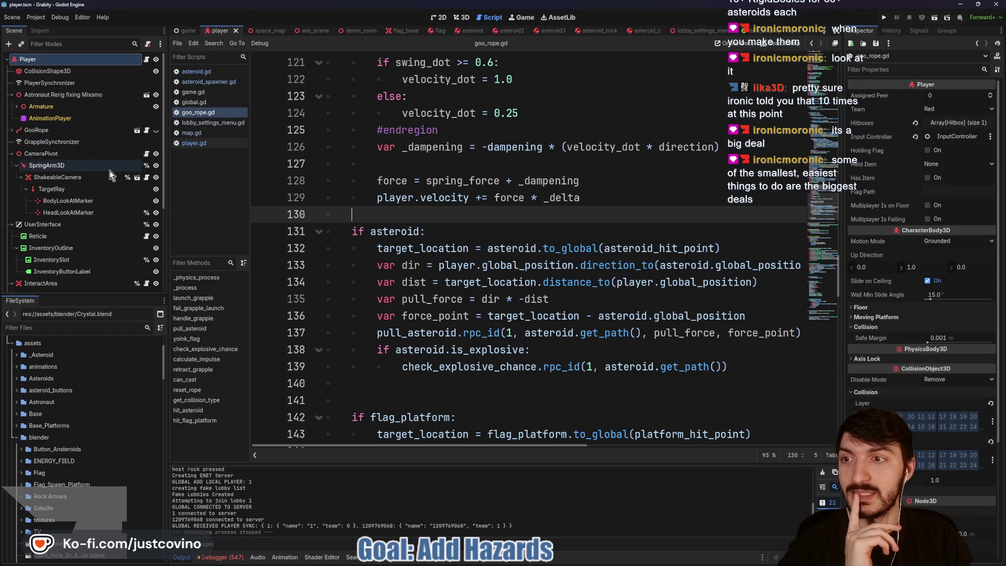
Collapse CameraPivot and UserInterface in the player scene tree and switch to the space_map scene.
left_click(11, 153)
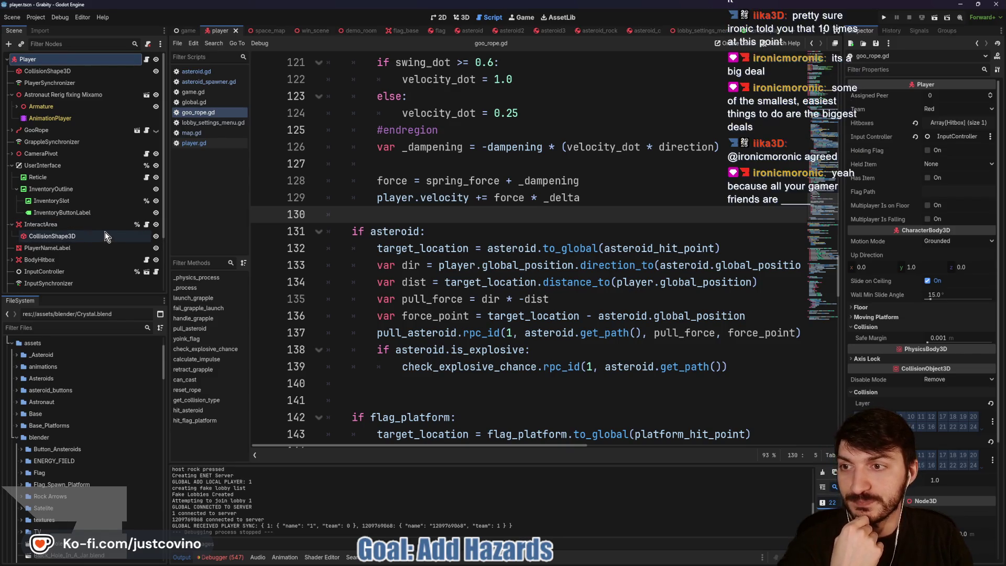
left_click(11, 165)
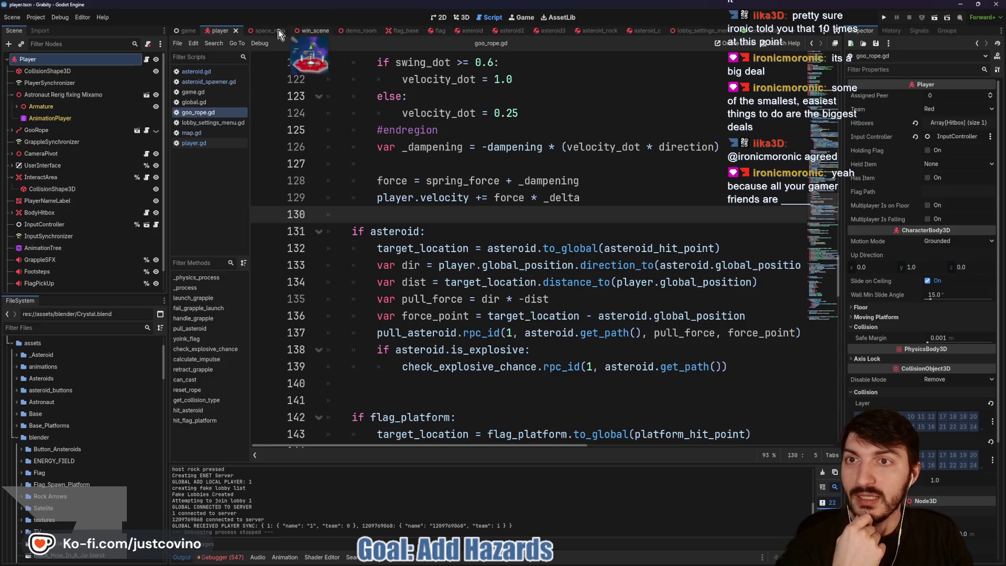
left_click(259, 30)
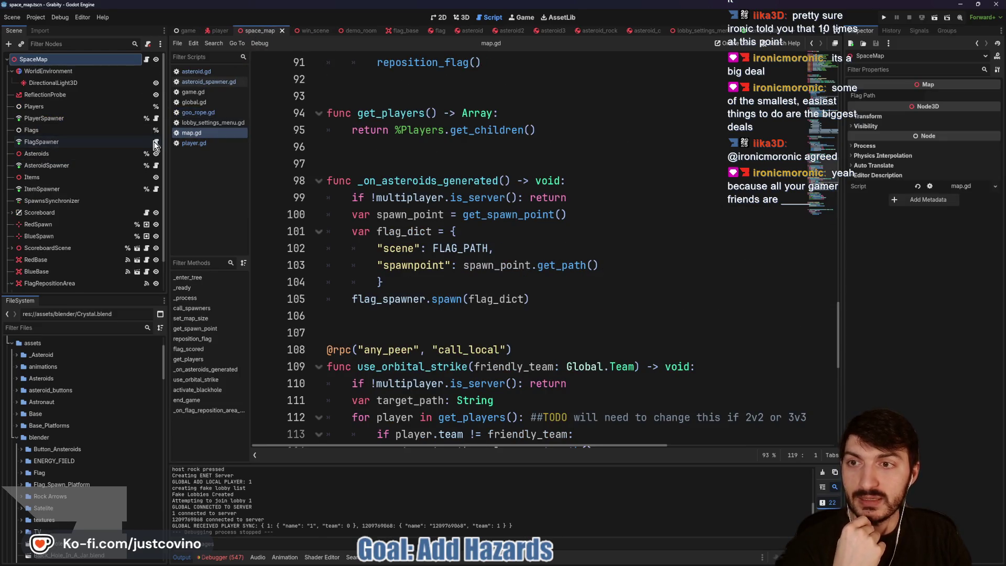
Open asteroid_spawner.gd and type '_asteroid.rotation =' on a new line above add_asteroid's return.
left_click(156, 166)
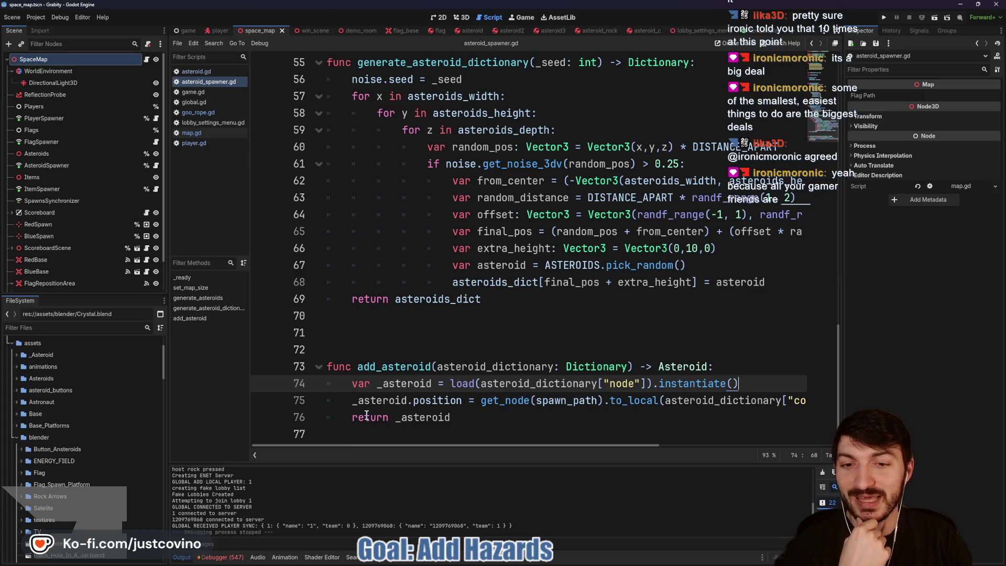
left_click(344, 417)
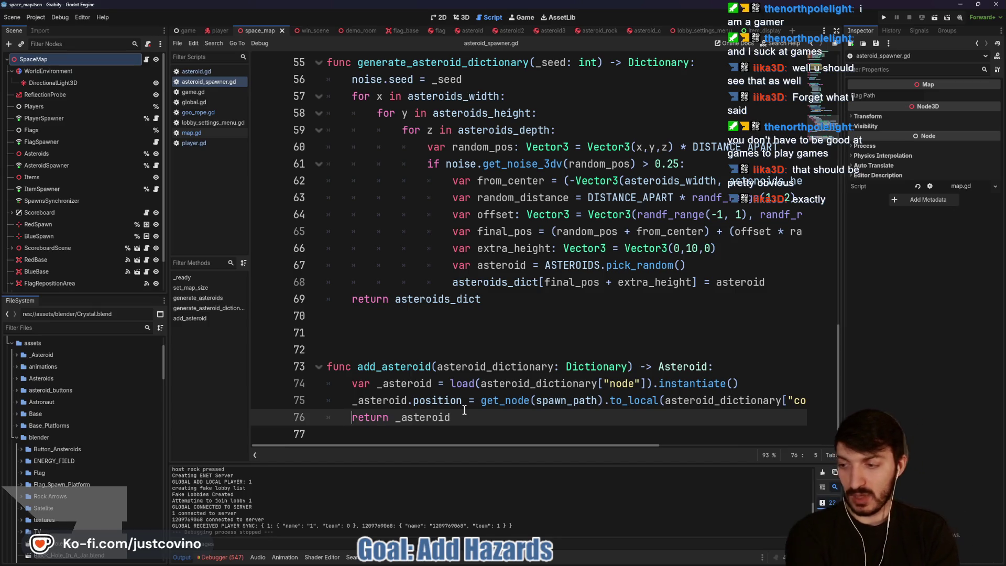
key("Return")
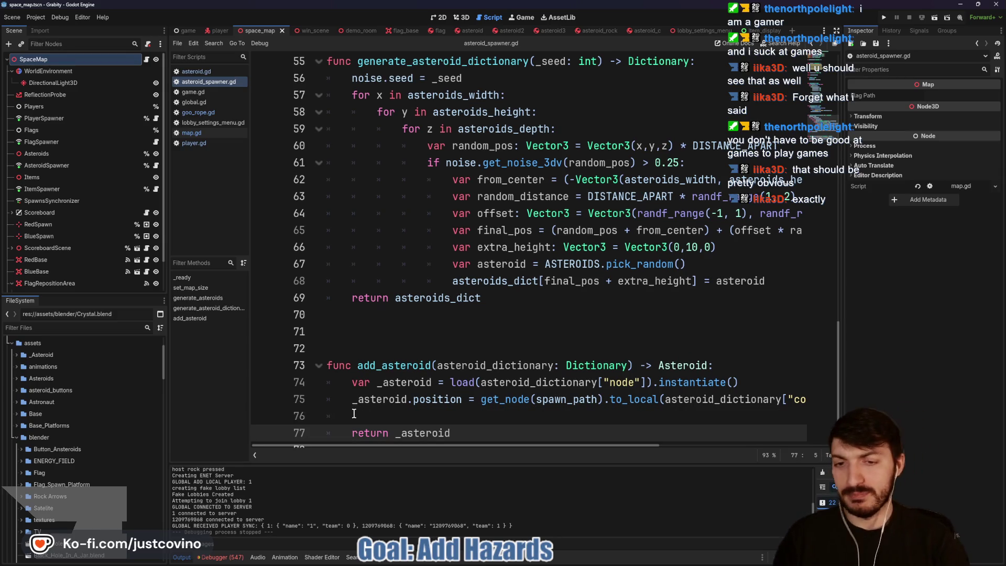
key("Up")
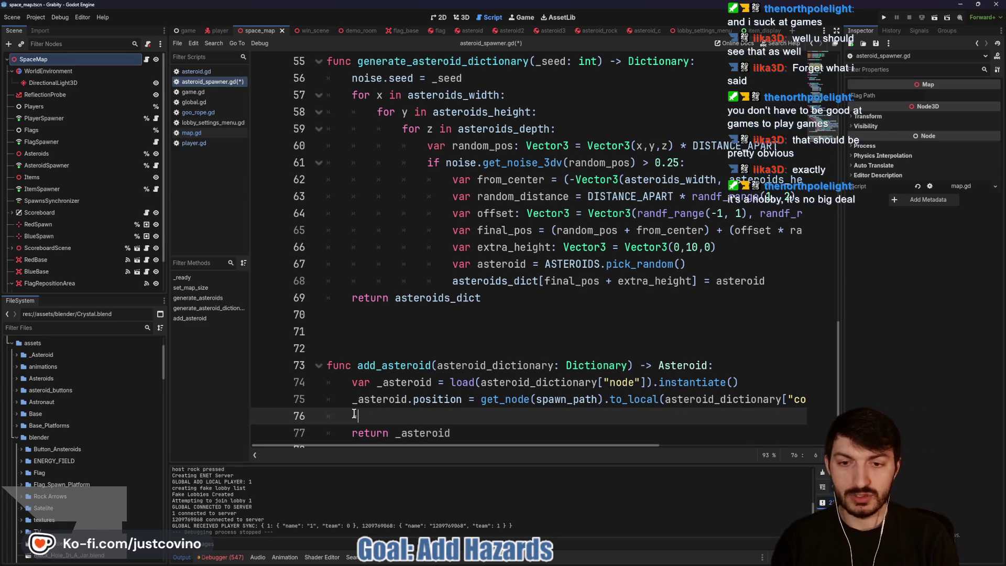
type("-ast")
type("eroid")
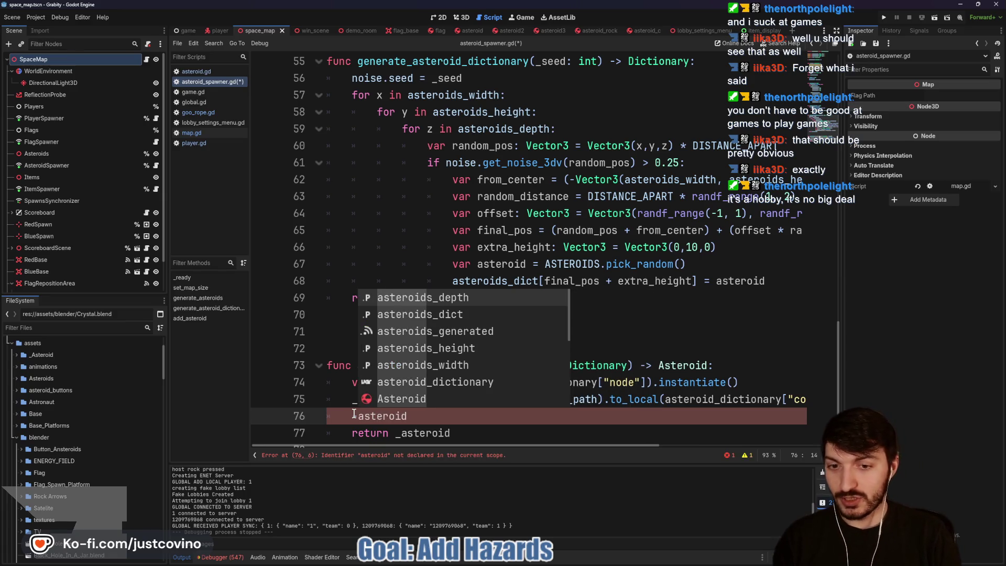
left_click(435, 415)
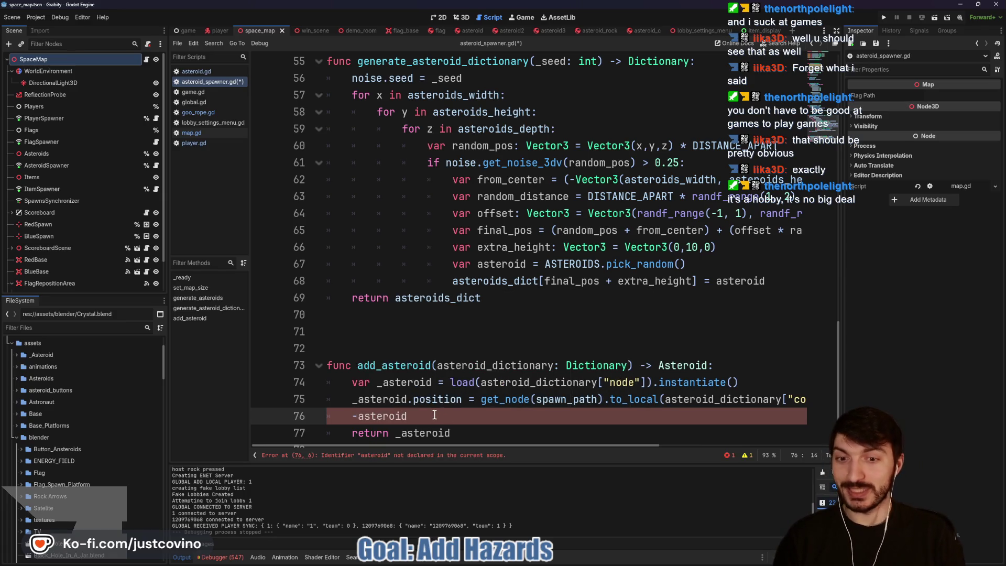
key("BackSpace")
type("_")
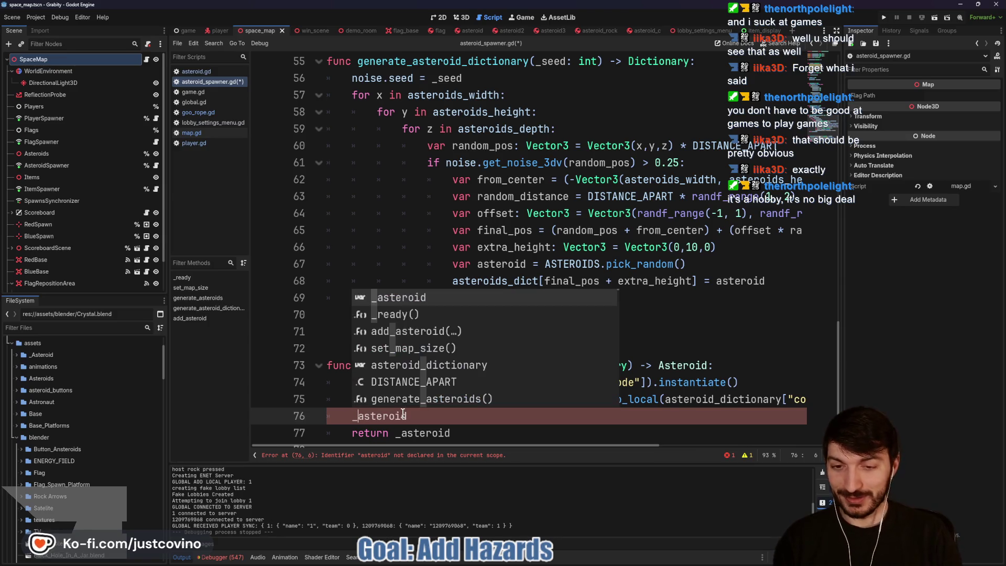
left_click(434, 423)
type(".")
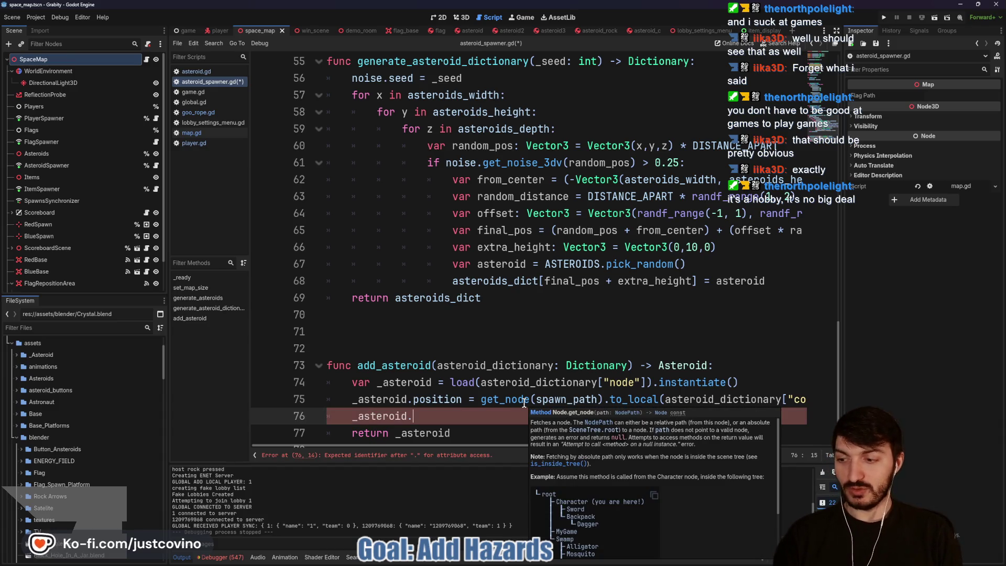
type("rotation =")
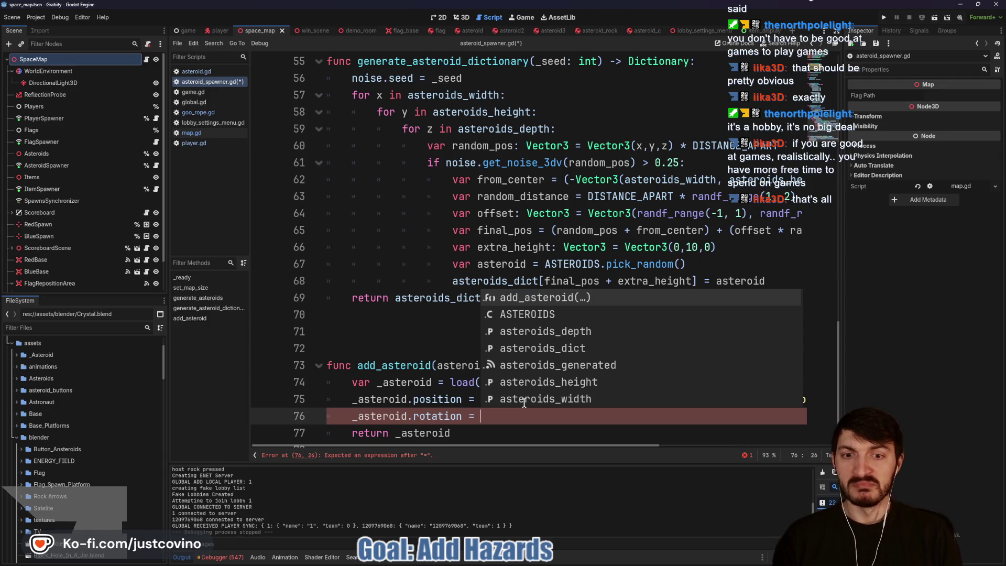
key("BackSpace")
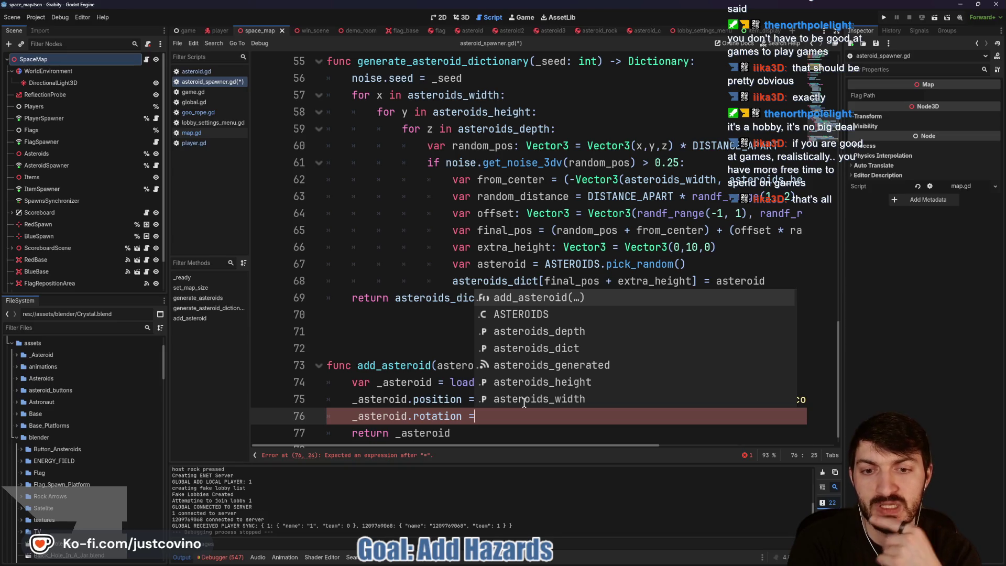
Select and delete the unfinished rotation line 76.
left_click(500, 415)
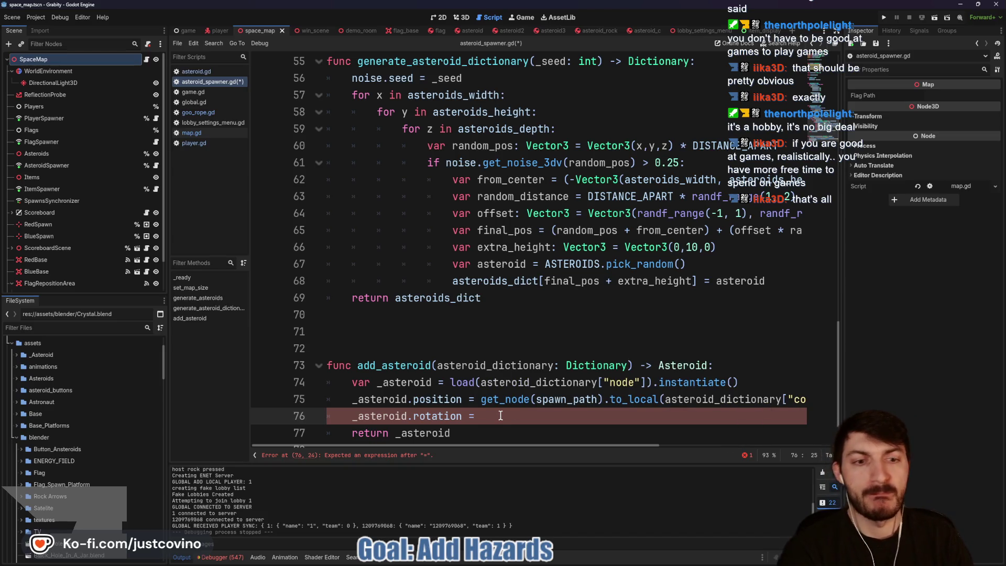
scroll(498, 416, "right", 3)
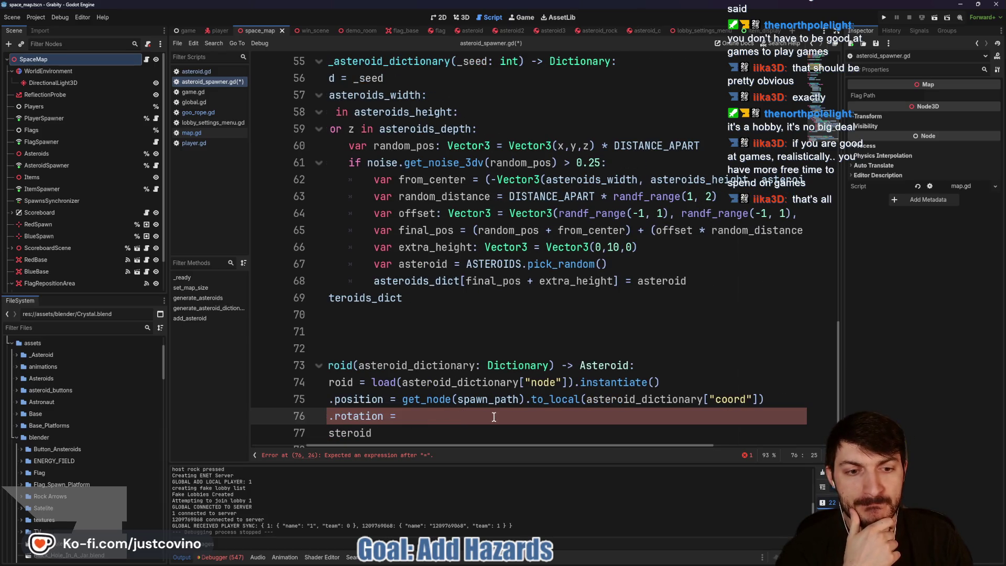
scroll(492, 416, "left", 3)
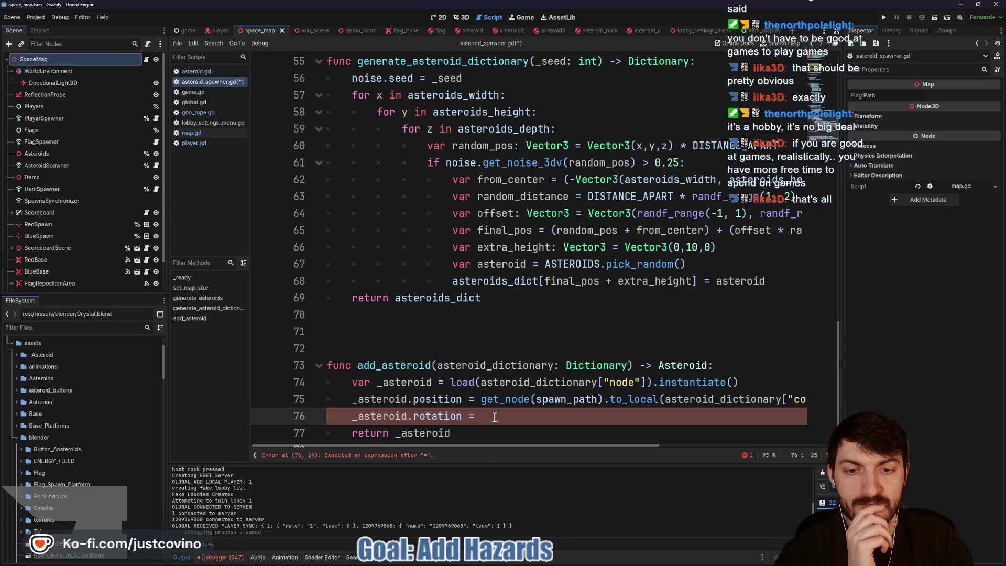
left_click_drag(495, 417, 313, 423)
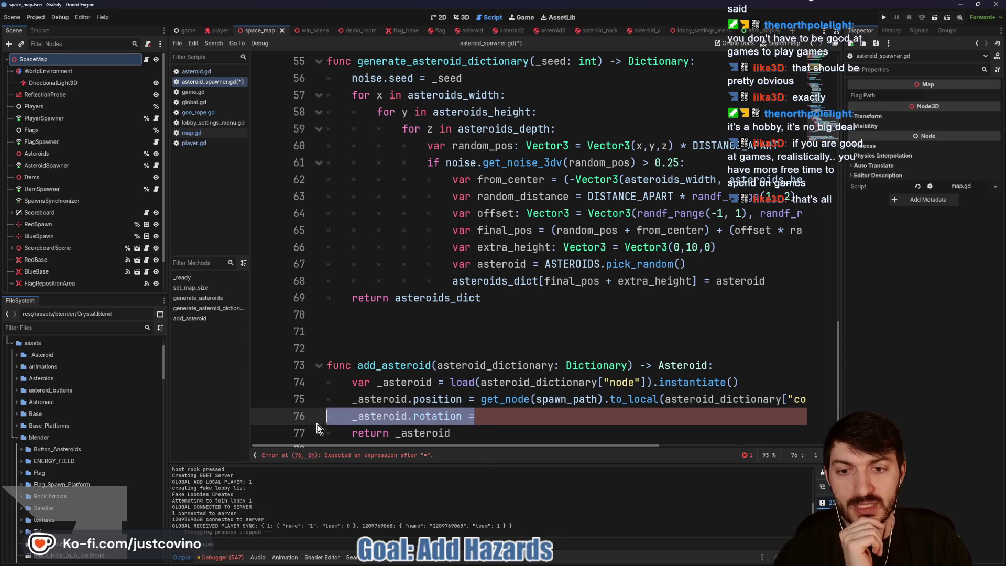
key("BackSpace")
key("BackSpace")
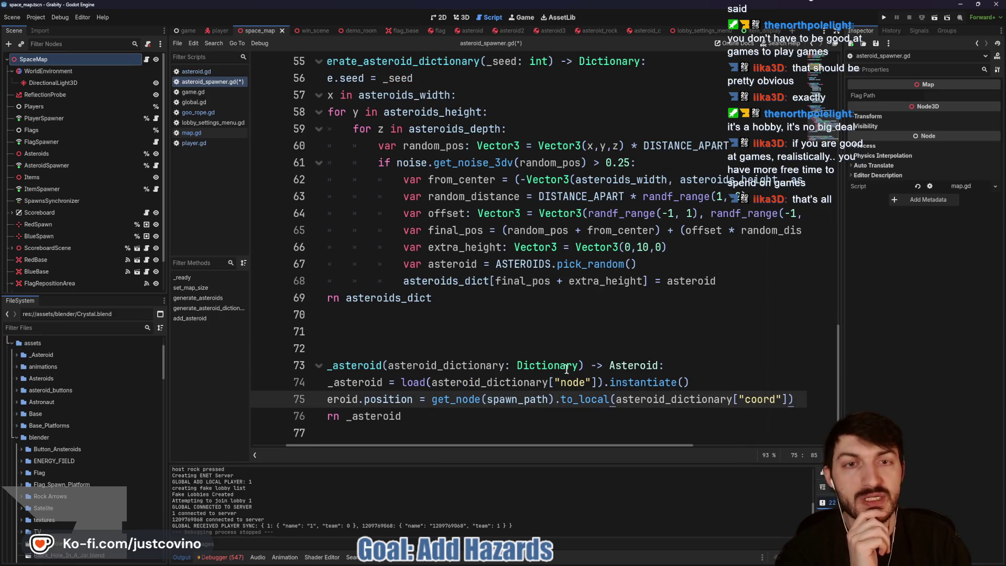
In asteroid.gd's _ready, add 'rotation = Vector3()' on line 32 below the original_position assignment.
left_click(464, 33)
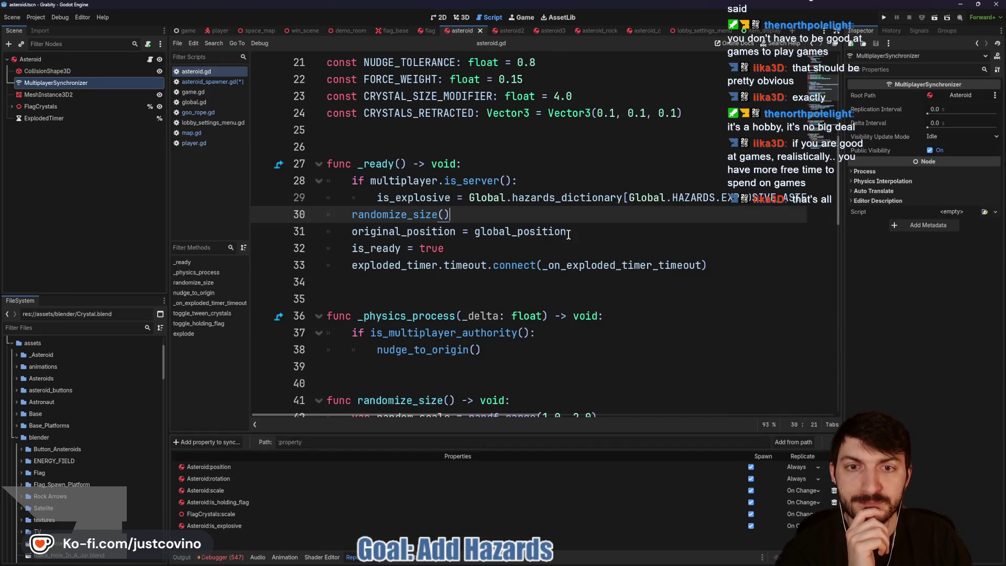
left_click(588, 231)
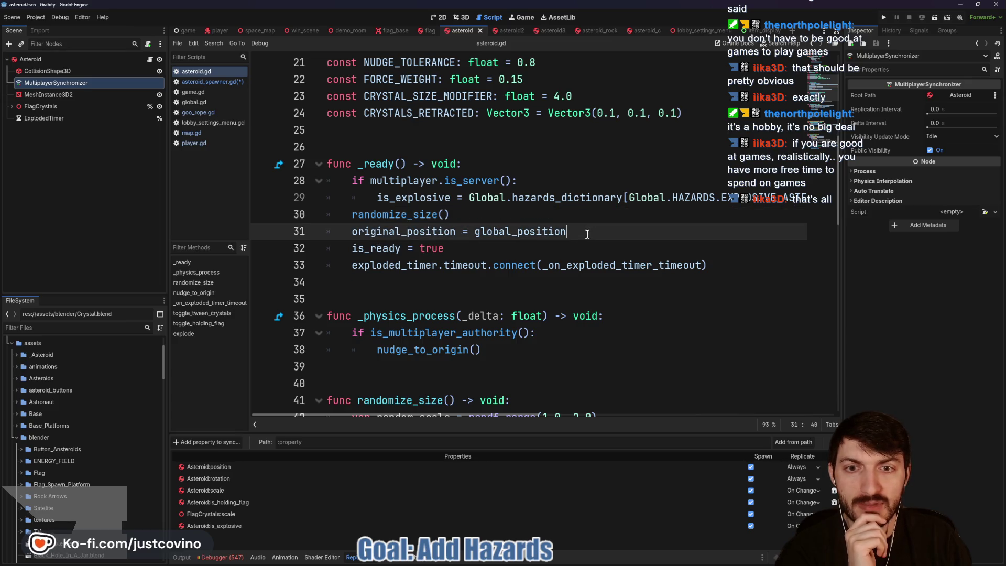
key("Return")
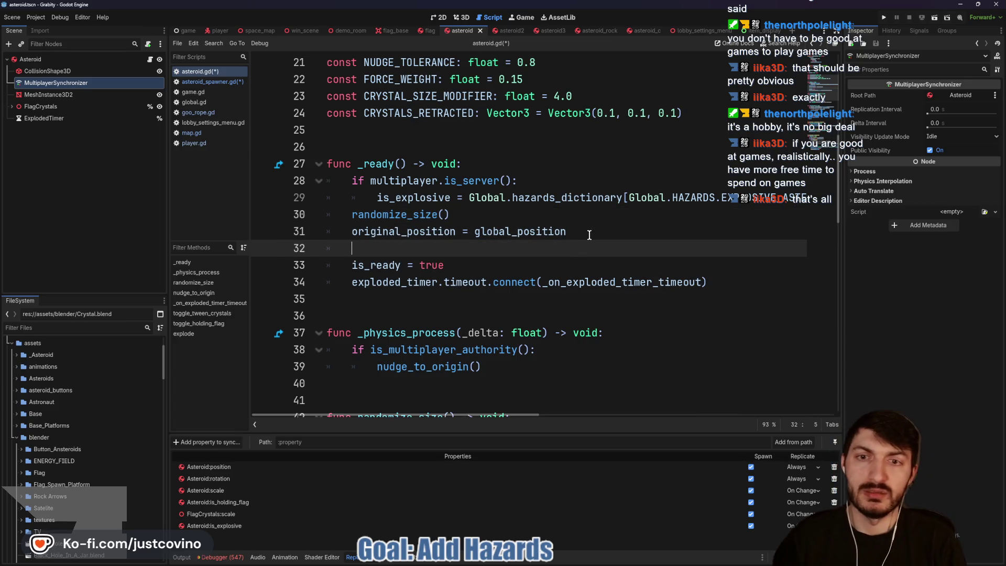
type("rotation = Vec")
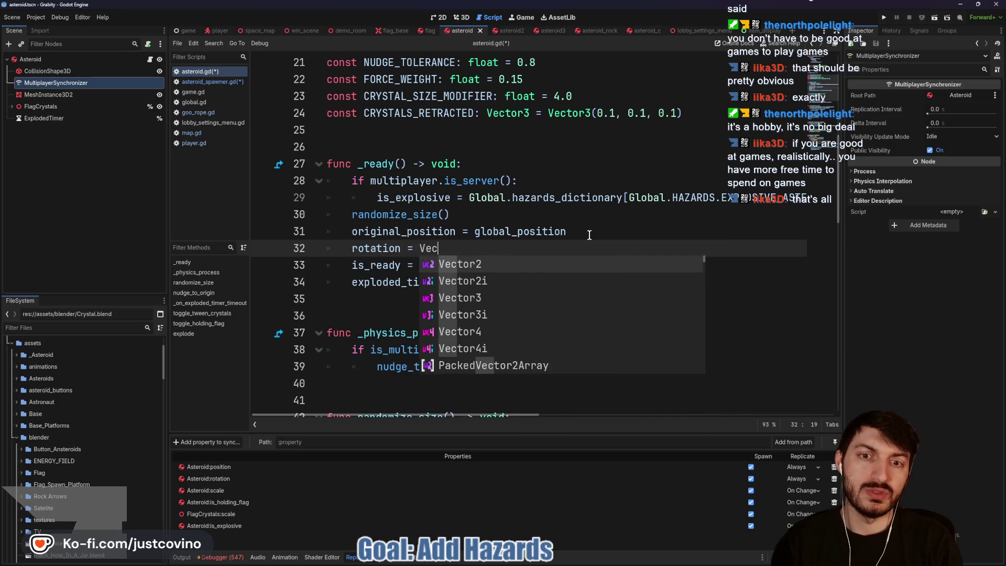
type("tor3")
key("Return")
left_click(30, 59)
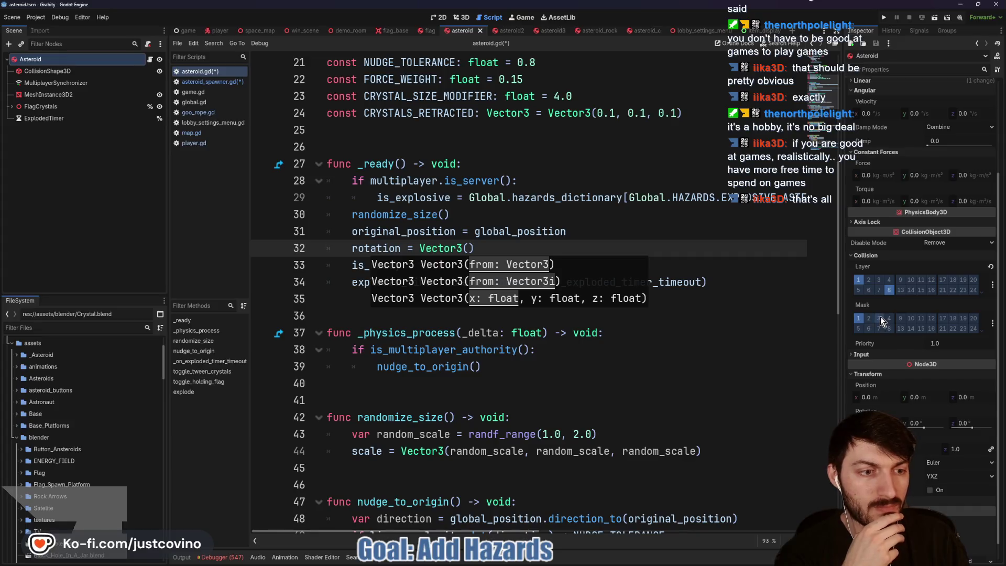
scroll(880, 317, "down", 1)
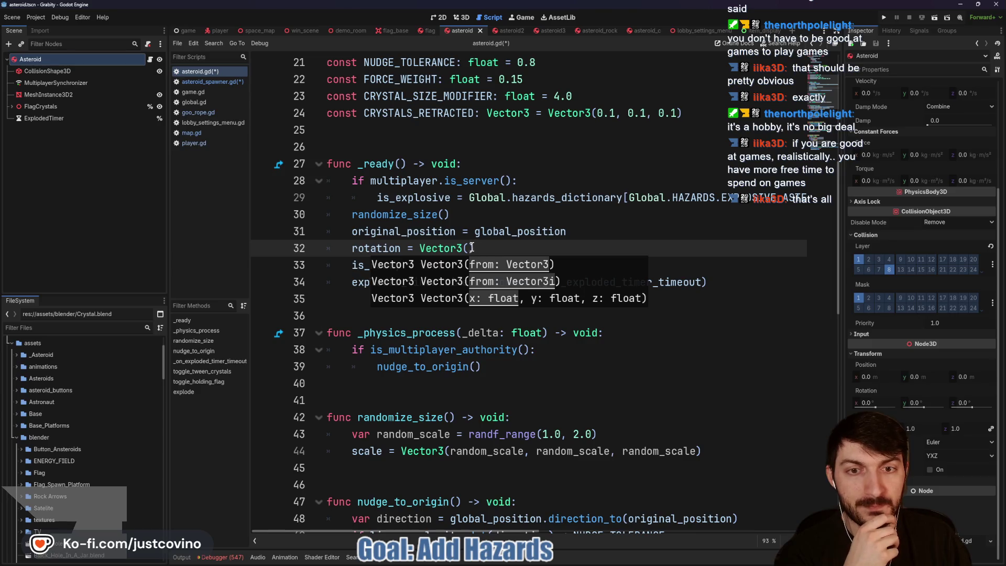
key("Escape")
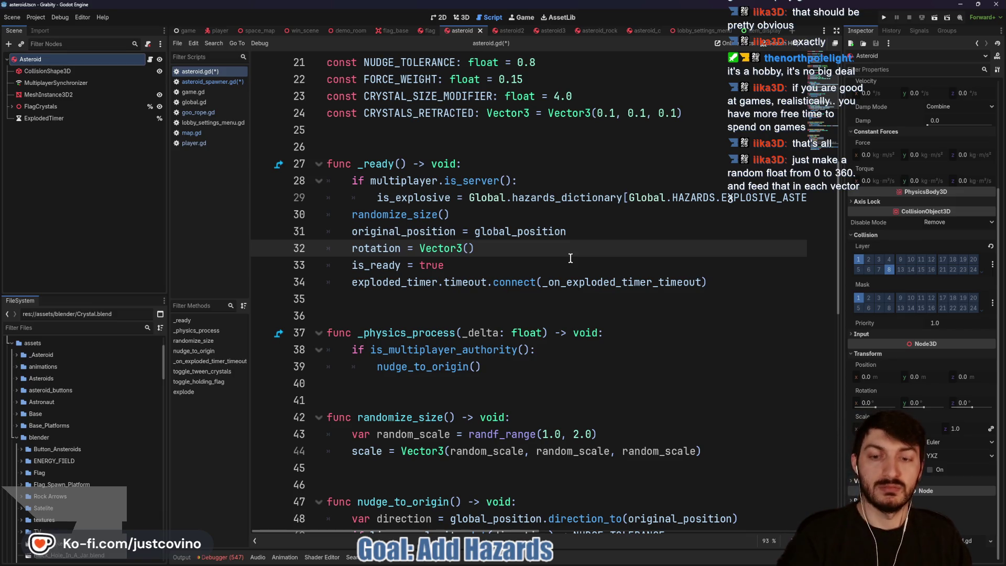
Insert a randf_range(0.0, …) call inside Vector3() on line 32.
type("ranf")
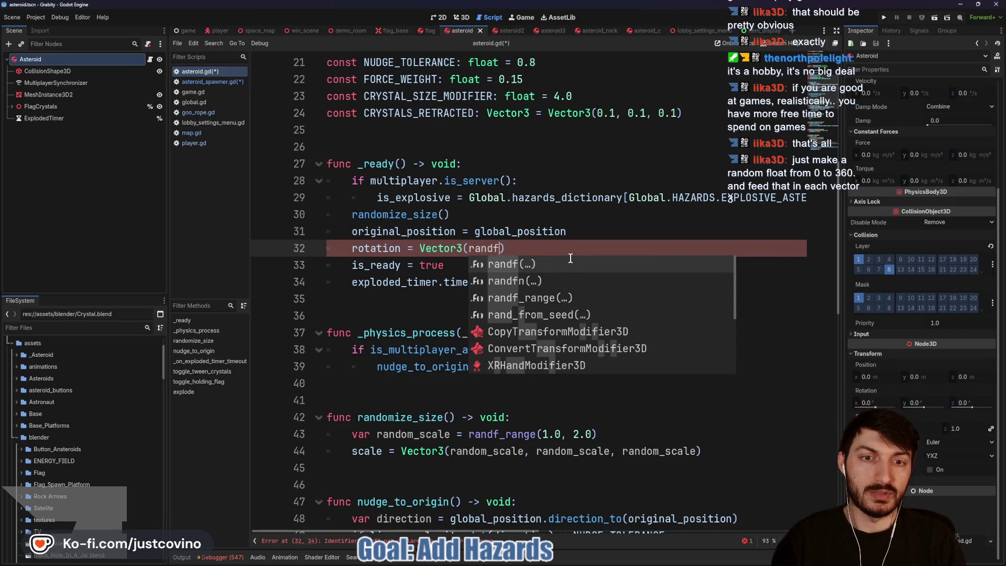
key("Down")
key("Down")
key("Return")
type("0.0,")
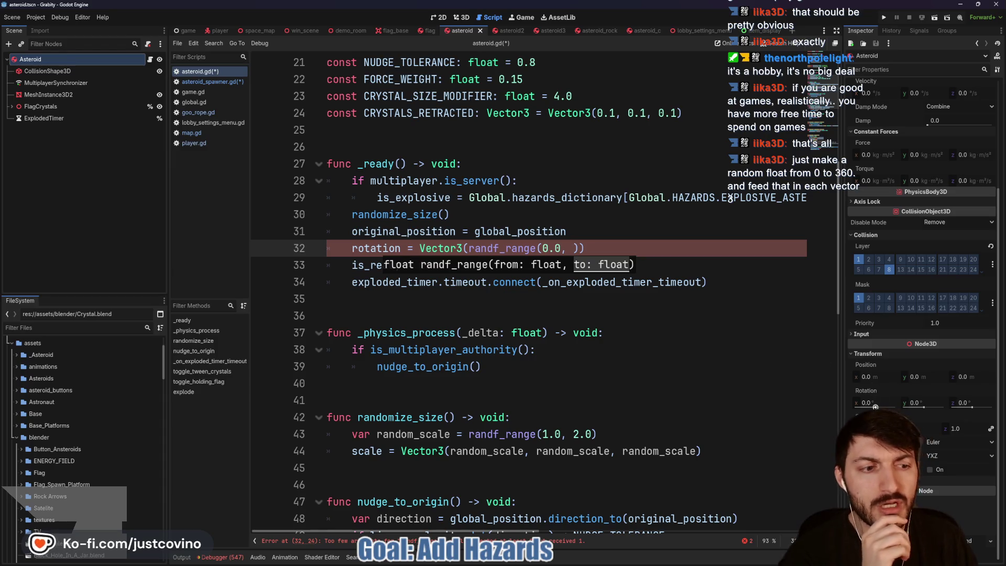
left_click_drag(867, 403, 850, 413)
key("ctrl+z")
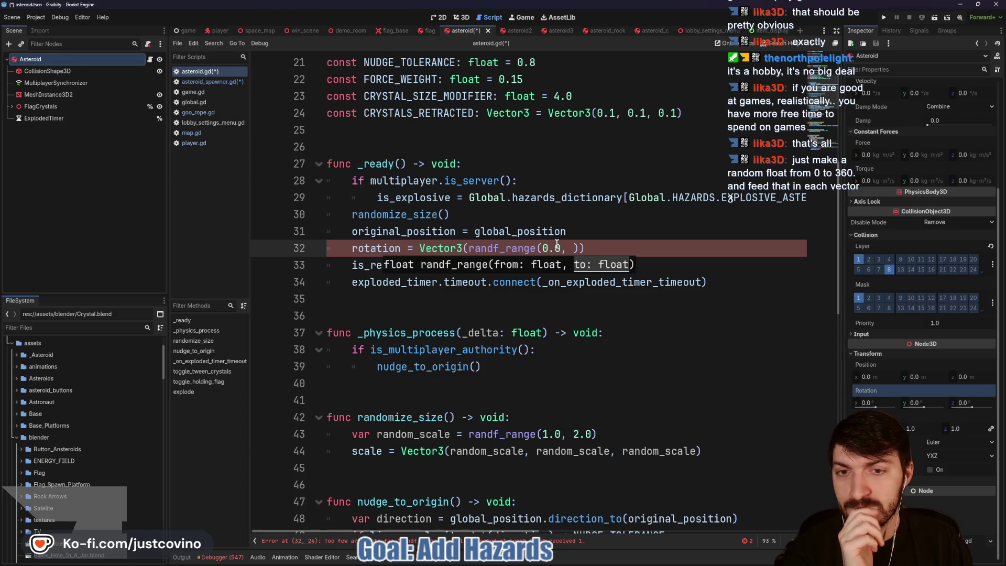
Wrap randf_range in deg_to_rad() and set its bounds to -360.0 and 360.
left_click_drag(469, 248, 562, 252)
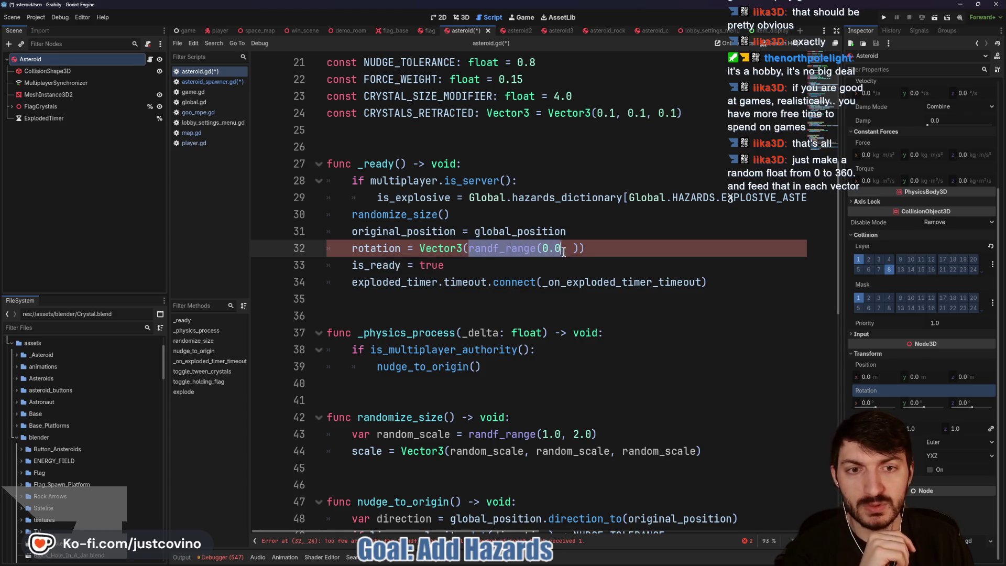
type("()deg_to")
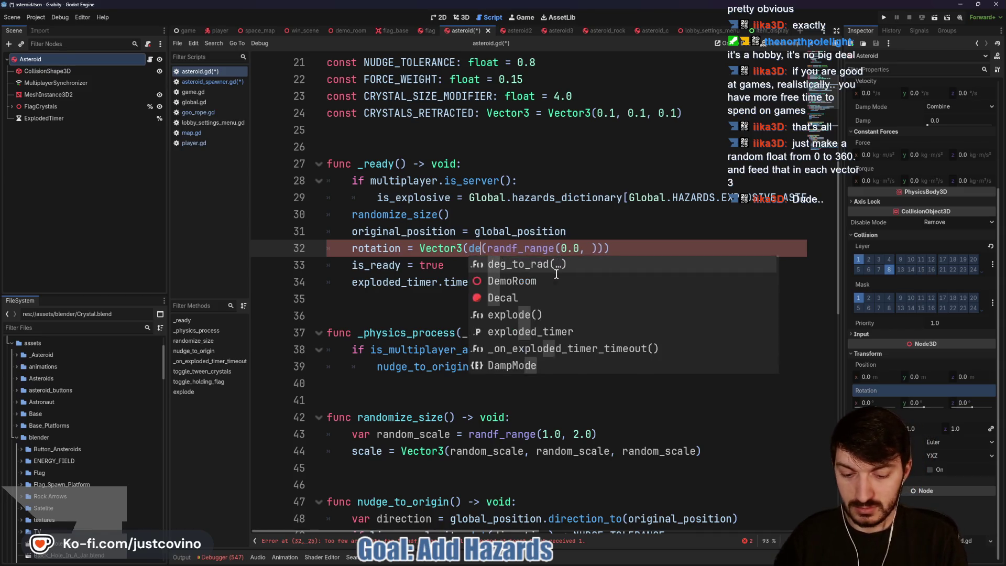
key("Return")
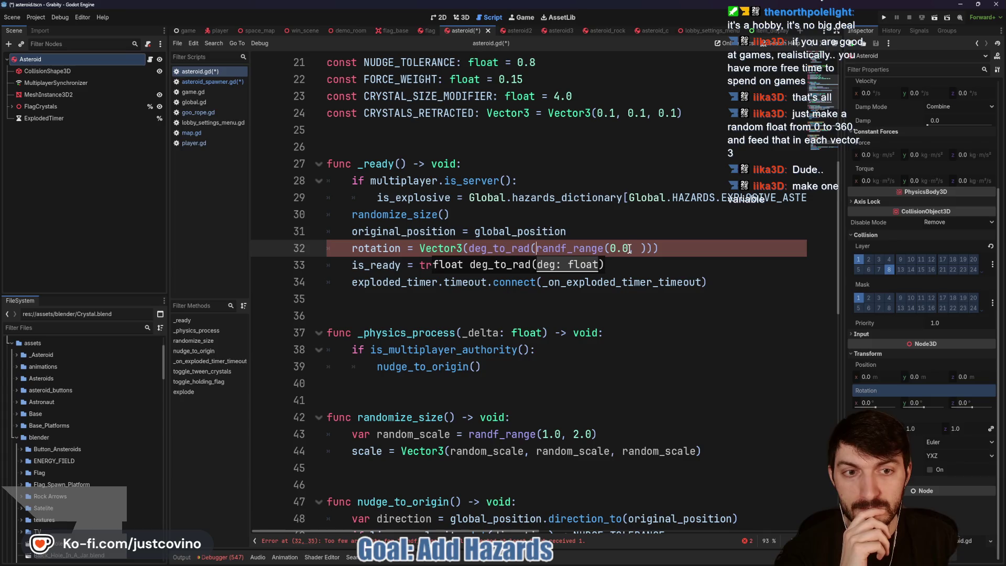
left_click(628, 249)
type(",")
mouse_move(628, 248)
left_mouse_down()
mouse_move(525, 248)
mouse_move(536, 248)
left_mouse_up()
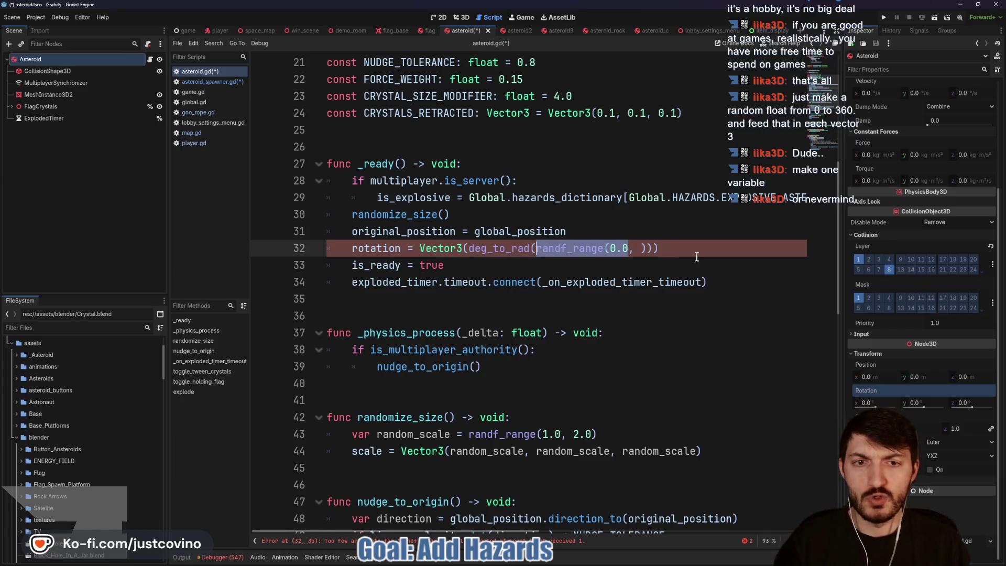
left_click_drag(626, 247, 611, 246)
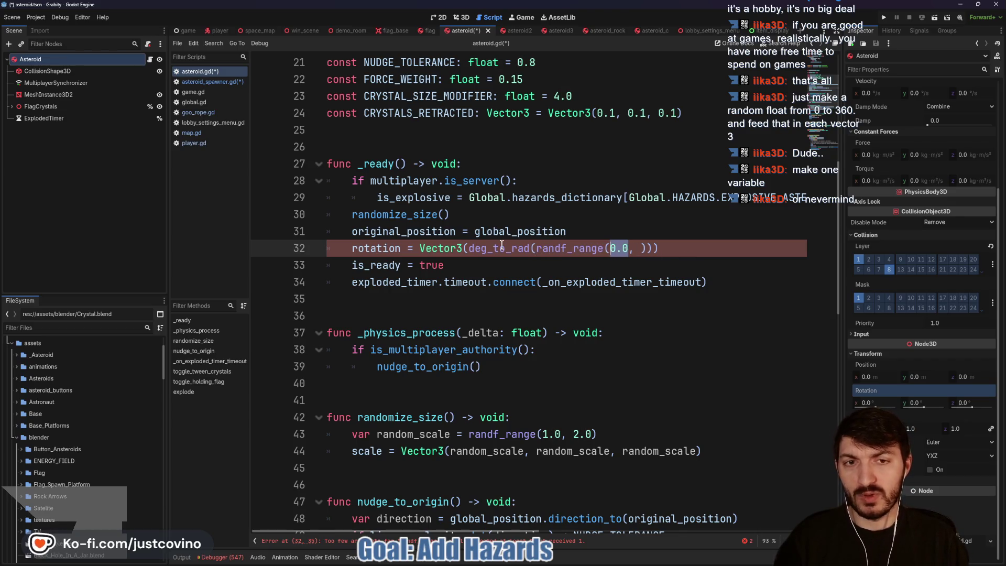
mouse_move(501, 245)
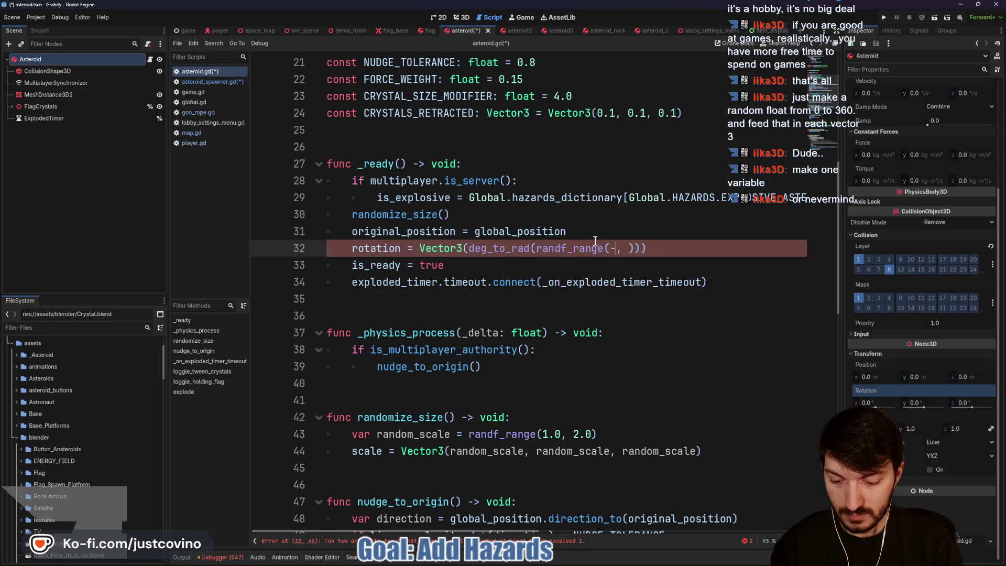
type("-360.0,")
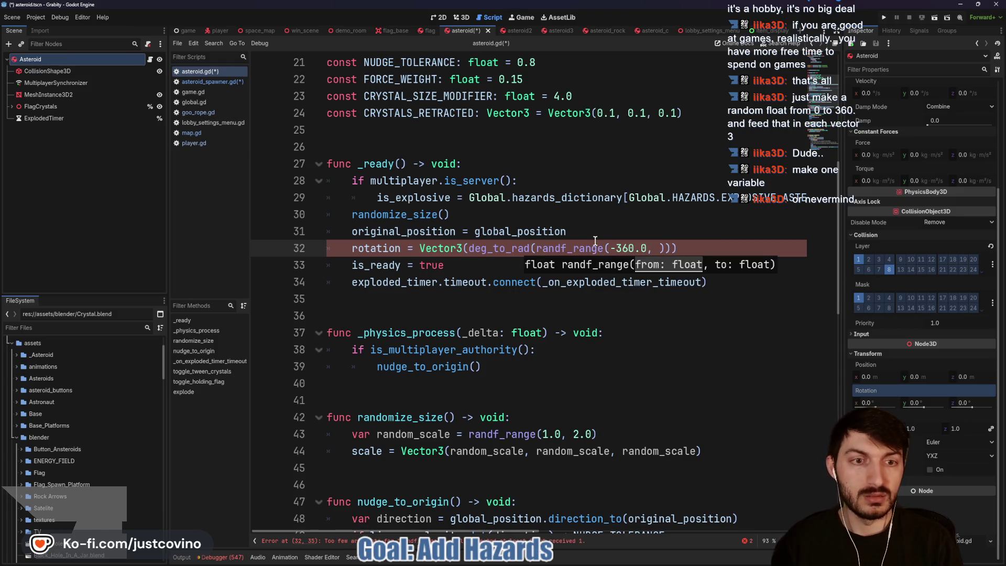
type("360.0")
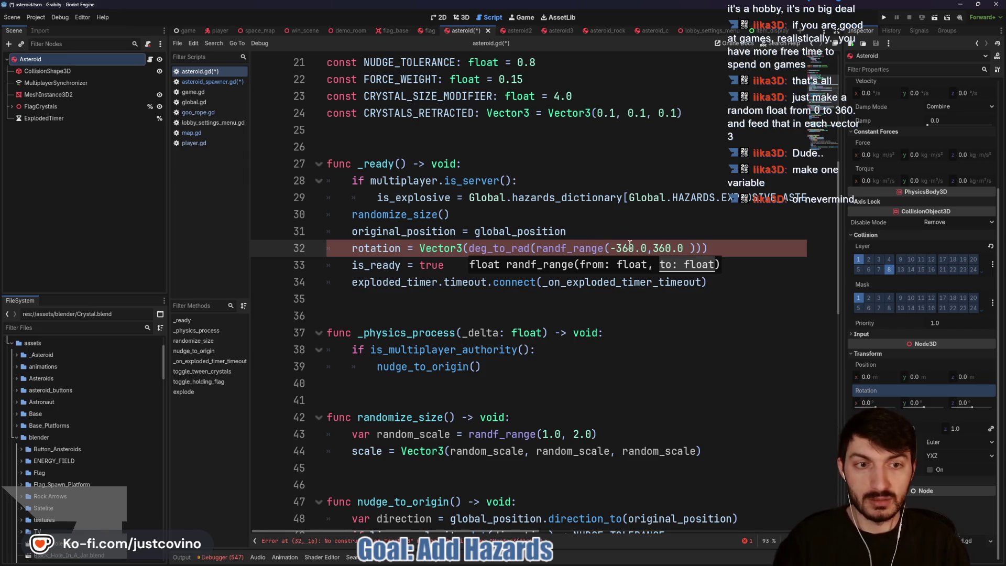
left_click(652, 248)
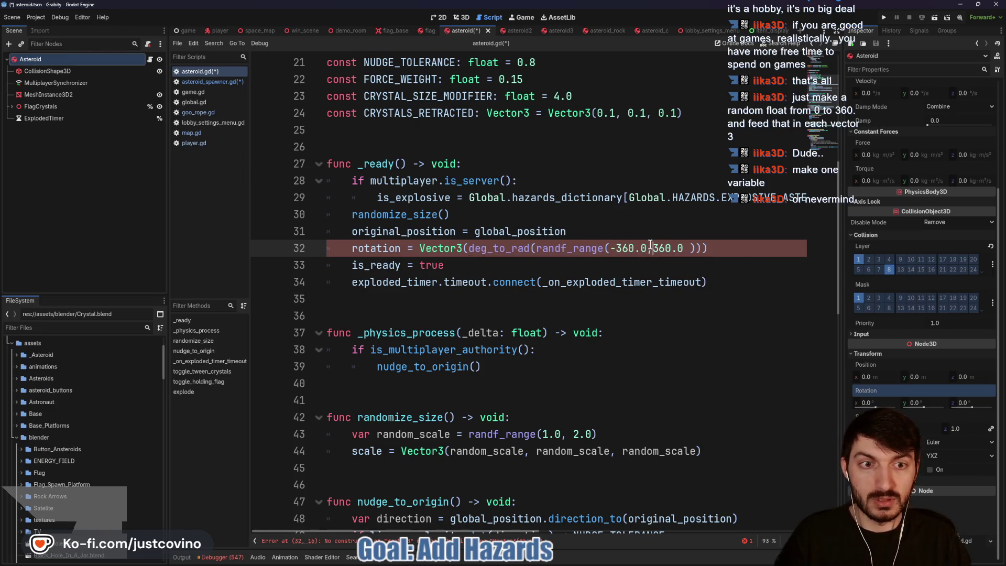
left_click(646, 246)
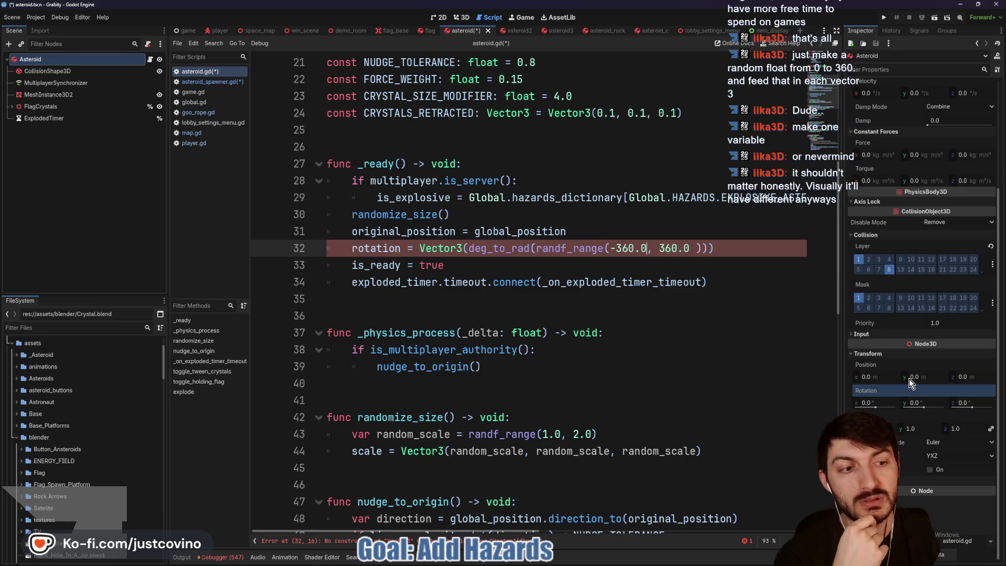
Copy the random-angle expression as a second Vector3 component and save asteroid.gd.
left_click_drag(869, 404, 856, 407)
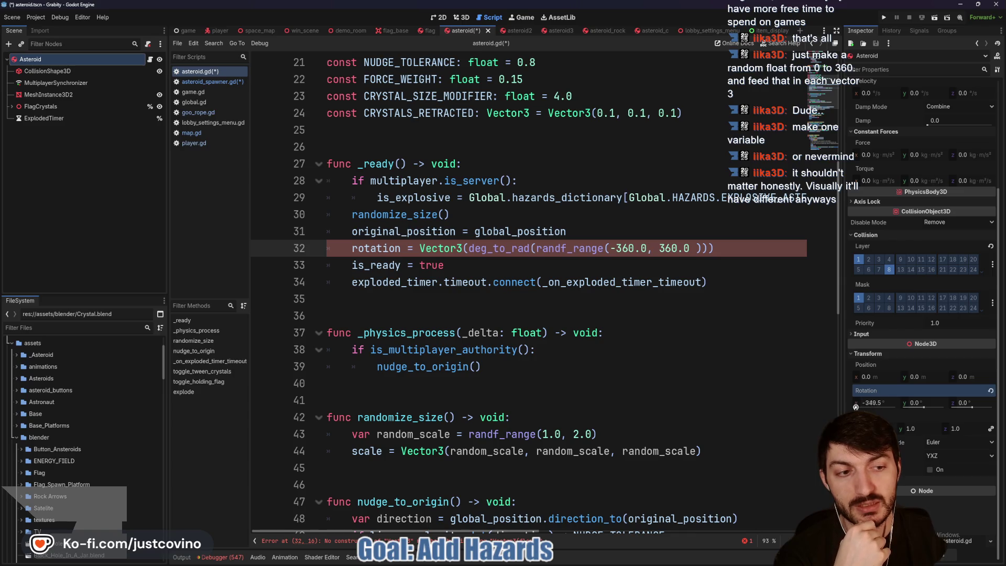
key("ctrl+z")
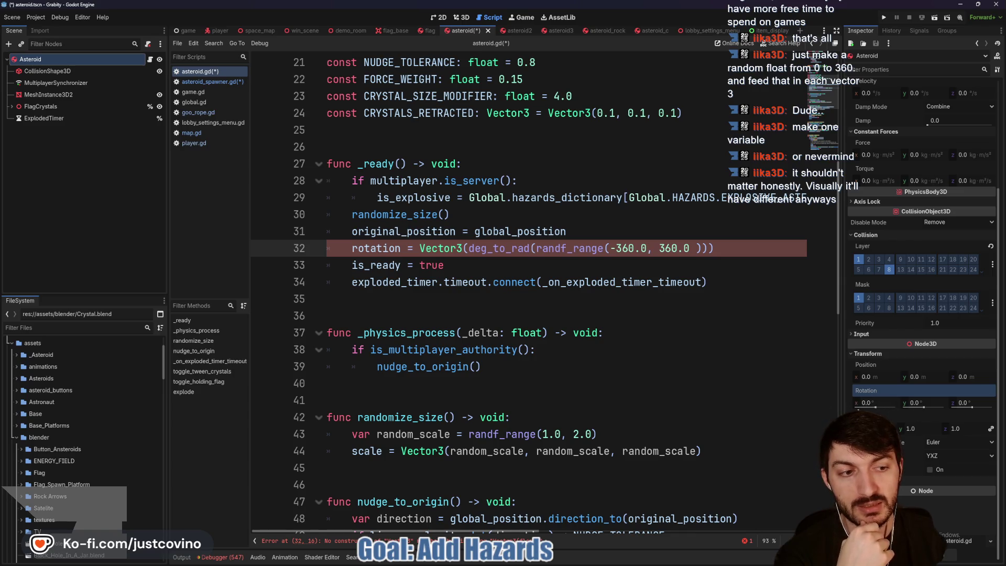
left_click(700, 249)
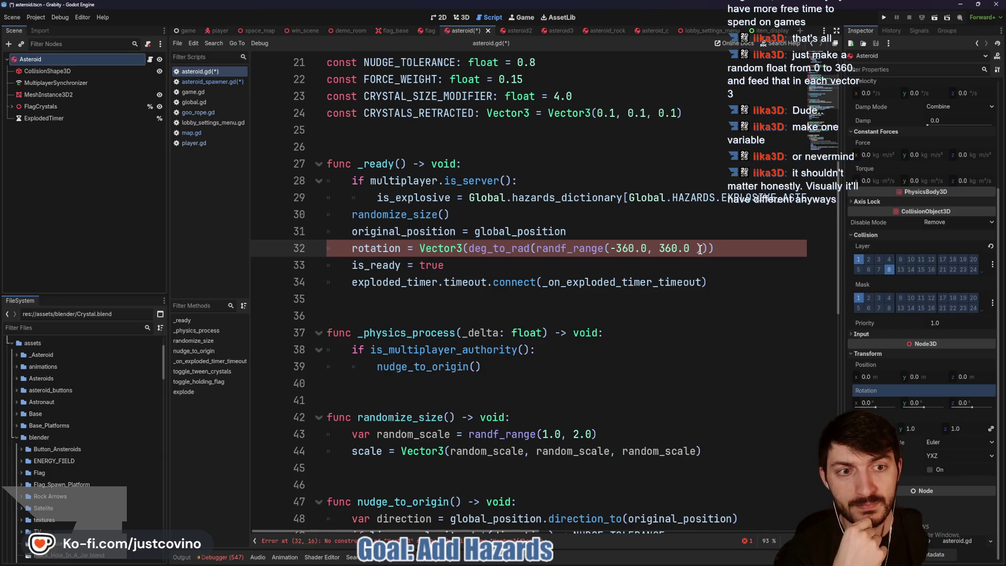
type(")")
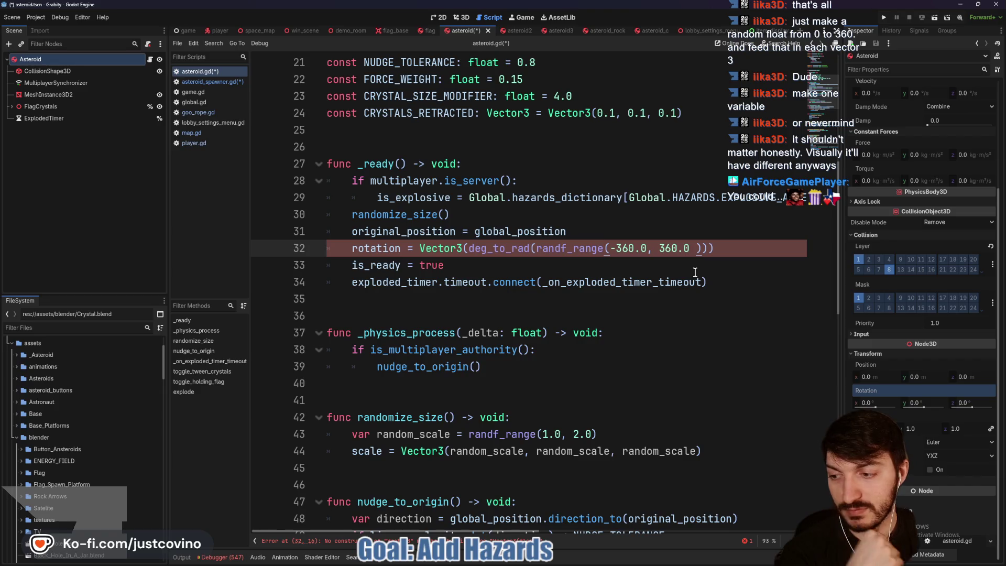
type(",")
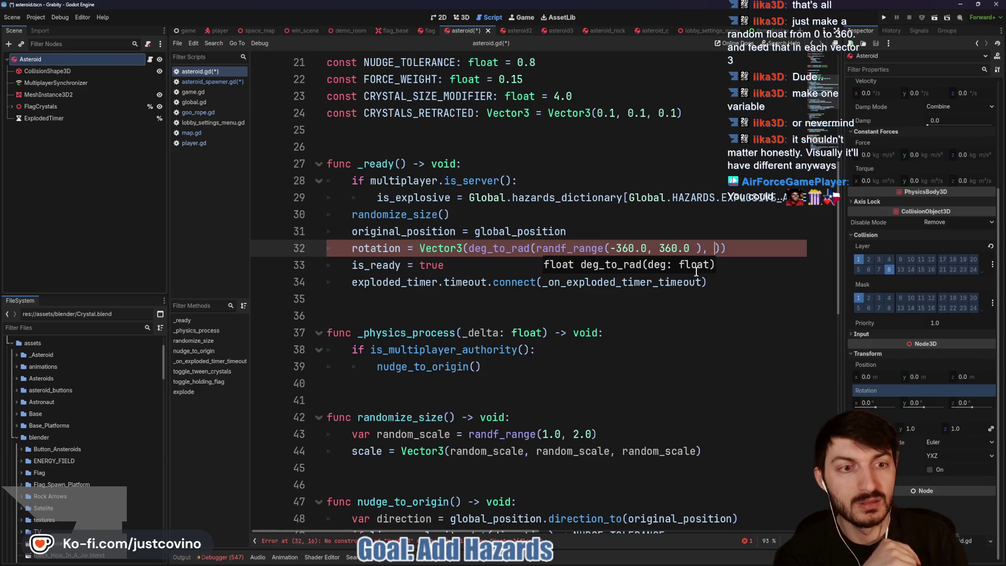
left_click_drag(700, 248, 469, 248)
key("ctrl+c")
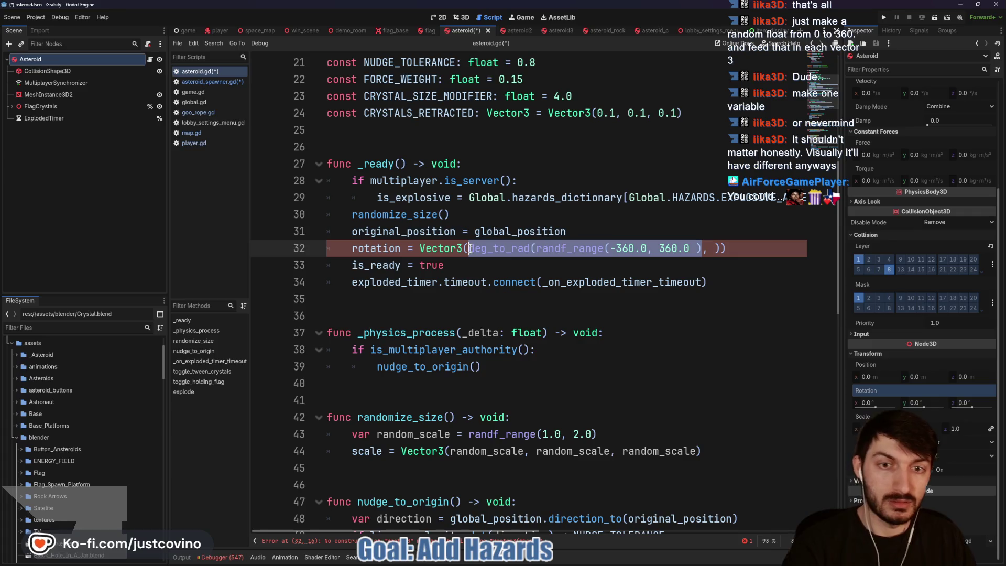
left_click(714, 249)
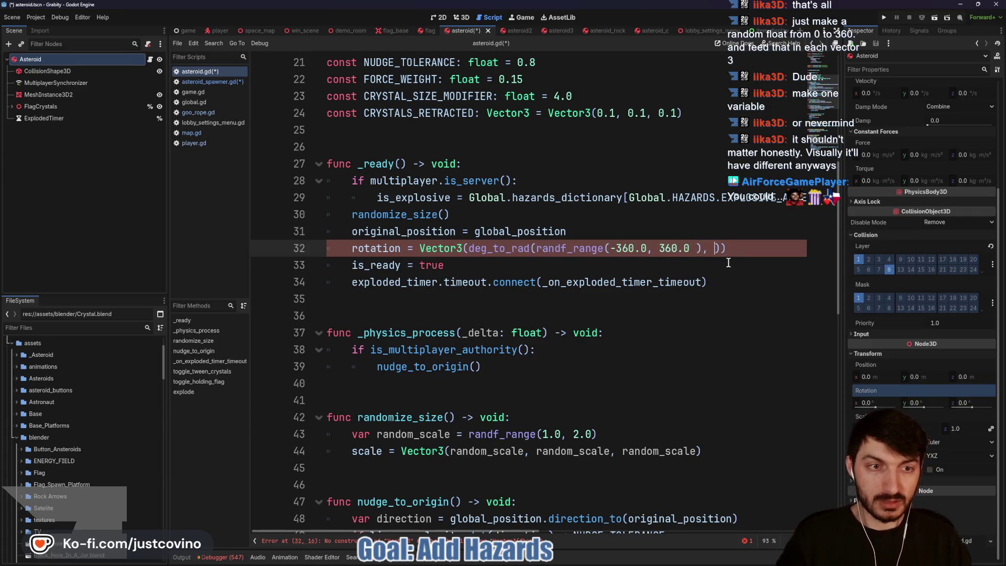
key("ctrl+v")
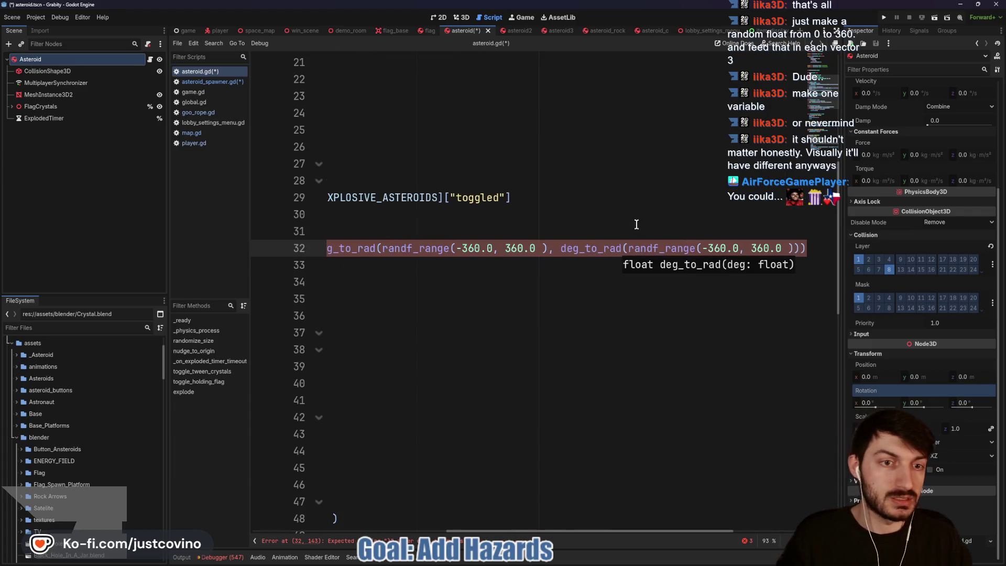
left_click(637, 224)
key("ctrl+s")
Scroll along line 32 to review the pasted expression and its closing parenthesis.
scroll(660, 276, "right", 3)
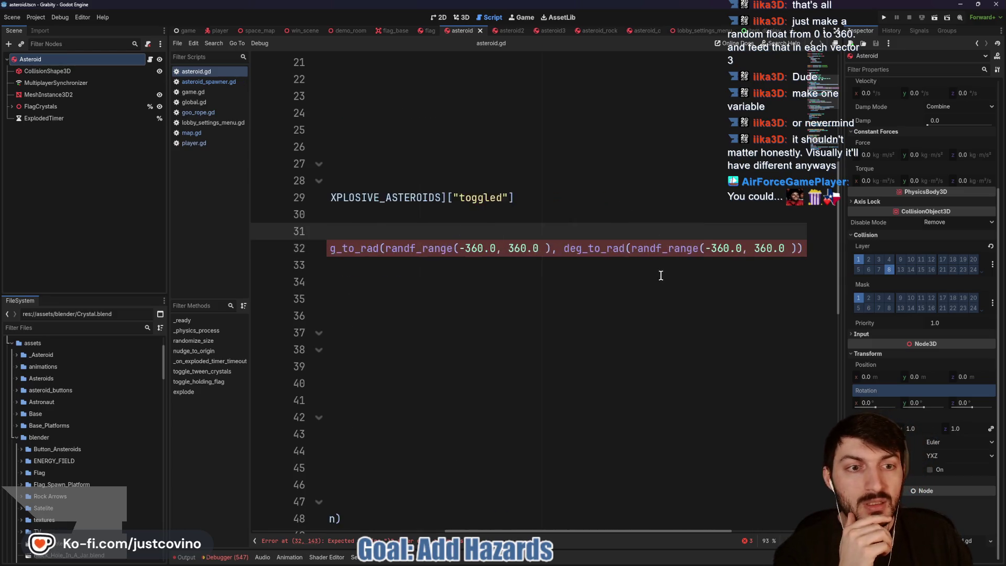
scroll(681, 265, "left", 5)
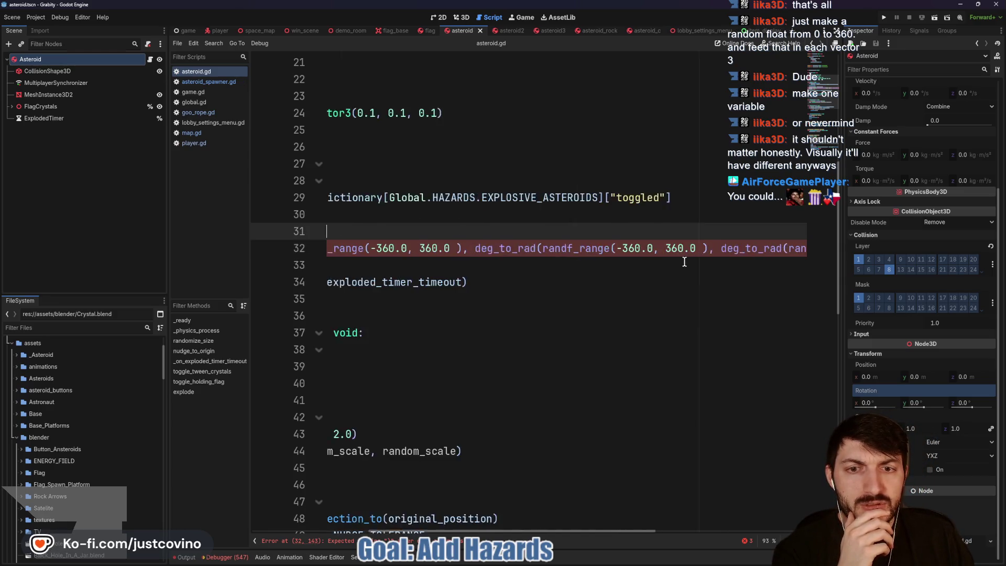
scroll(683, 262, "left", 2)
scroll(683, 262, "left", 5)
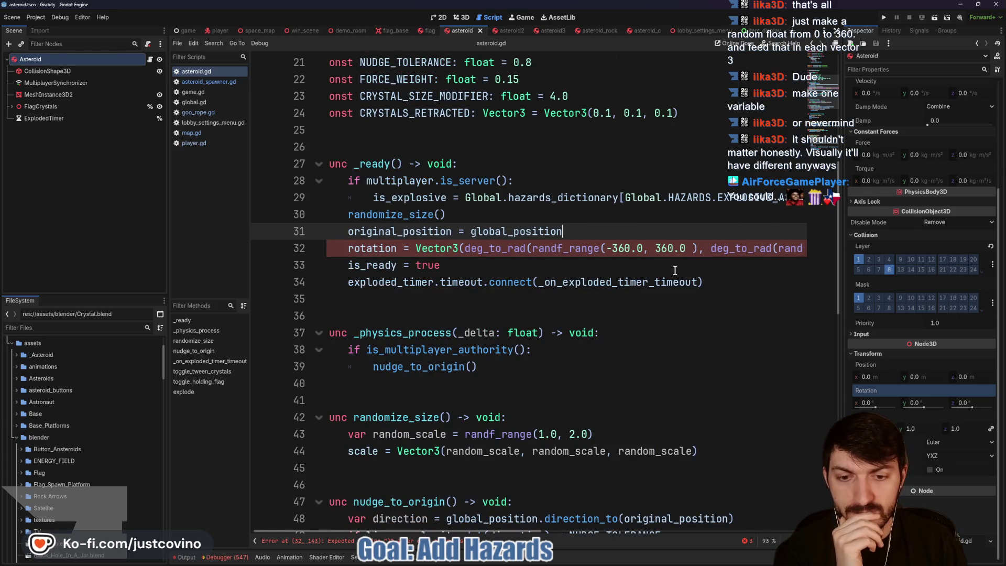
scroll(674, 272, "right", 10)
scroll(672, 274, "right", 8)
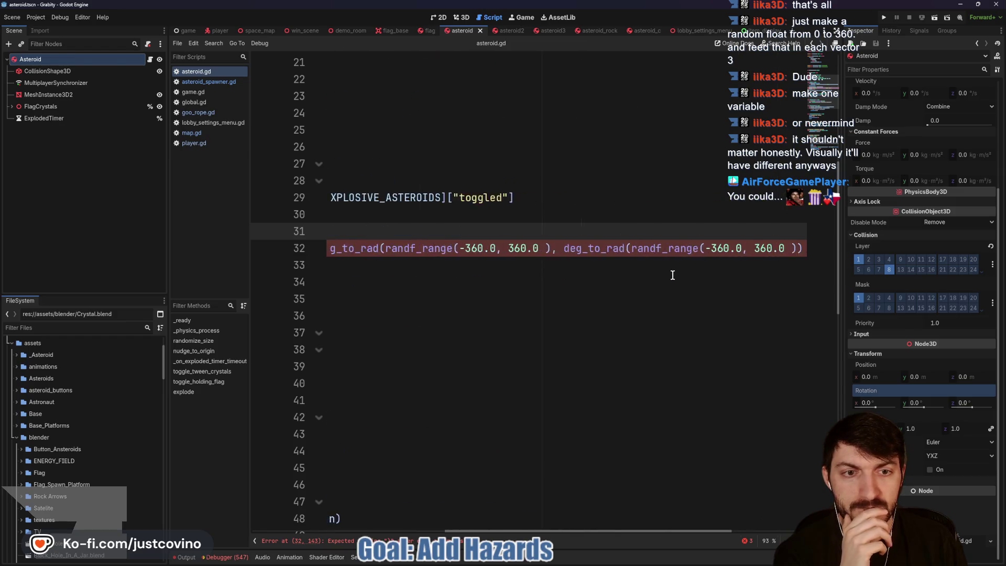
left_click(702, 248)
type(")")
key("BackSpace")
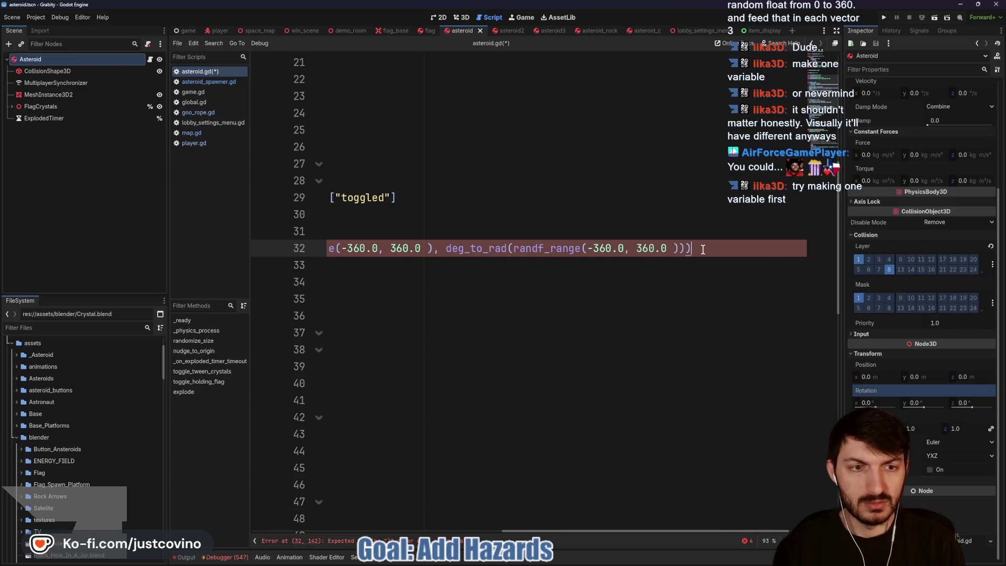
Close each deg_to_rad(randf_range(-360.0, 360.0)) component's parentheses and save asteroid.gd.
scroll(606, 258, "left", 5)
left_click(580, 246)
key("BackSpace")
type(")")
scroll(636, 258, "left", 6)
left_click(542, 247)
type(")")
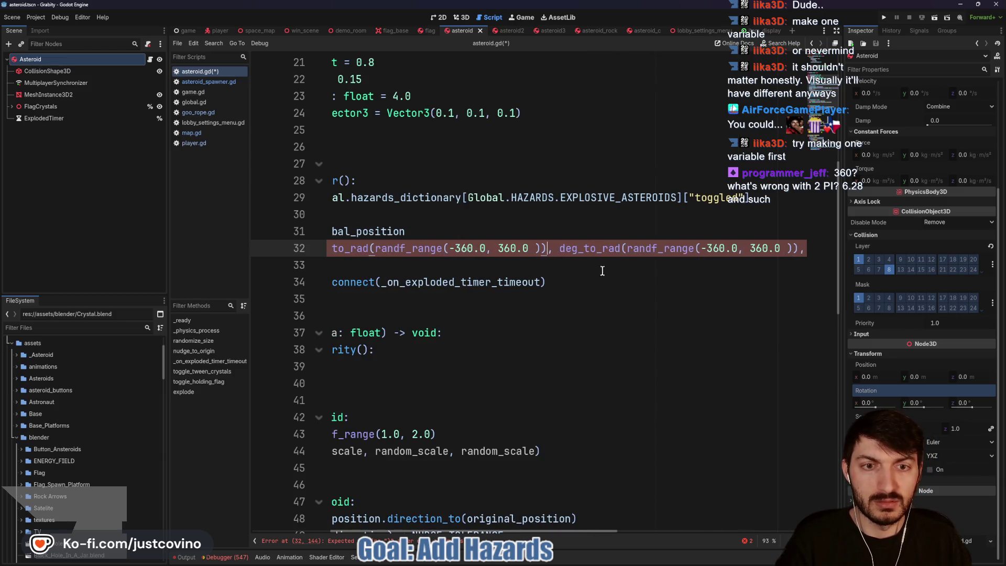
left_click(625, 274)
key("ctrl+s")
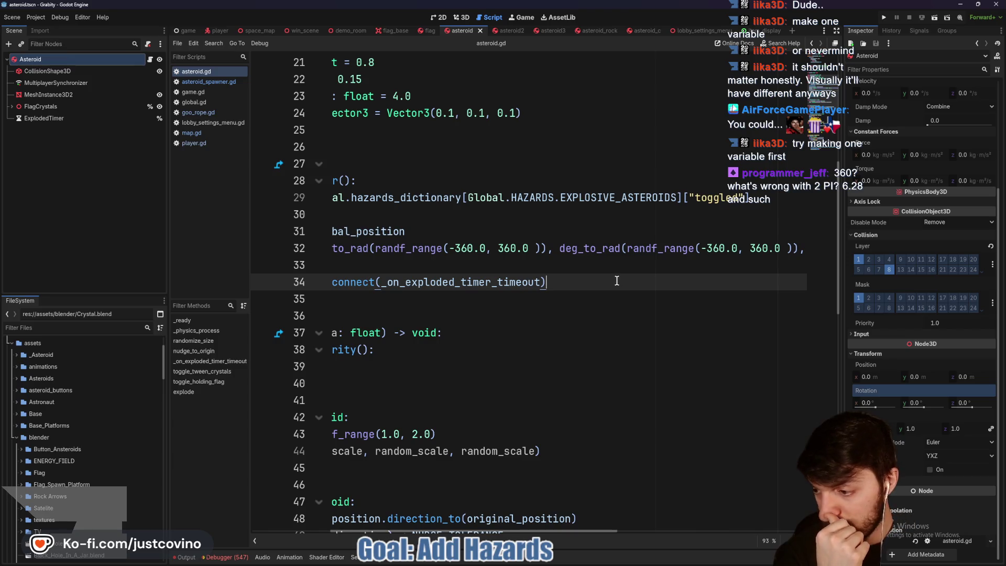
scroll(619, 280, "left", 5)
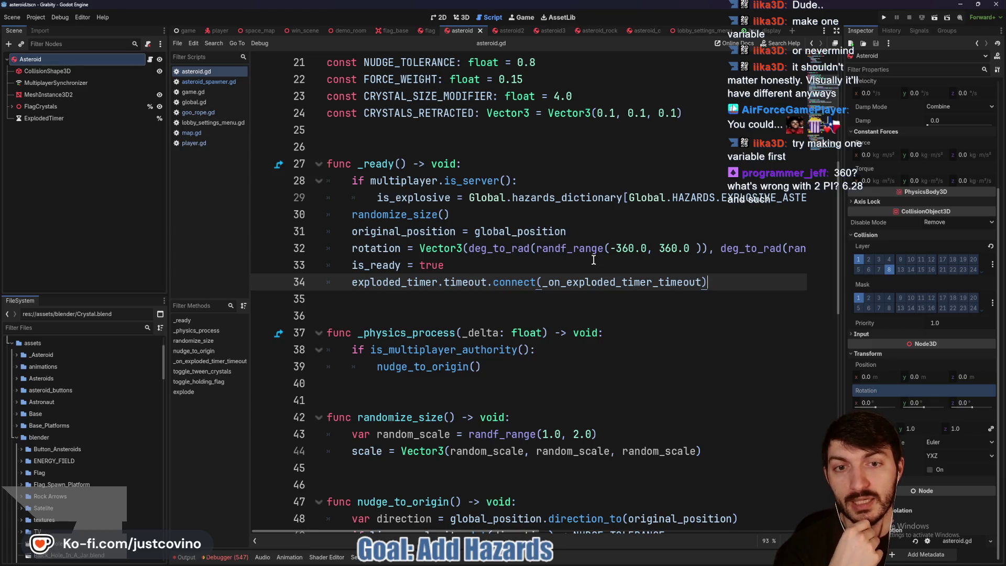
left_click(597, 238)
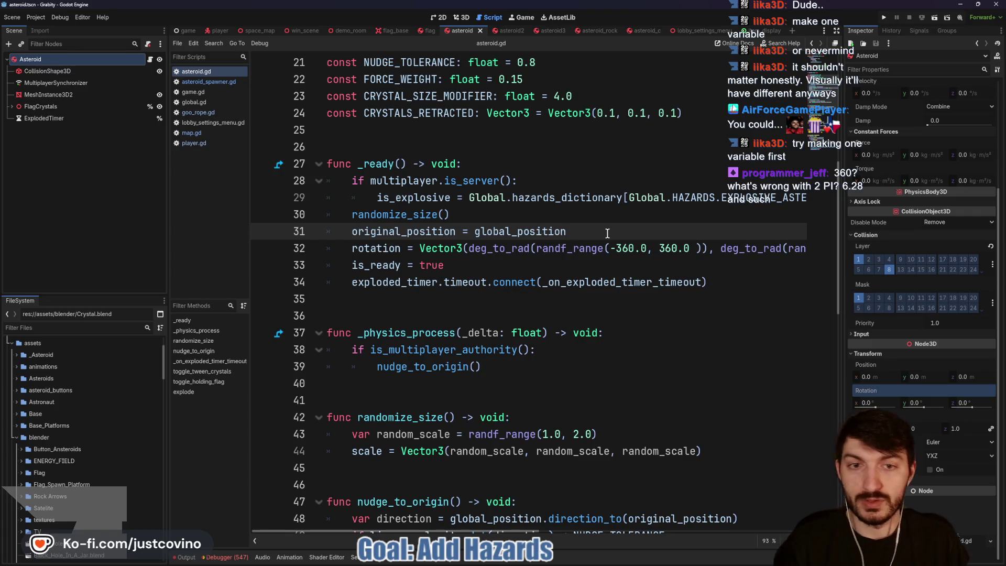
key("Return")
type("#randf() * TAU")
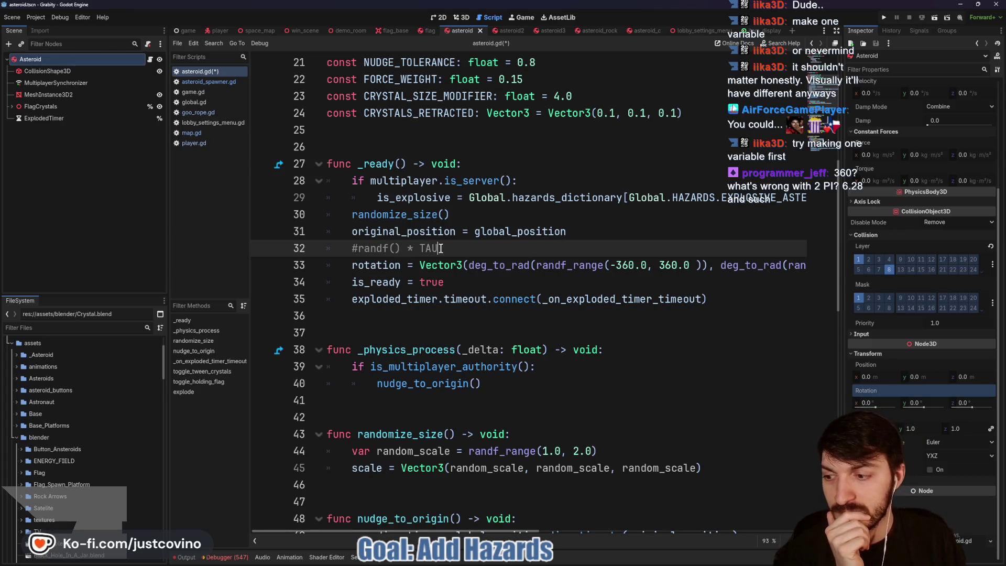
left_click_drag(440, 248, 358, 249)
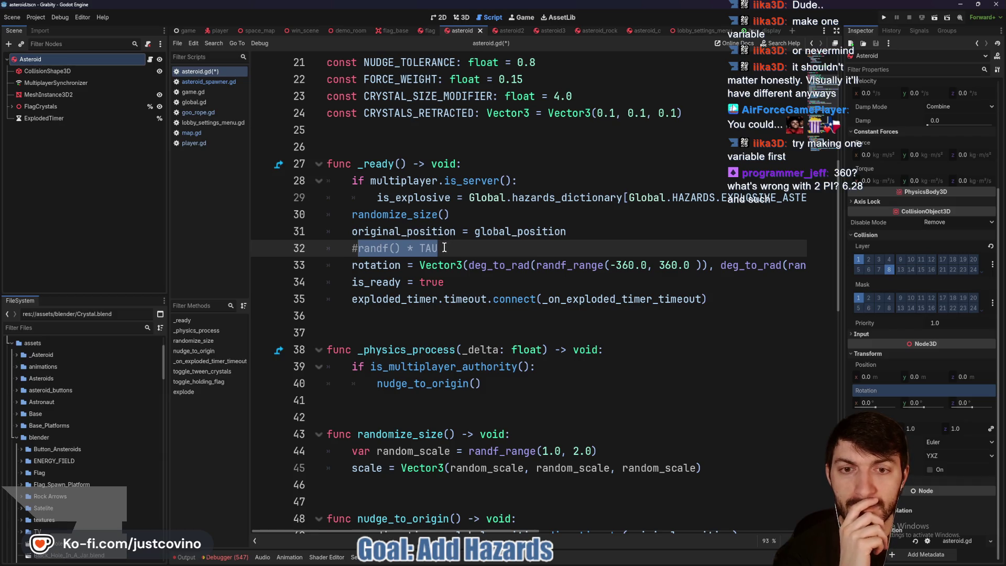
left_click_drag(439, 248, 349, 248)
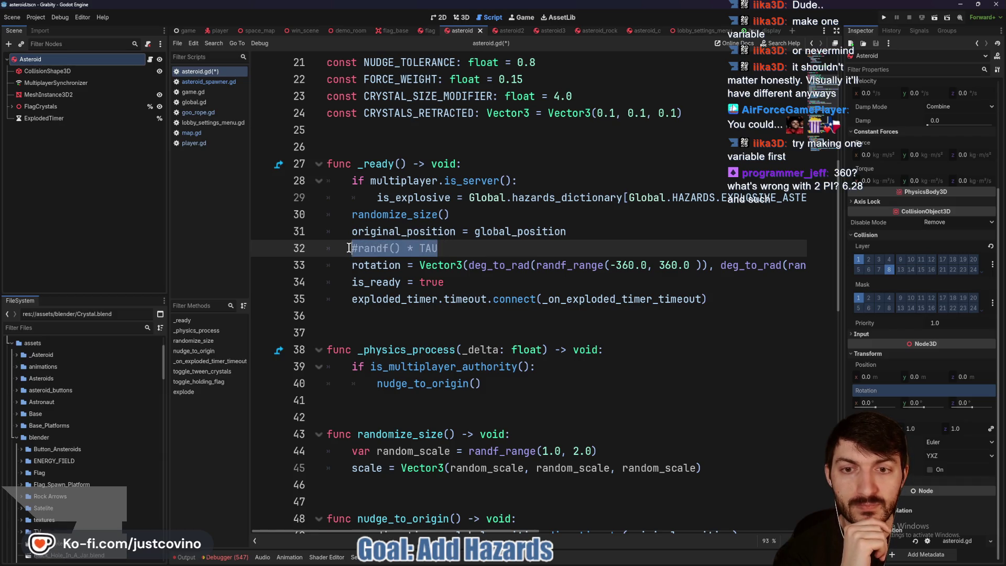
key("BackSpace")
key("BackSpace")
key("BackSpace")
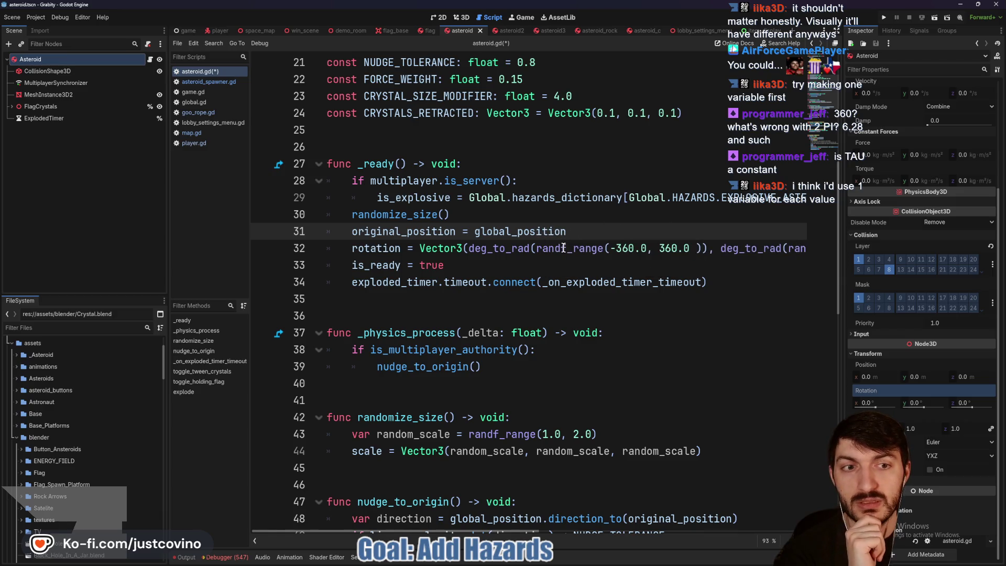
scroll(592, 250, "right", 3)
left_click_drag(623, 246, 390, 251)
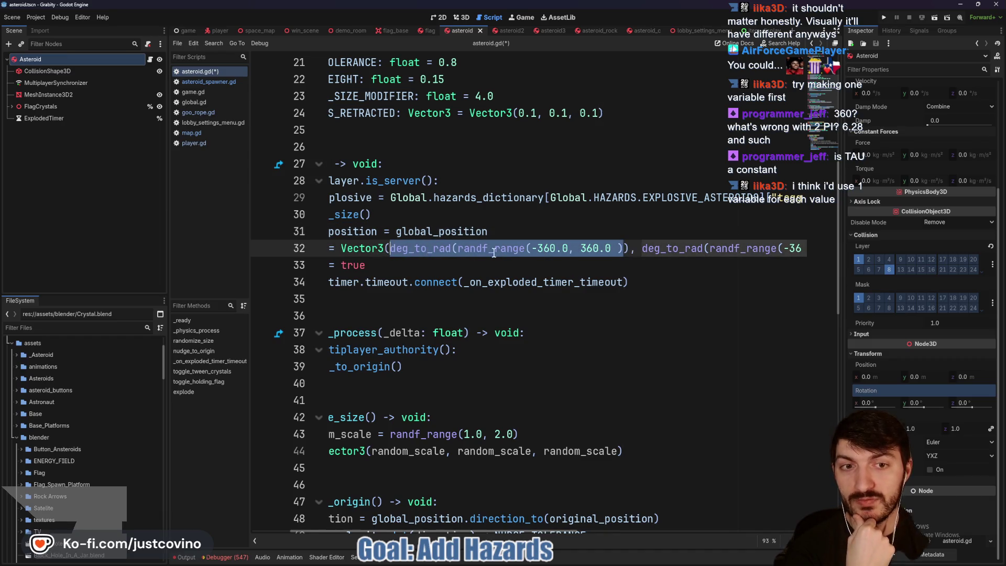
scroll(641, 252, "right", 3)
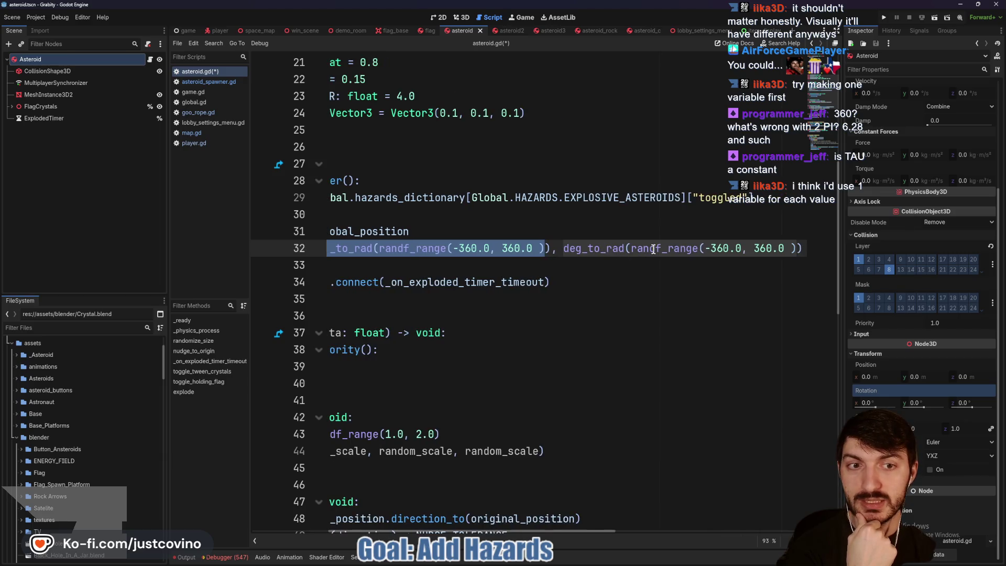
scroll(653, 250, "right", 9)
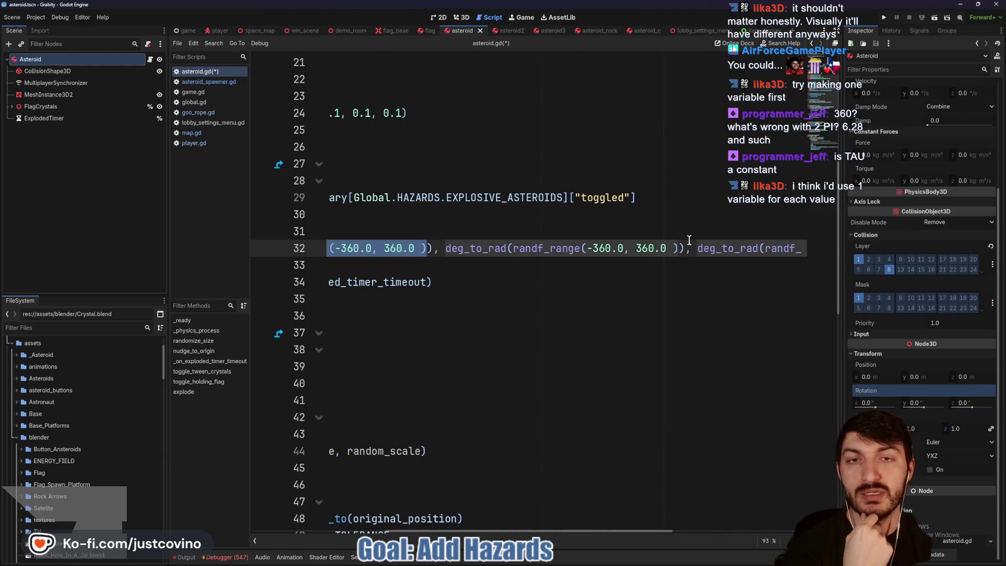
scroll(689, 239, "left", 11)
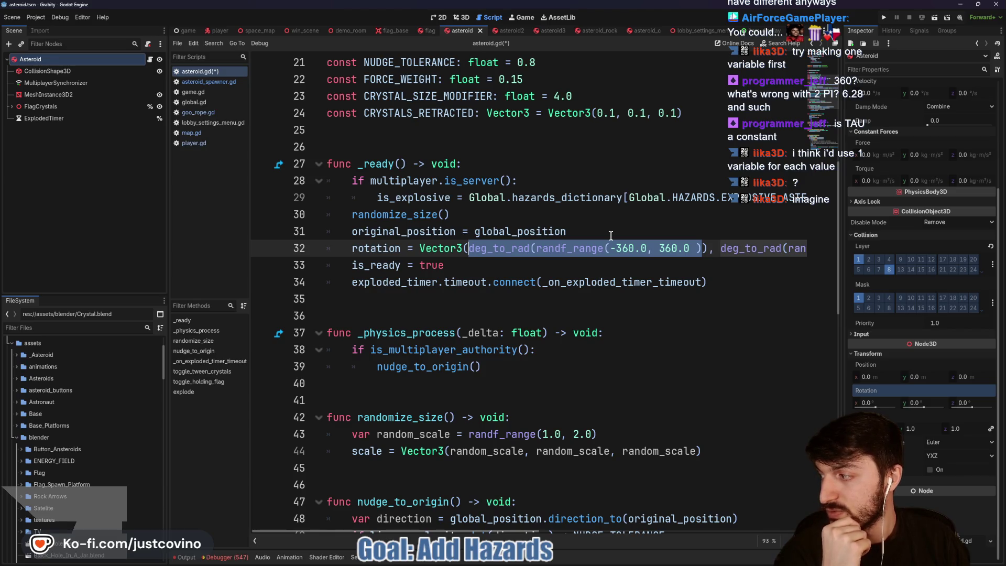
Run the game, tile both debug windows, host a lobby and join it from the second window.
left_click(653, 237)
left_click(886, 16)
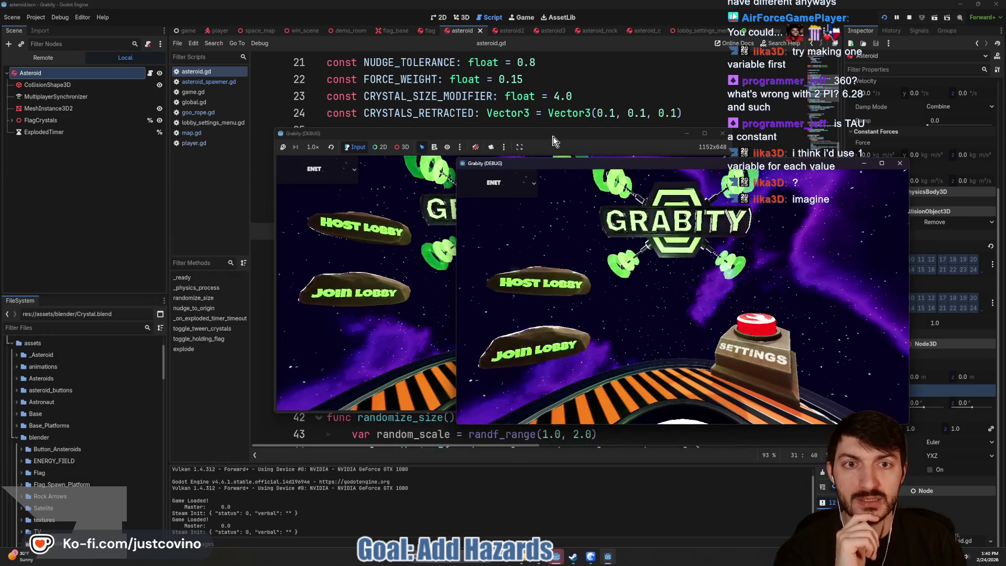
left_click_drag(554, 141, 287, 152)
left_click_drag(591, 168, 658, 145)
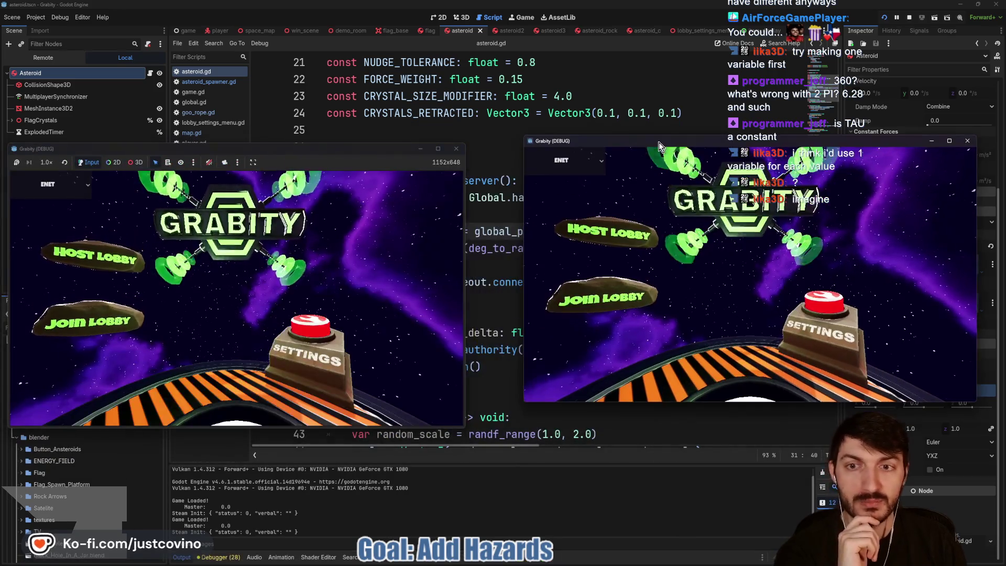
left_click(86, 242)
left_click(204, 237)
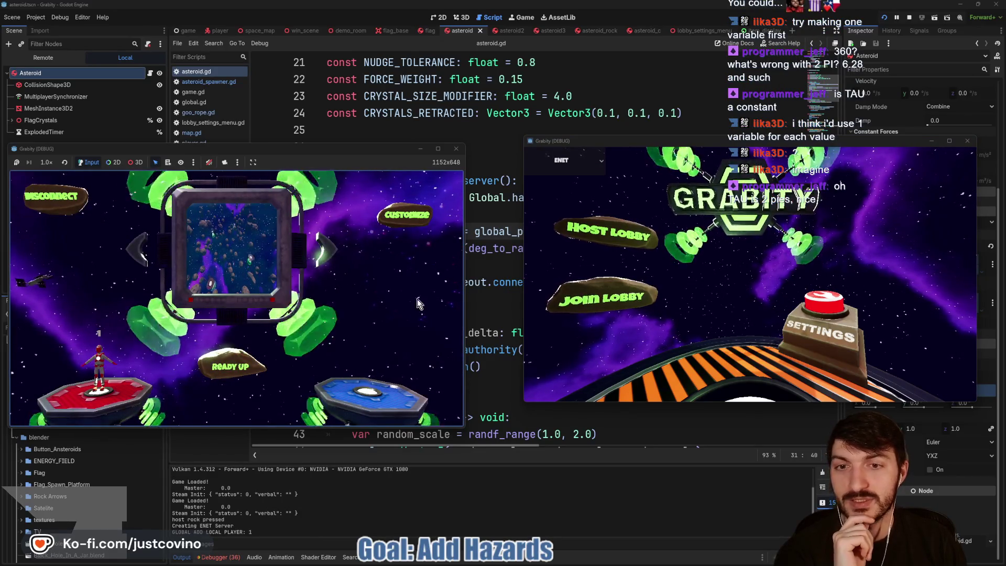
left_click(581, 294)
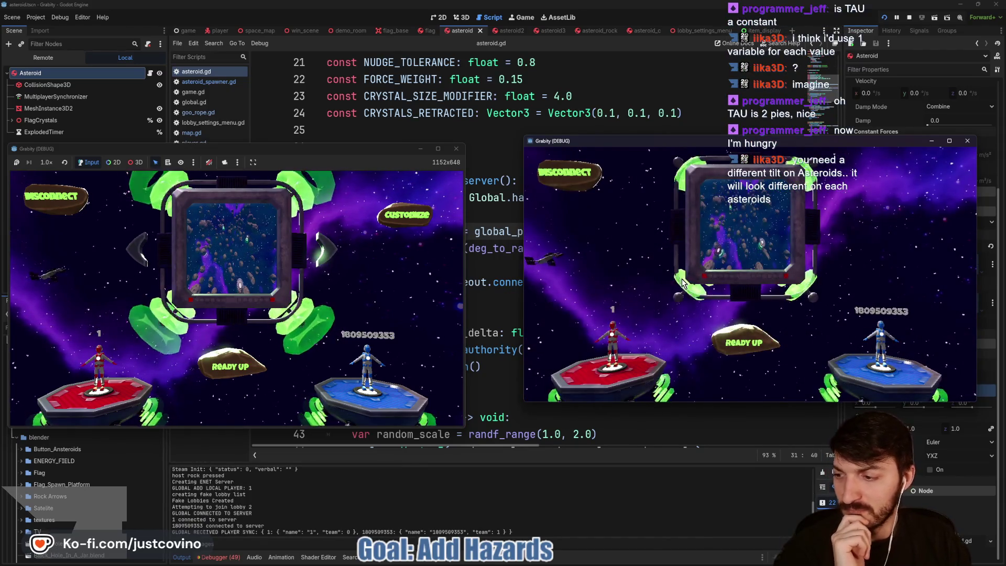
Ready both players, start the match among the rotated asteroids, then stop the game.
left_click(687, 345)
left_click(230, 367)
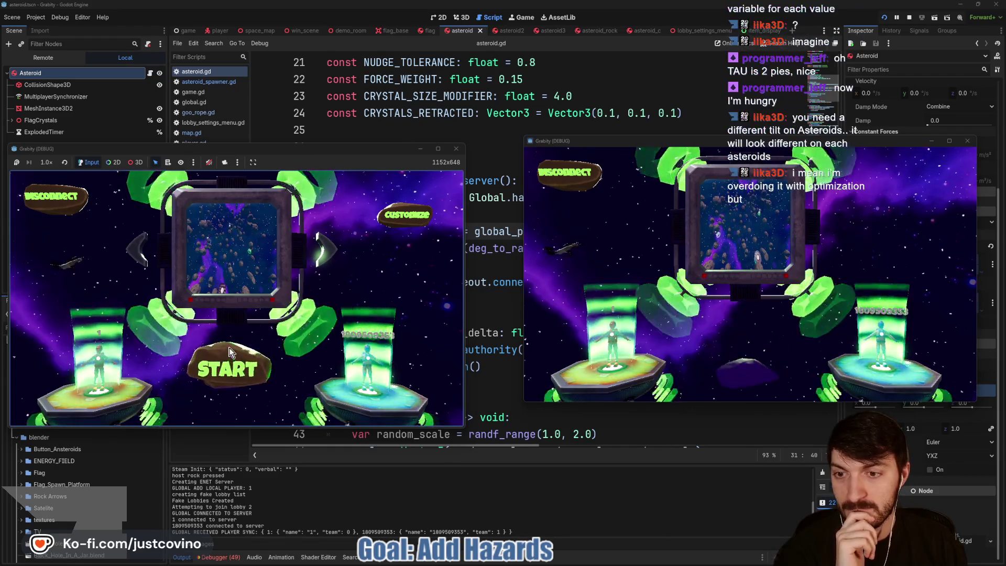
left_click(229, 354)
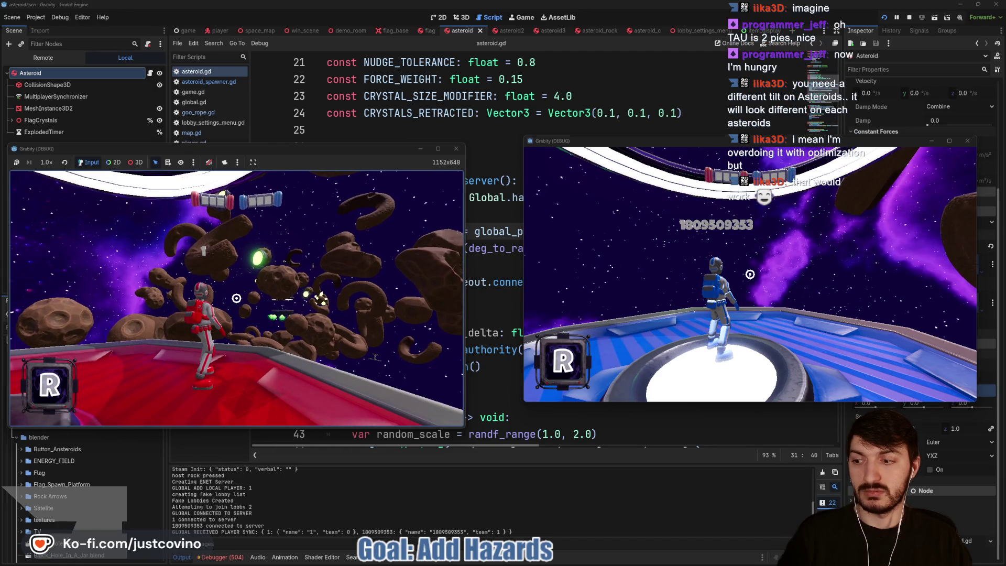
key("super")
key("super")
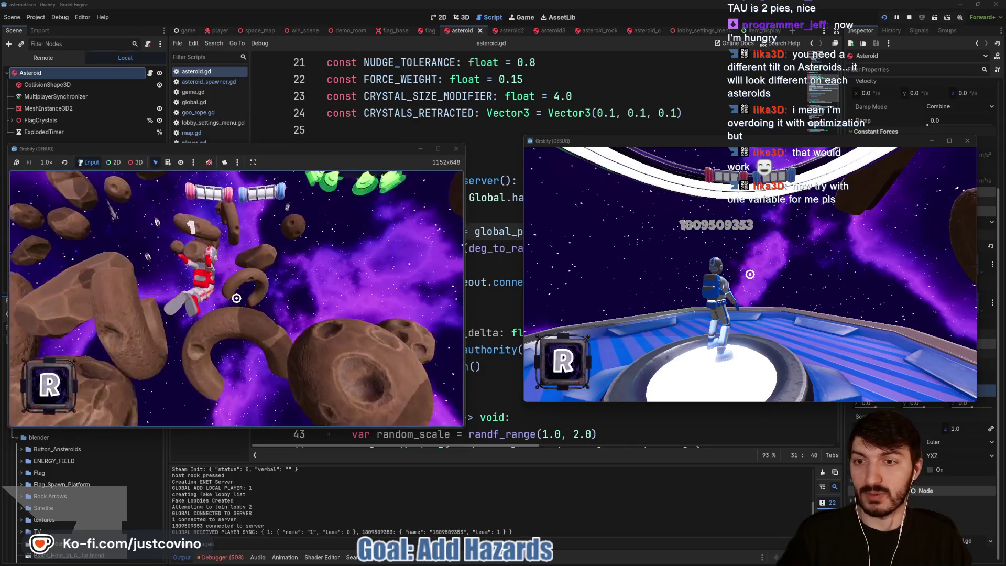
key("F8")
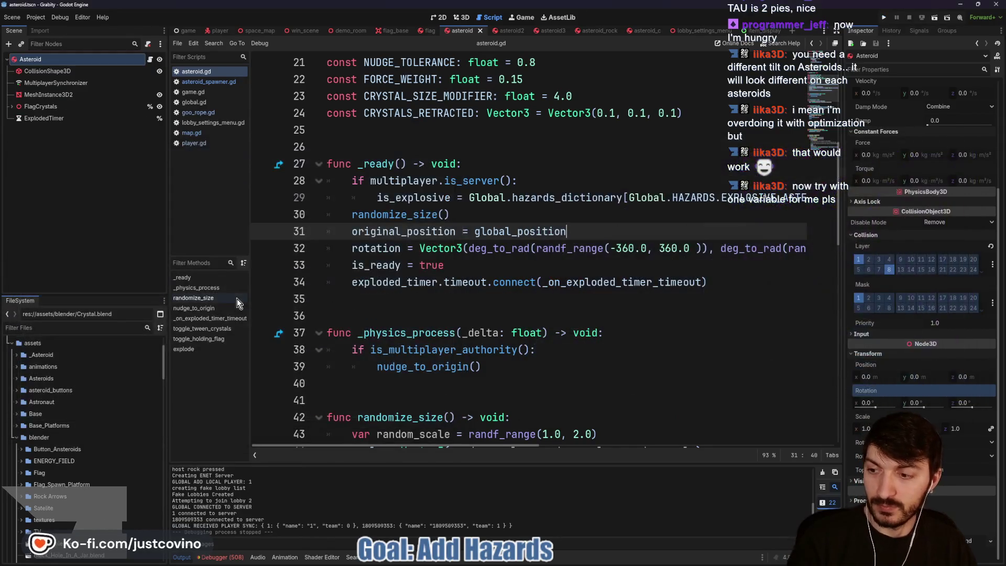
Add a new line 32 storing the random angle expression in rand_rot.
left_click(505, 266)
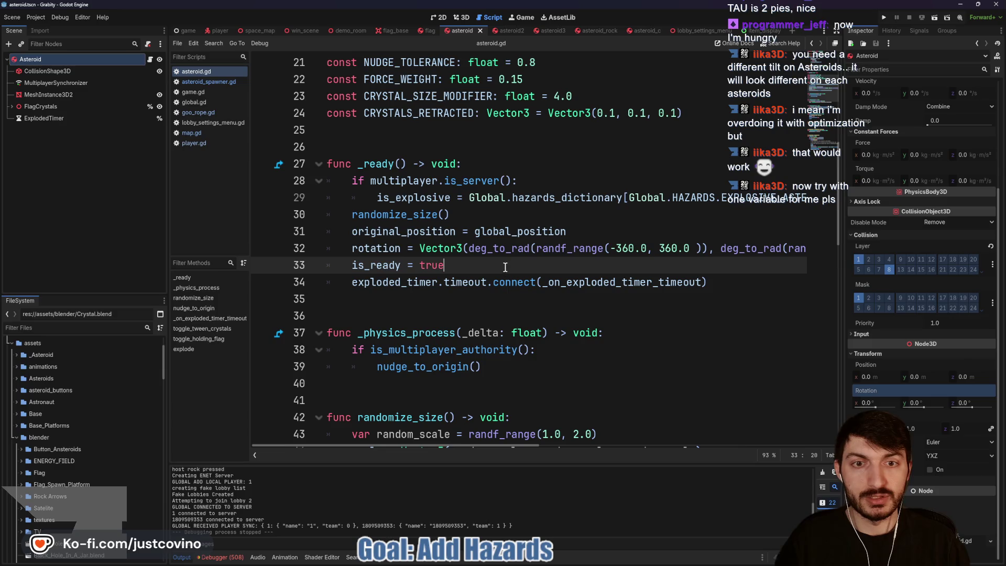
left_click(605, 238)
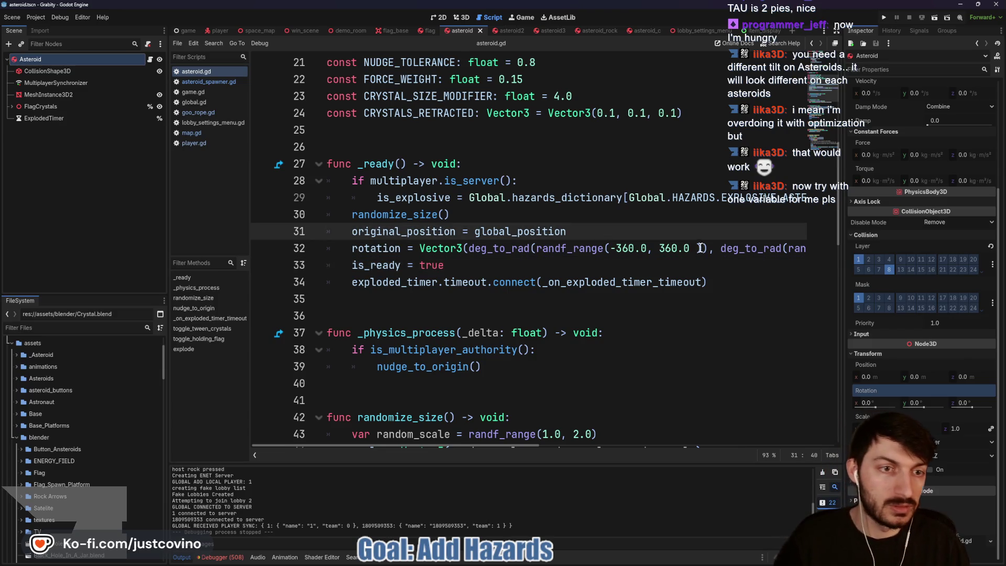
left_click(697, 247)
type(")")
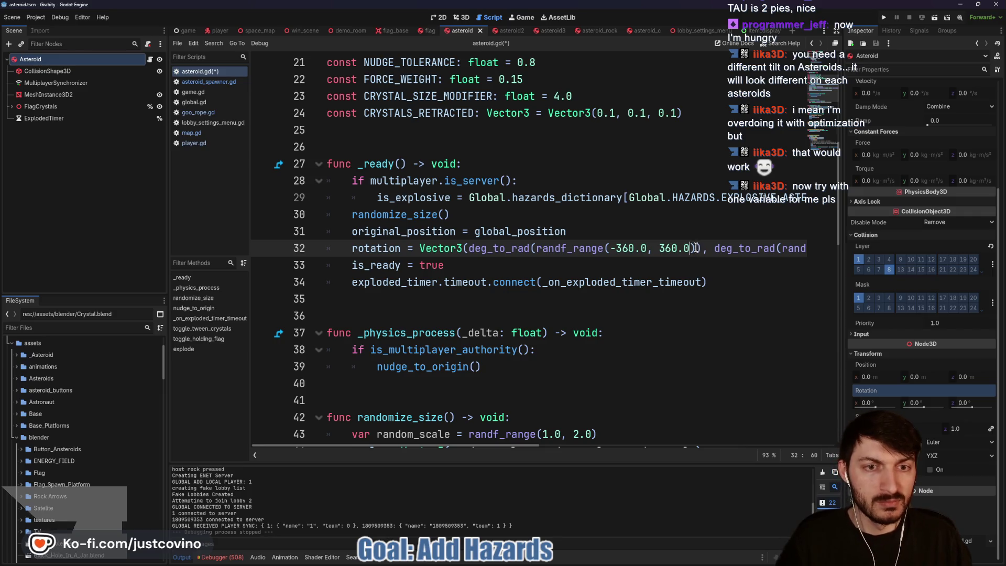
left_click_drag(468, 247, 702, 248)
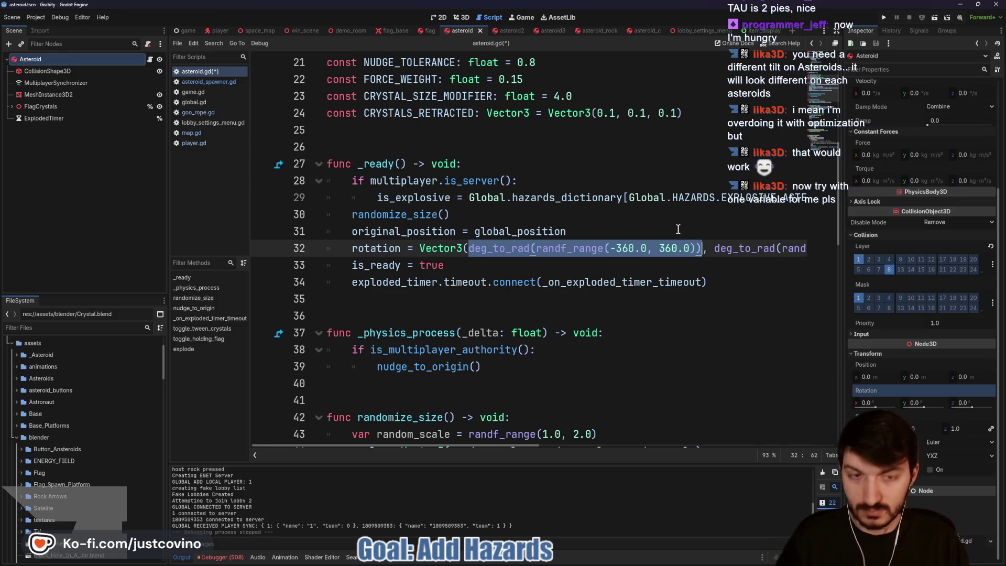
left_click(595, 234)
key("Return")
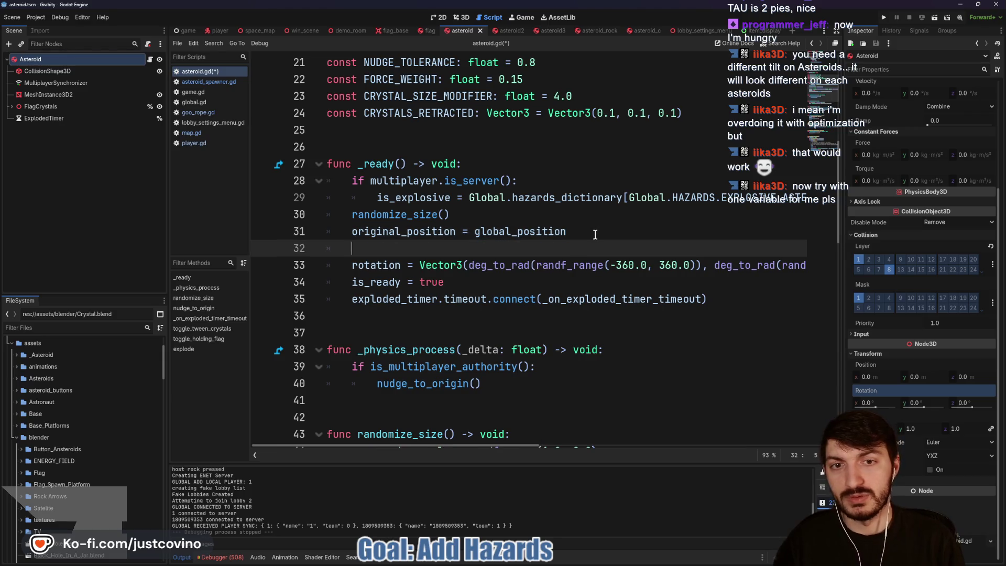
type("var rand_")
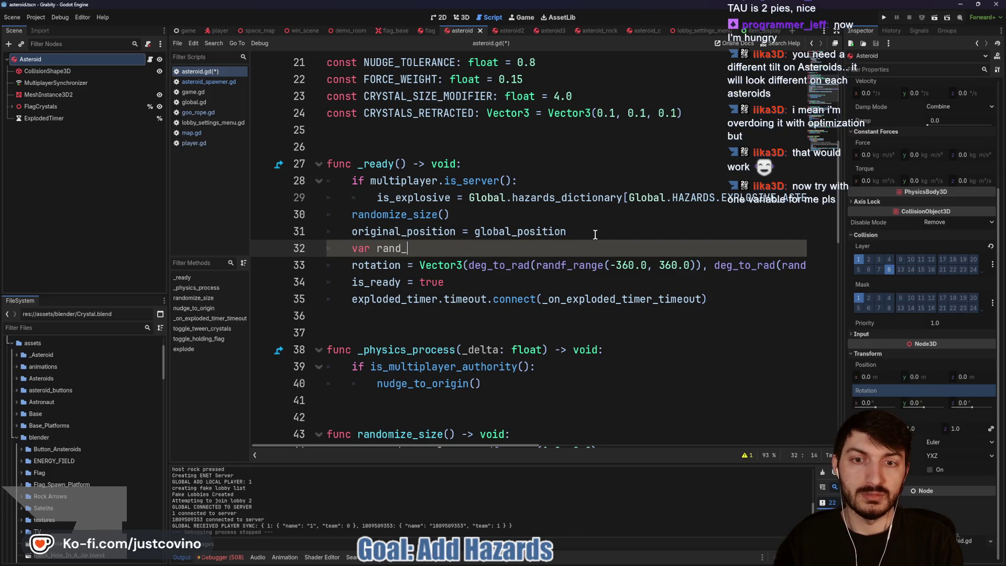
type("rot")
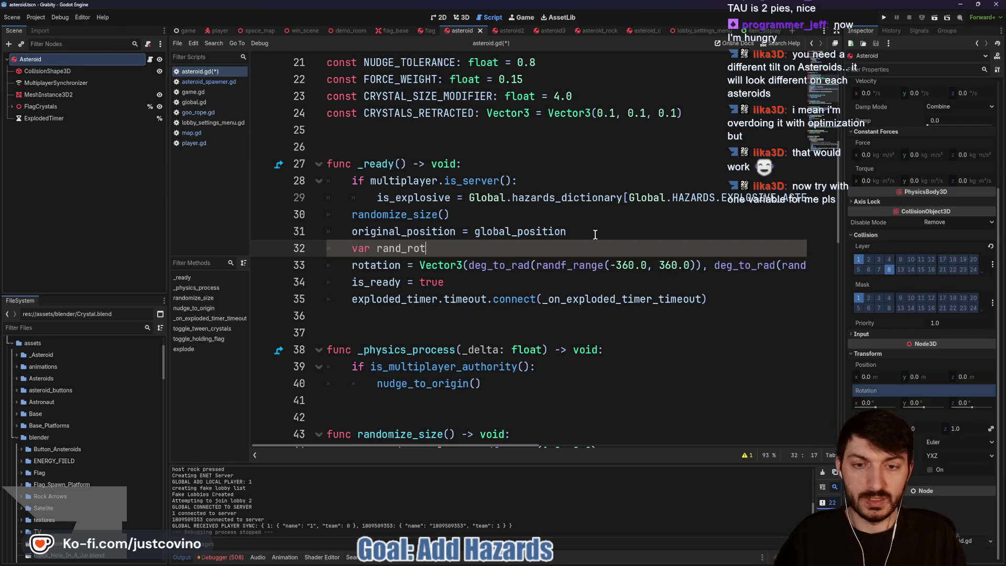
type(" =")
type("deg_to_rad(randf_range(-360.0, 360.0))")
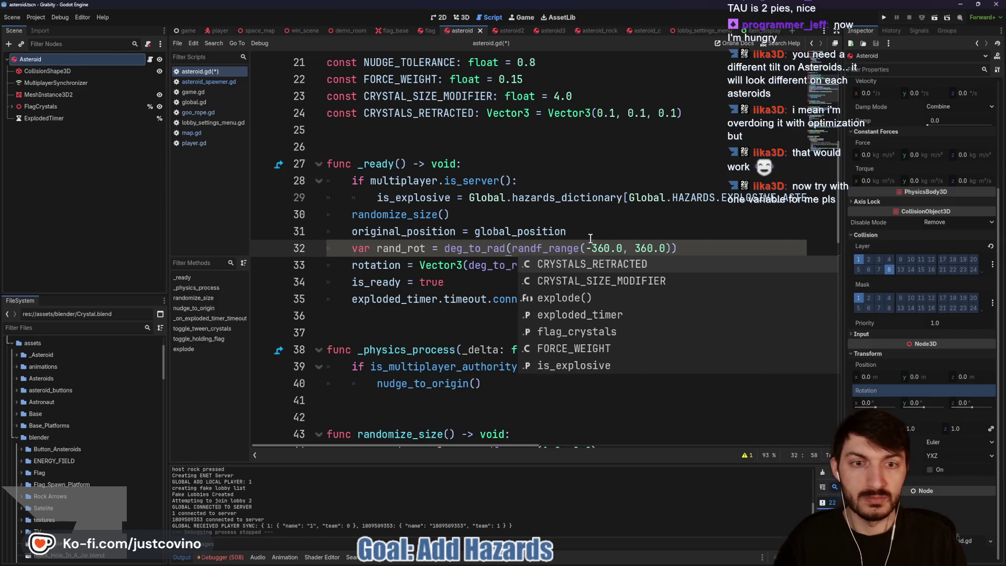
left_click(688, 248)
Replace all three axis expressions on line 33 with rand_rot and run the game again.
left_click_drag(468, 266, 697, 268)
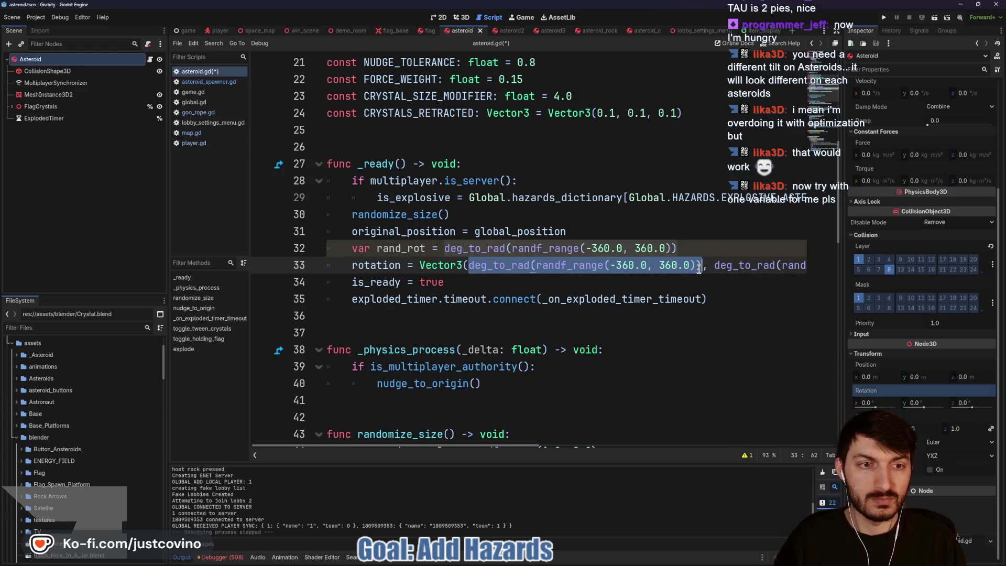
key("ctrl+d")
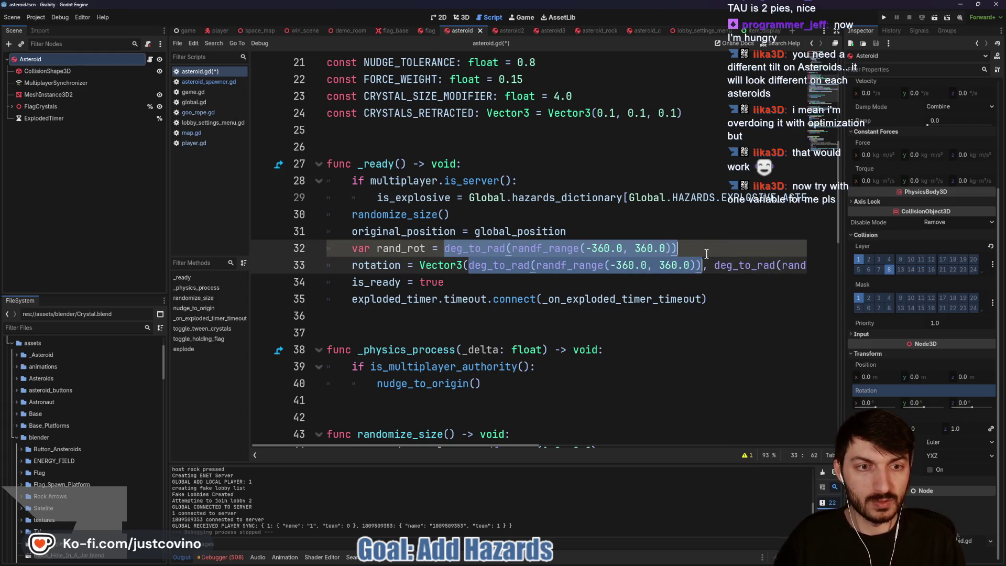
left_click_drag(468, 266, 698, 266)
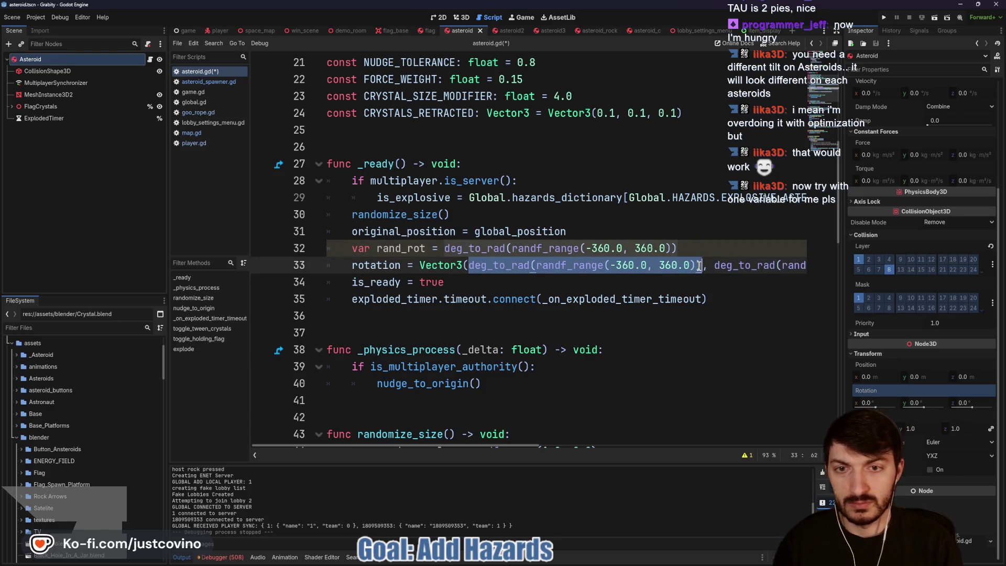
type("rand_r,")
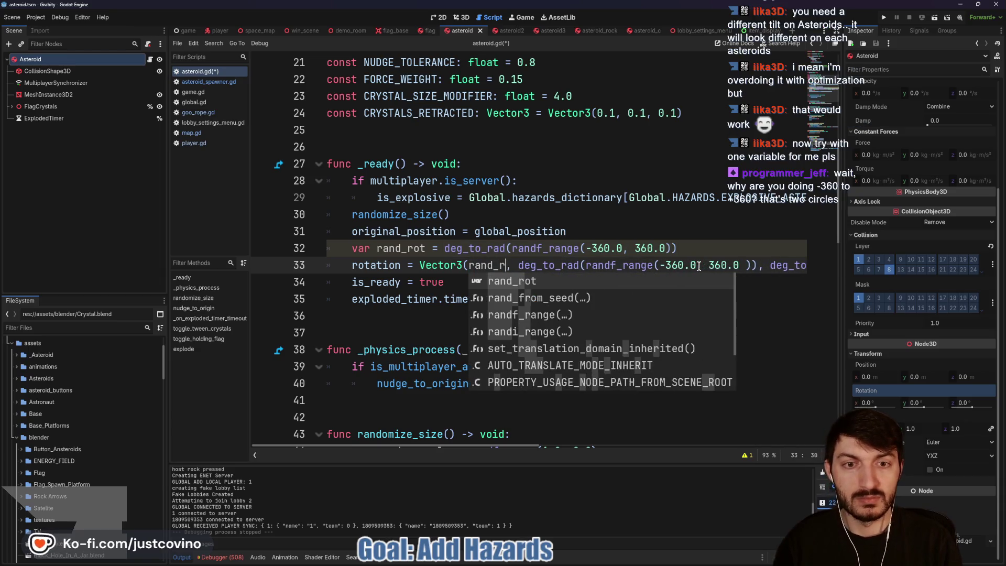
key("Return")
left_click_drag(530, 265, 767, 265)
type("rand")
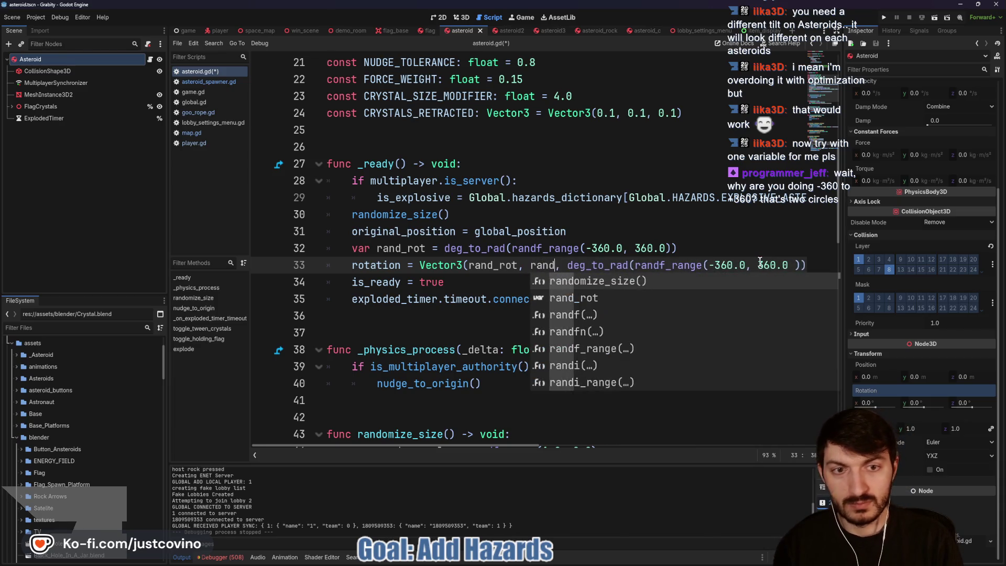
key("Return")
mouse_move(592, 265)
left_mouse_down()
mouse_move(800, 264)
mouse_move(778, 262)
left_mouse_up()
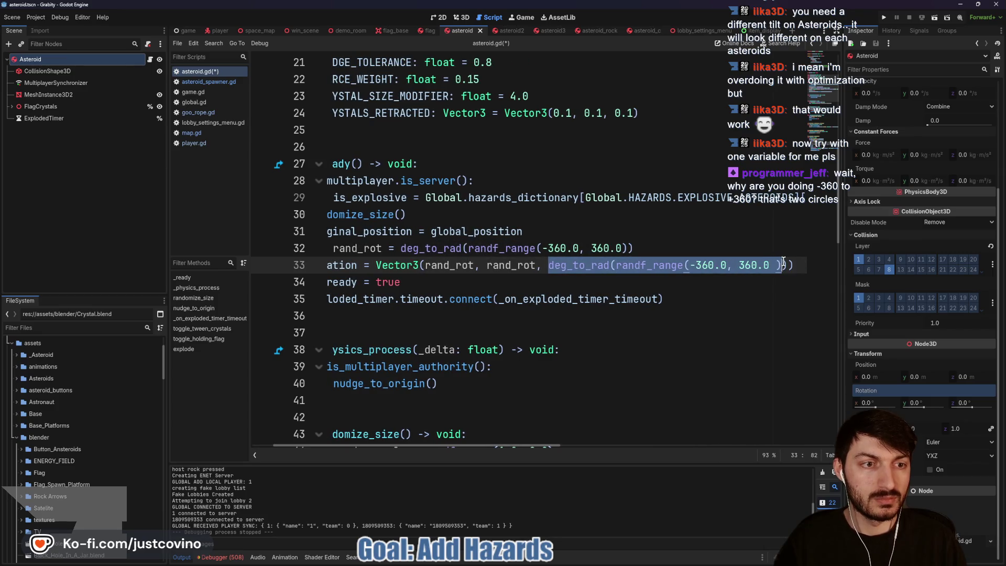
type("rand")
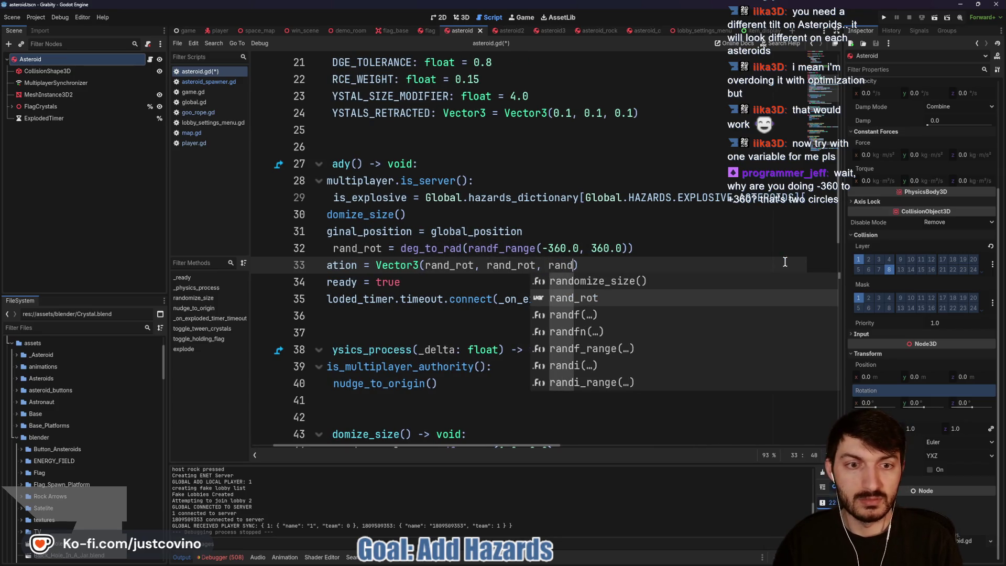
key("Return")
key("Up")
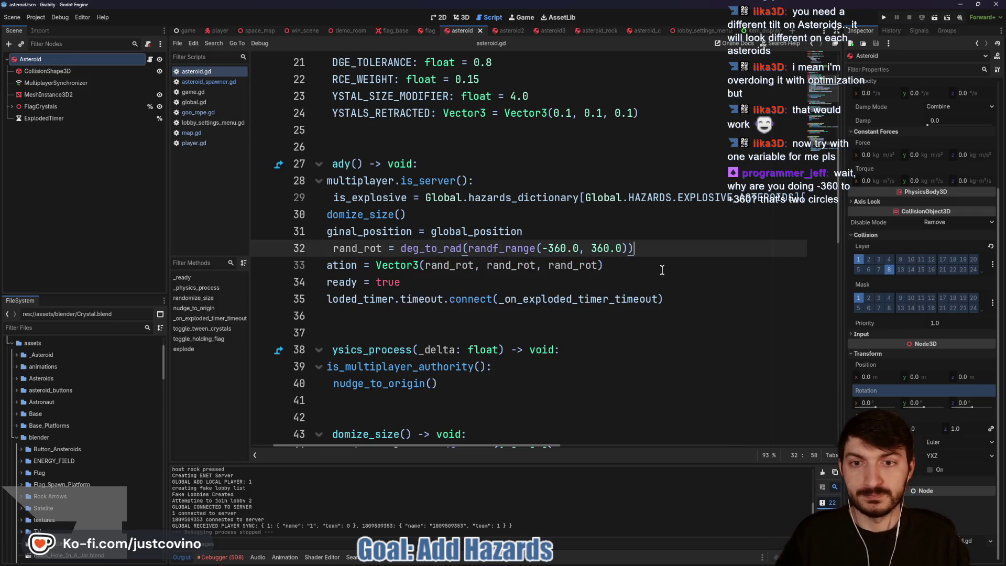
left_click(882, 17)
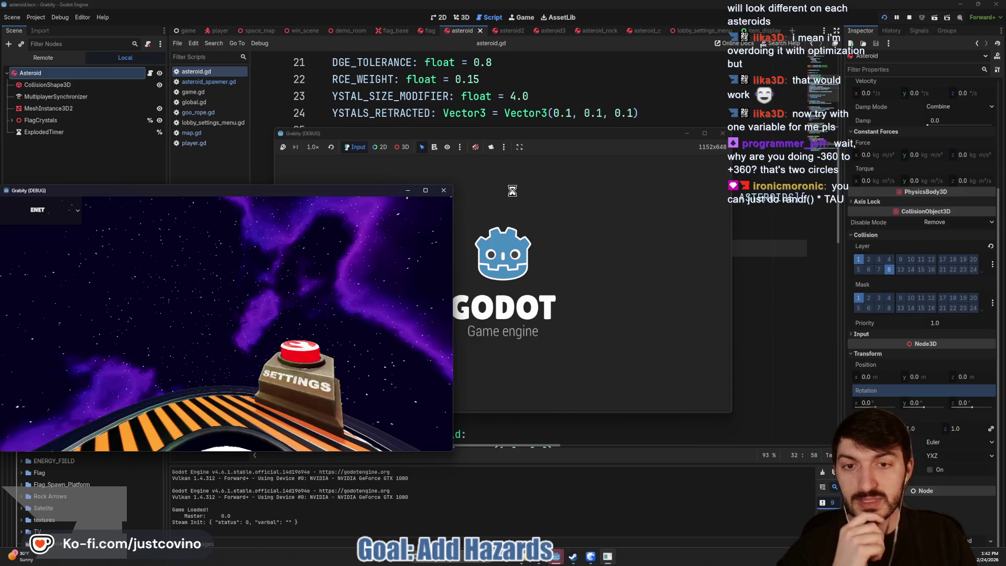
Host a lobby in one window, join it from the other, ready up and start.
left_click(112, 262)
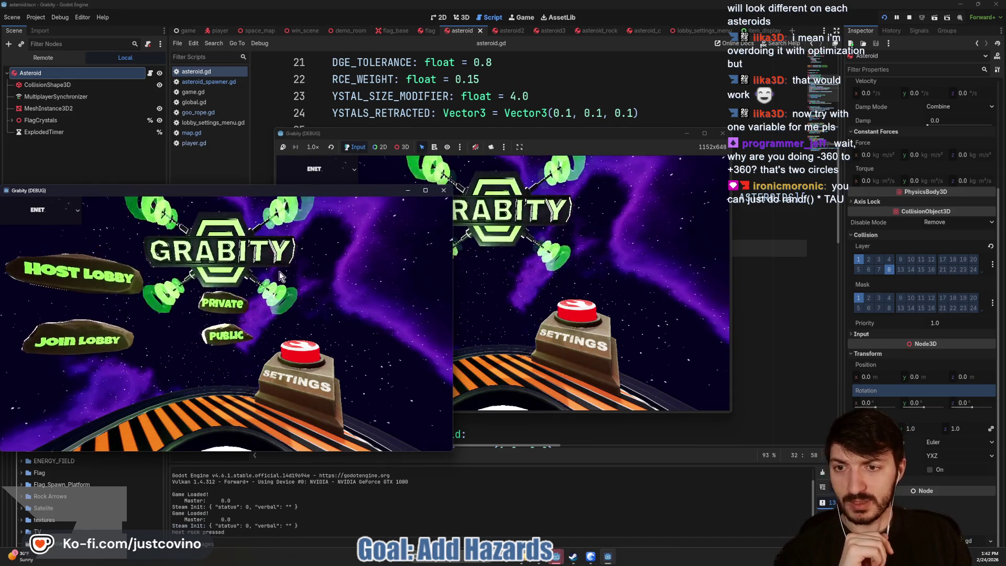
left_click(275, 279)
left_click_drag(569, 130, 742, 123)
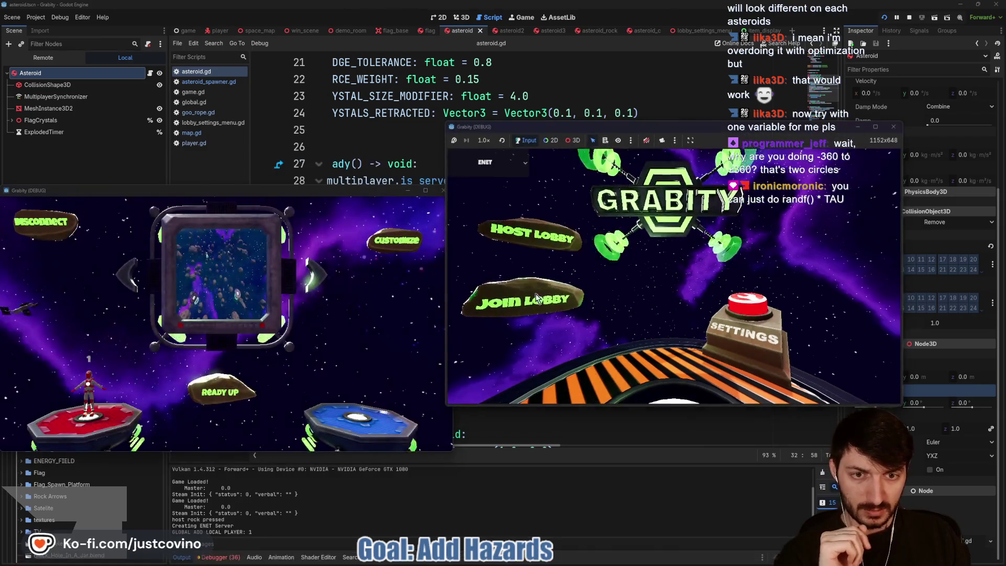
left_click(535, 233)
left_click(670, 283)
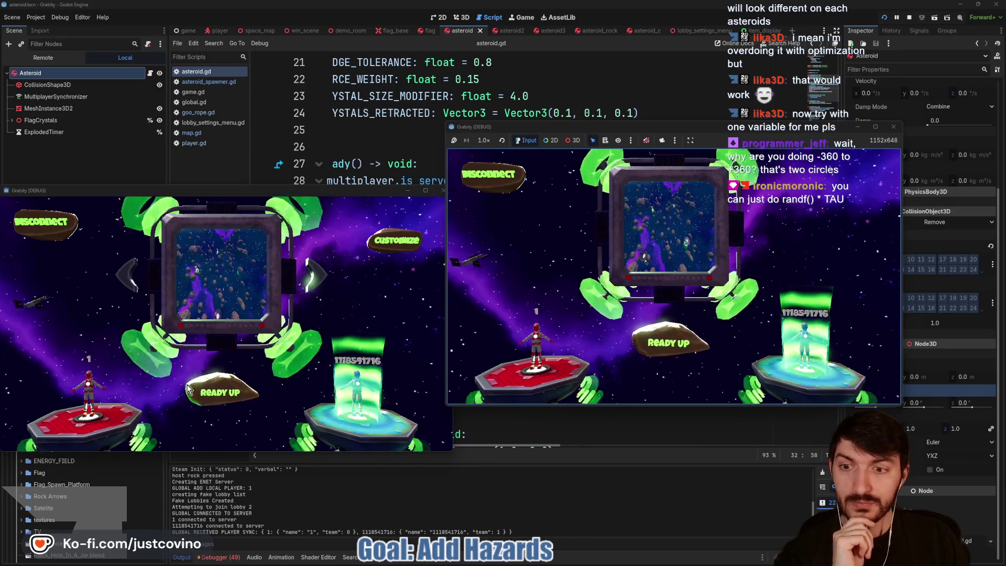
left_click(222, 392)
left_click(212, 391)
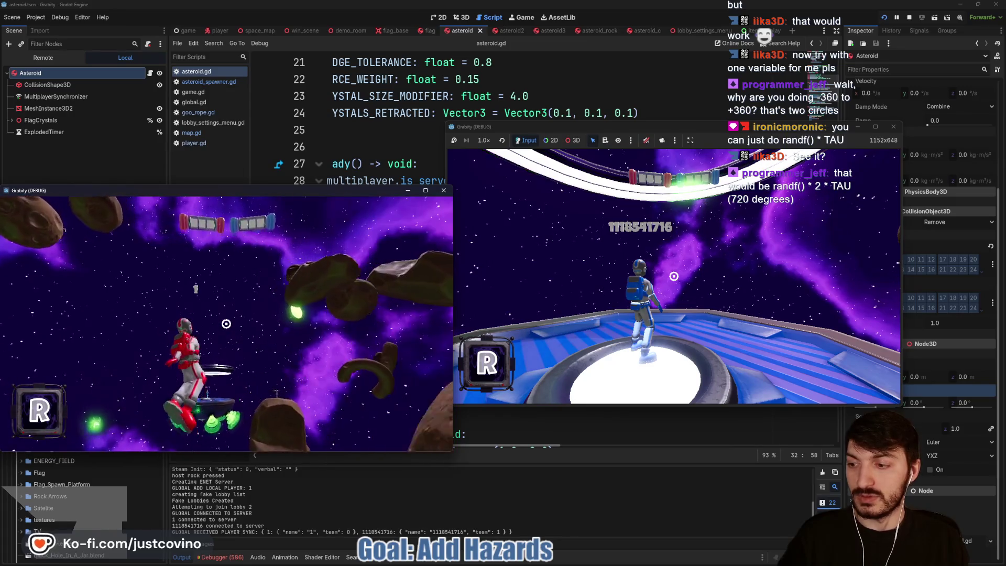
Grapple between several rotated asteroids, then stop the game.
left_click(226, 324)
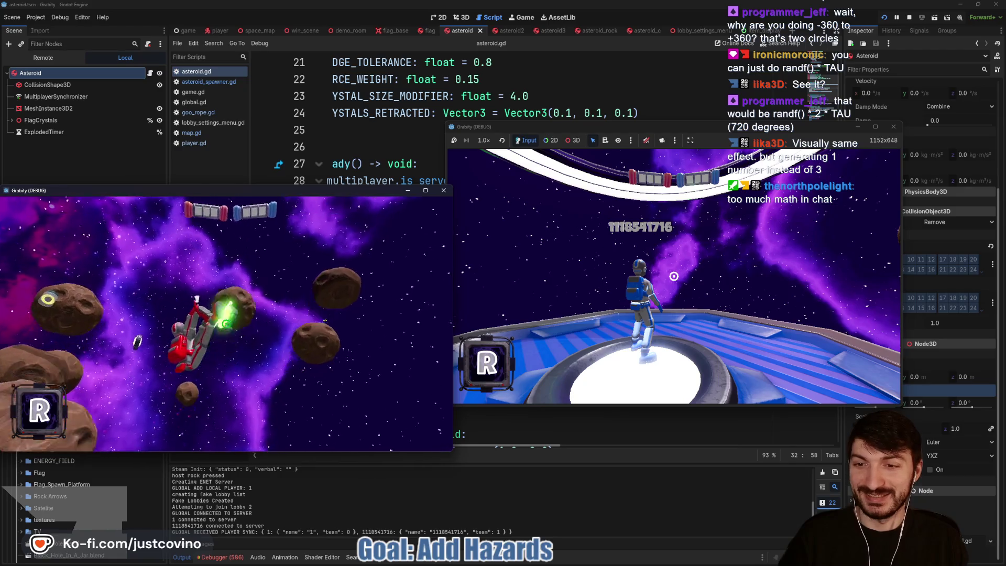
left_click(227, 323)
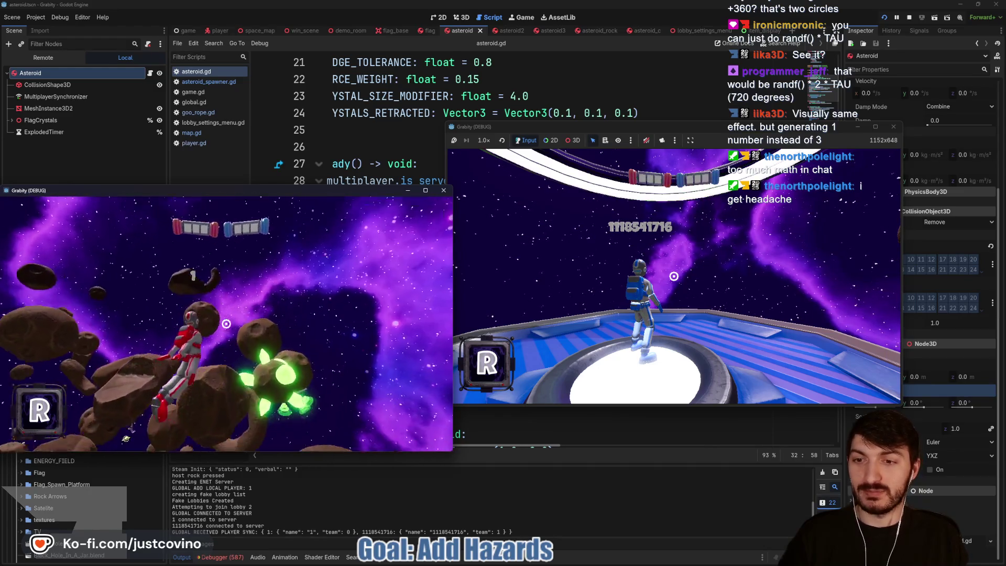
left_click(226, 323)
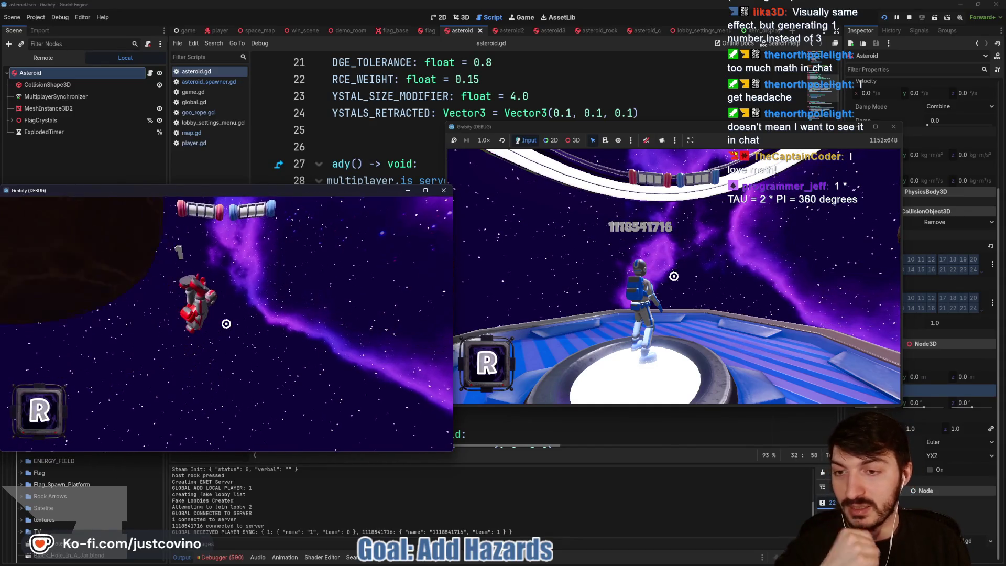
key("F8")
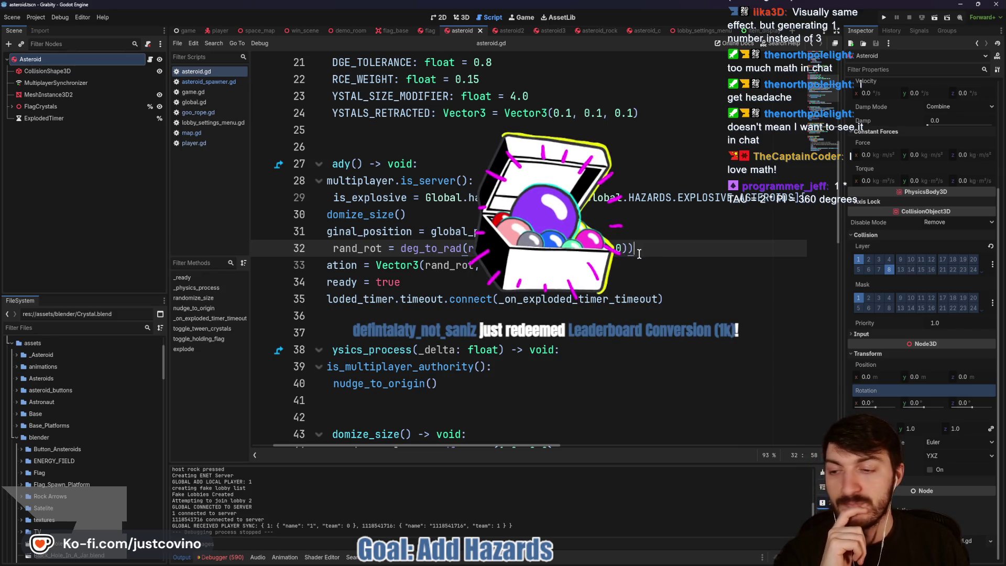
Replace the randf_range call on line 32 with randf() * TAU.
left_click_drag(628, 248, 468, 248)
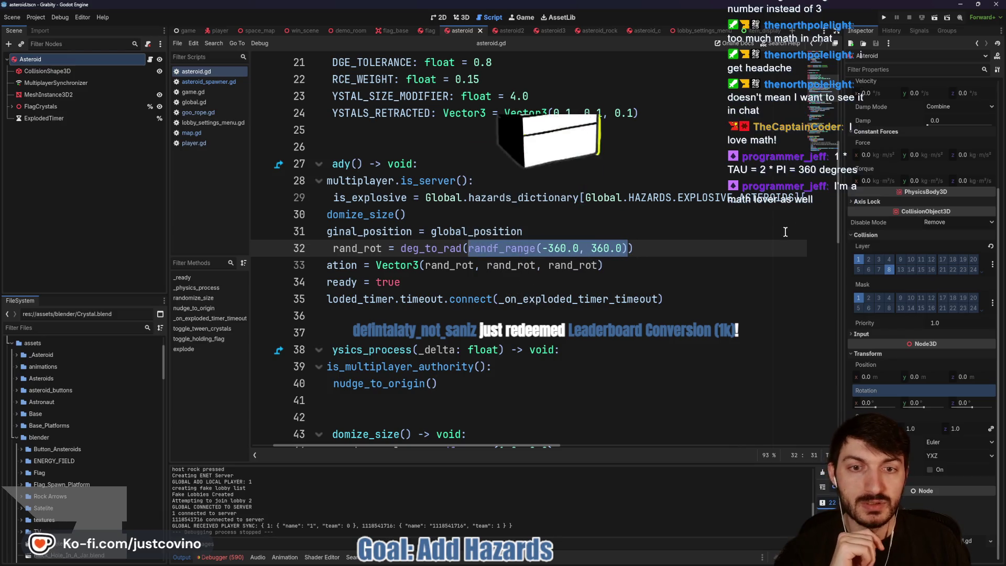
type("rand")
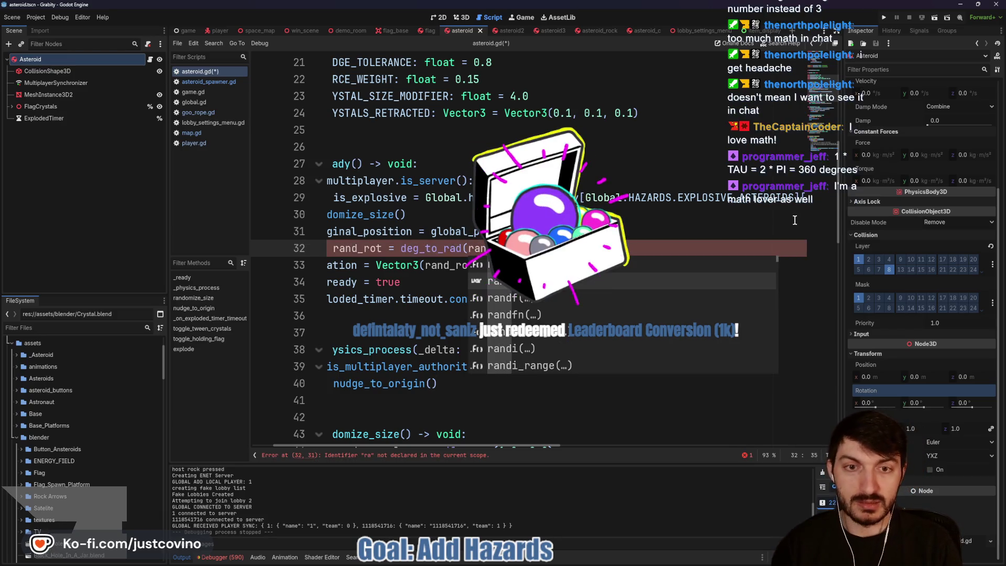
type("d")
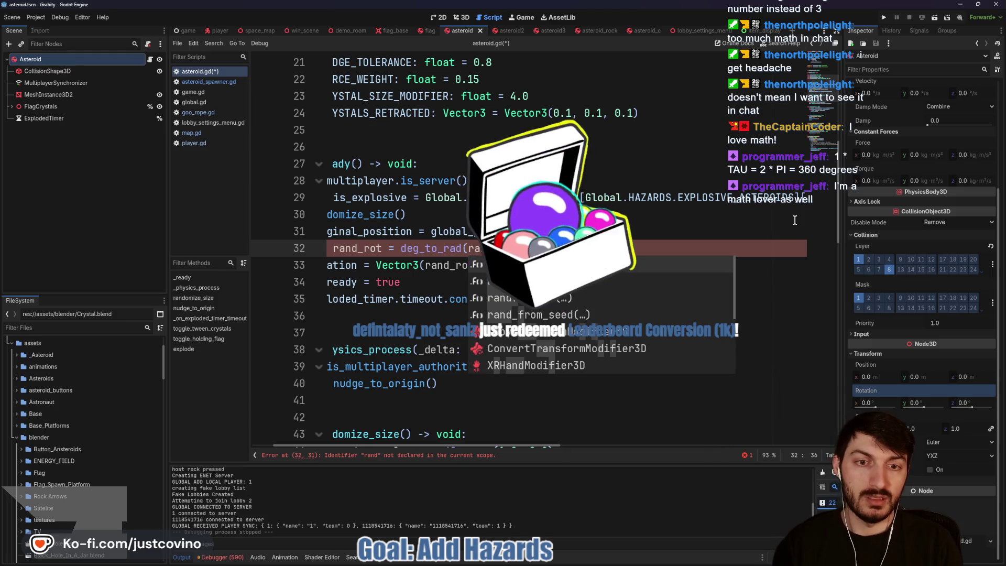
key("Return")
type("* TAU")
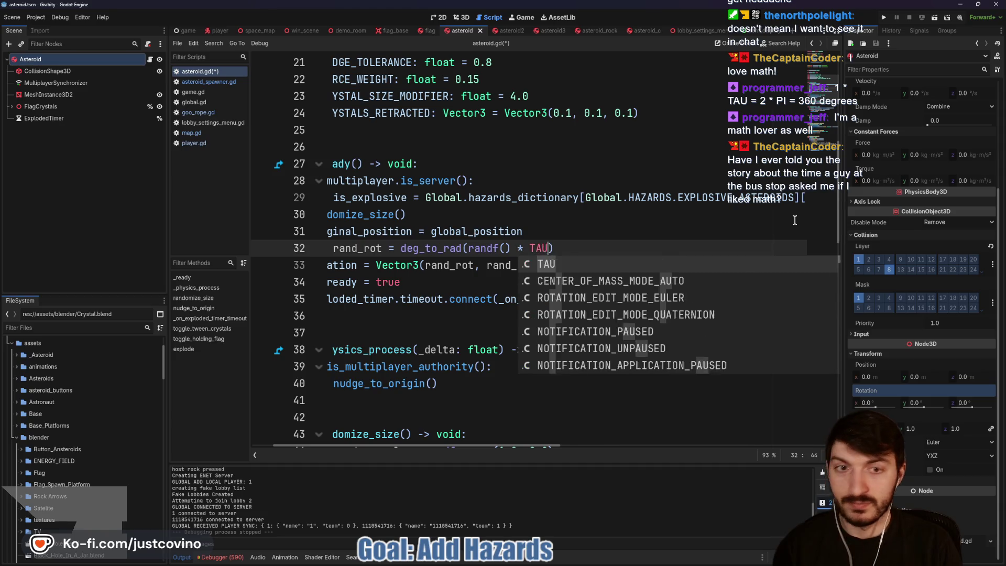
left_click(626, 250)
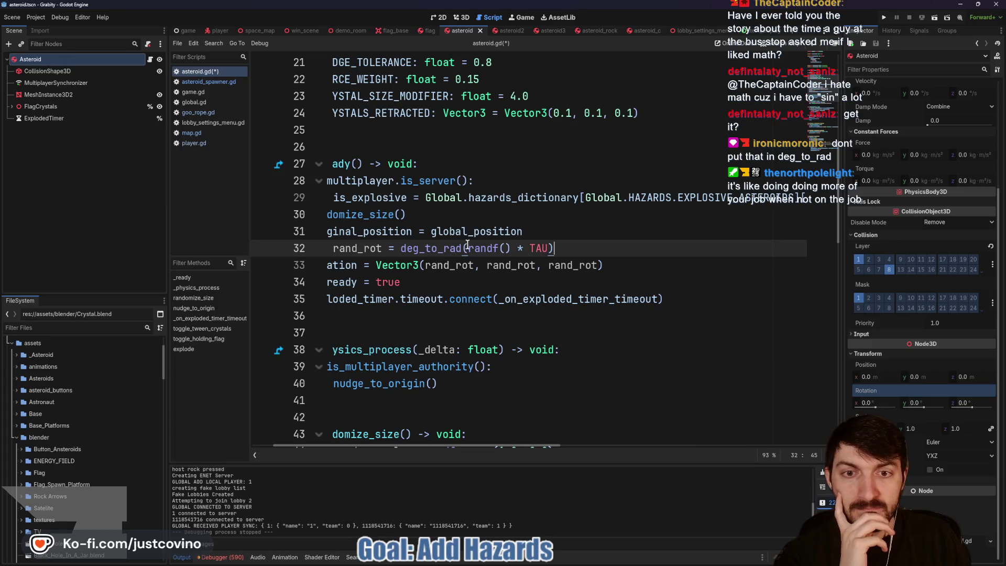
Remove the deg_to_rad wrapper and its closing parenthesis, then save the script.
left_click_drag(464, 248, 411, 250)
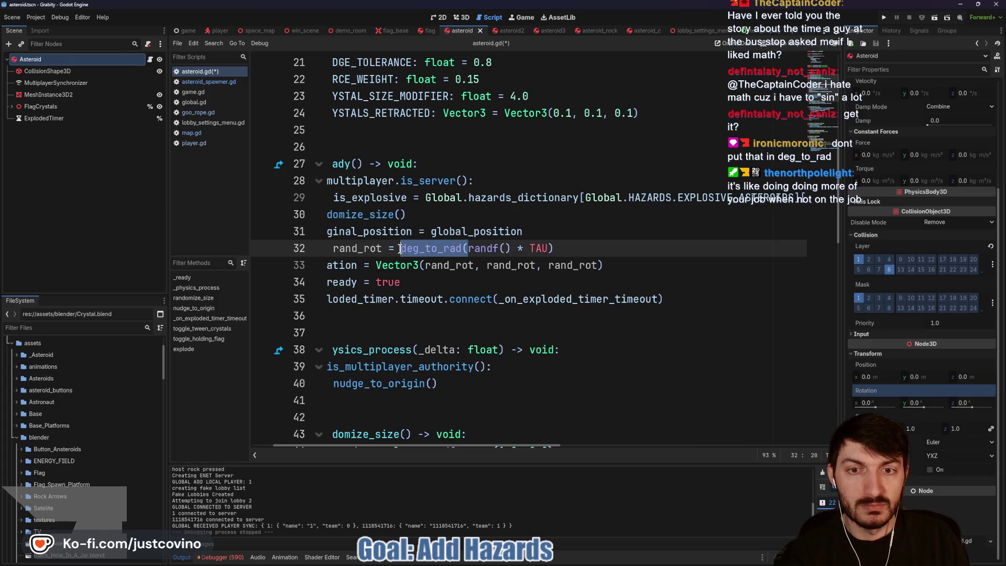
key("BackSpace")
left_click(528, 256)
key("BackSpace")
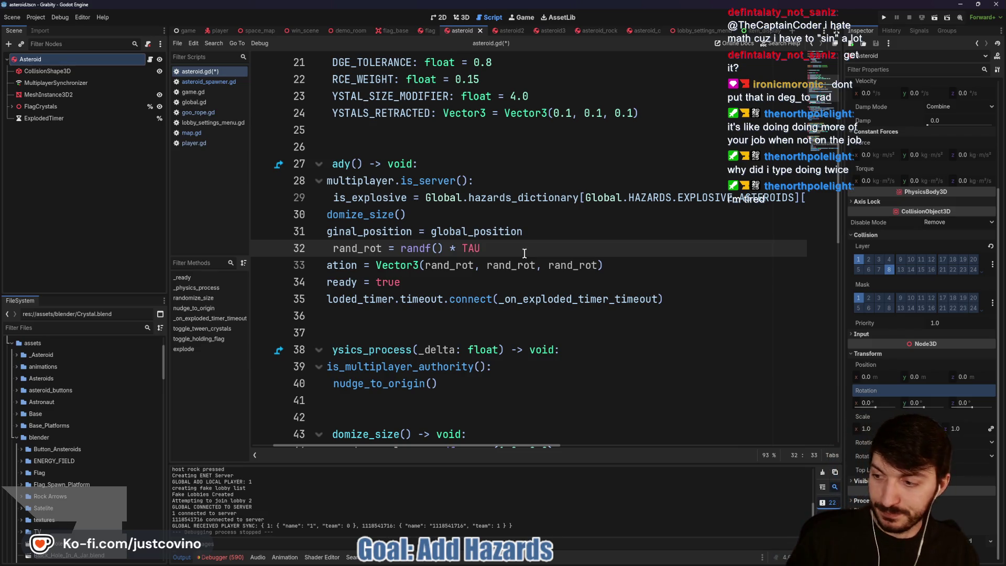
key("ctrl+s")
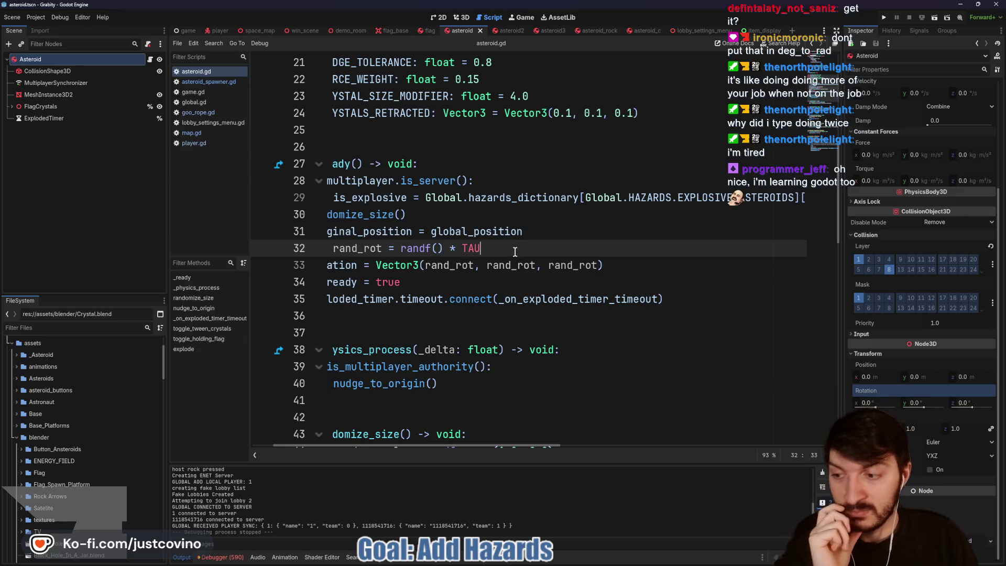
scroll(540, 246, "left", 2)
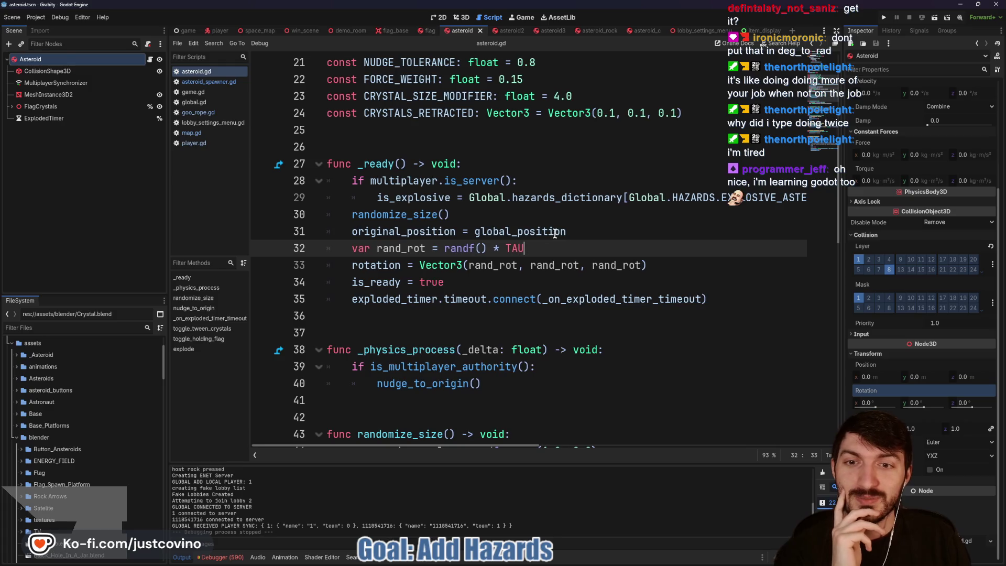
left_click(487, 268)
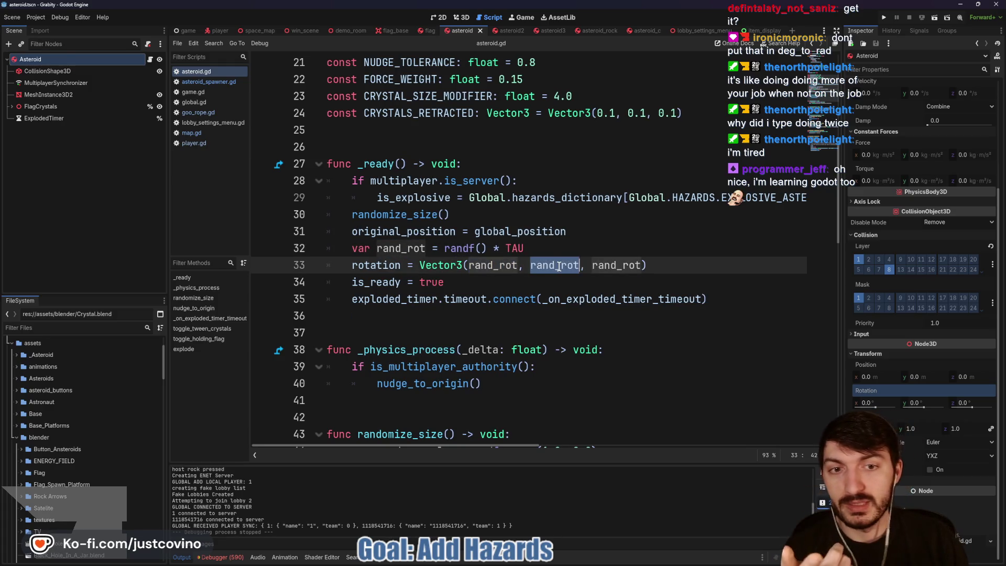
double_click(617, 265)
double_click(542, 266)
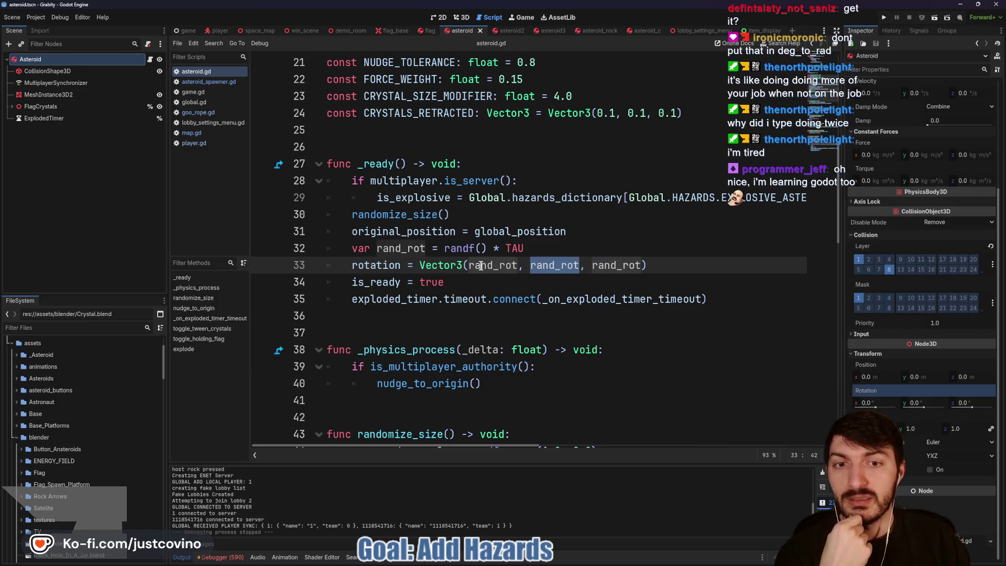
double_click(538, 264)
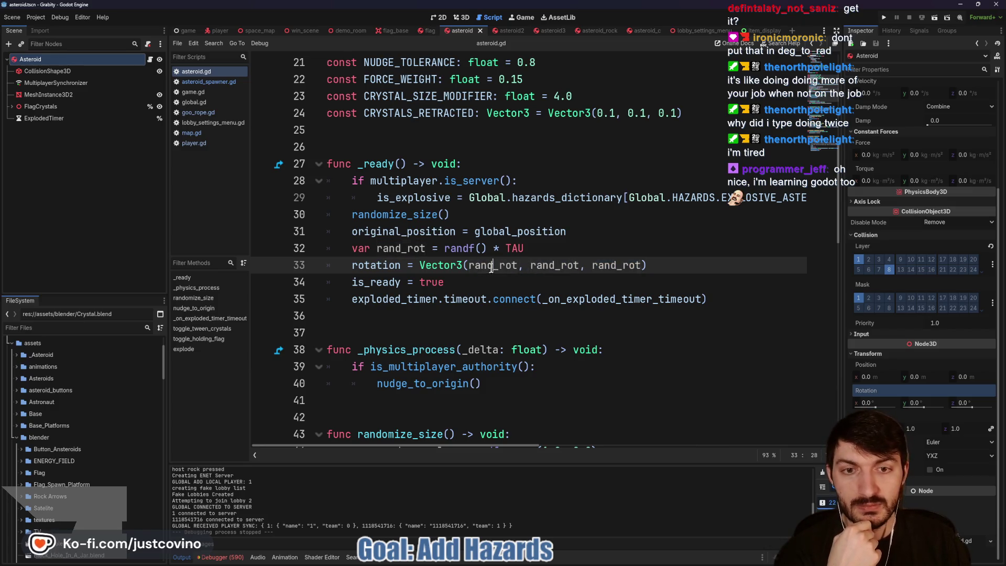
left_click(538, 264)
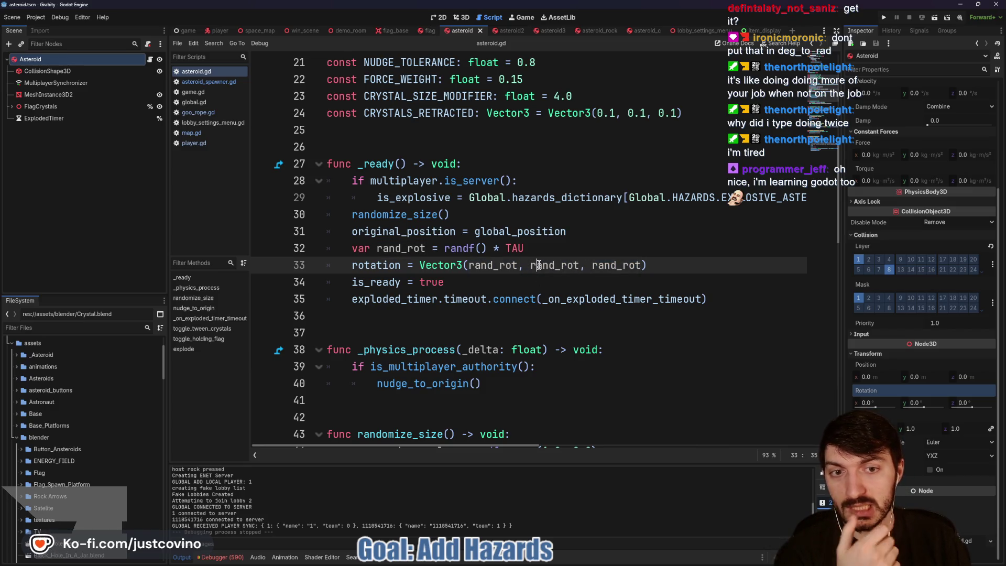
double_click(622, 264)
mouse_move(462, 266)
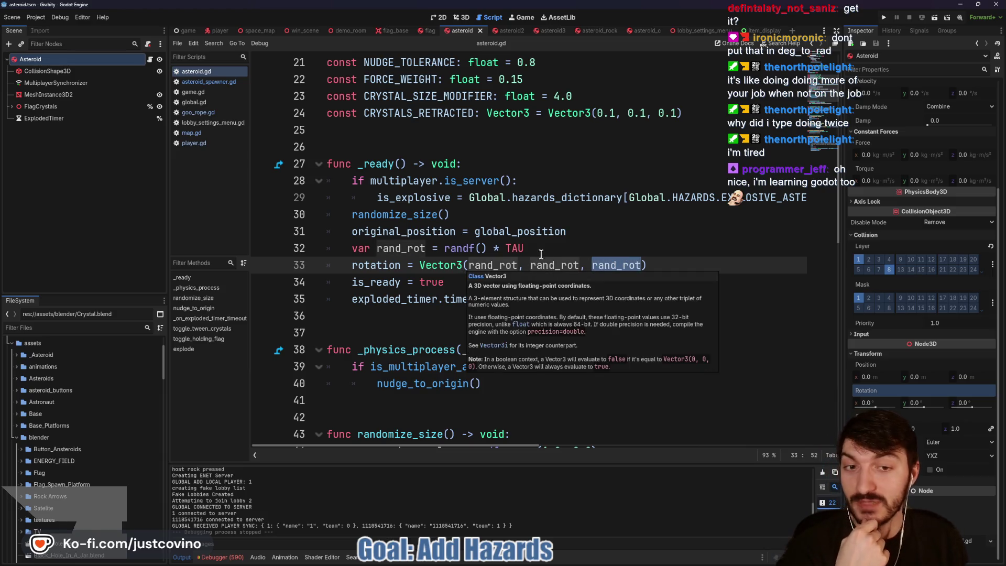
left_click(551, 248)
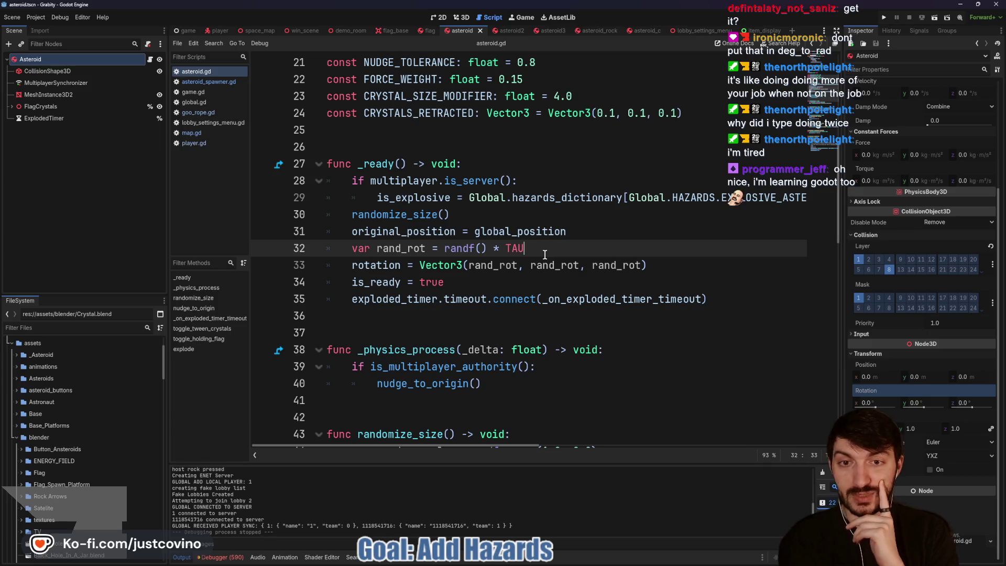
left_click_drag(532, 245, 445, 247)
left_click(505, 264)
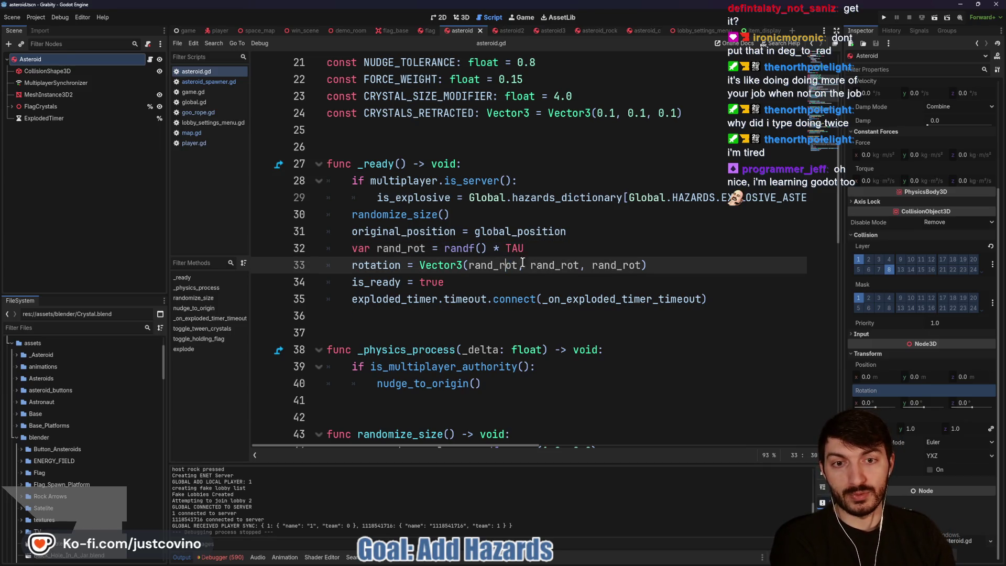
double_click(614, 264)
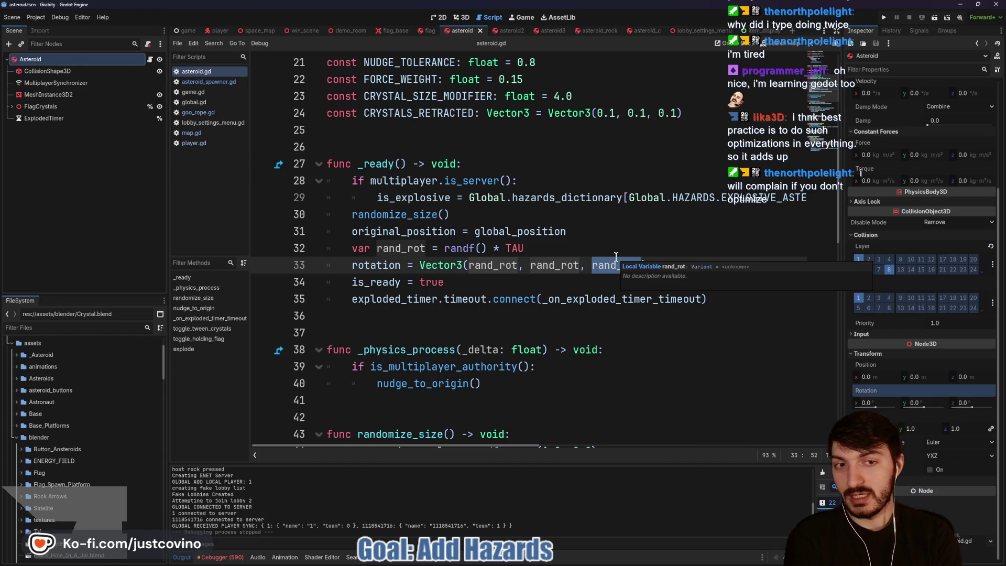
left_click(587, 249)
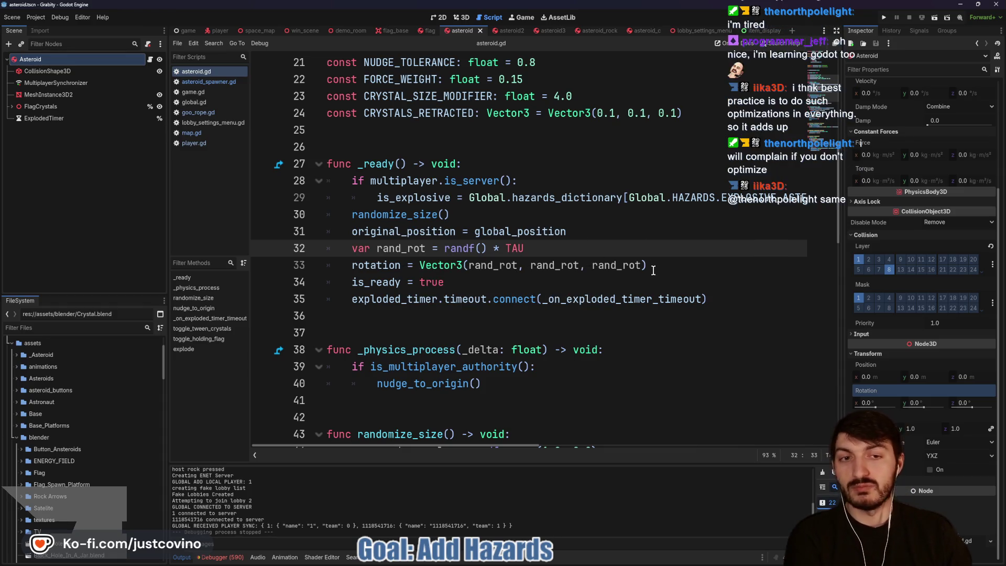
left_click_drag(652, 265, 322, 248)
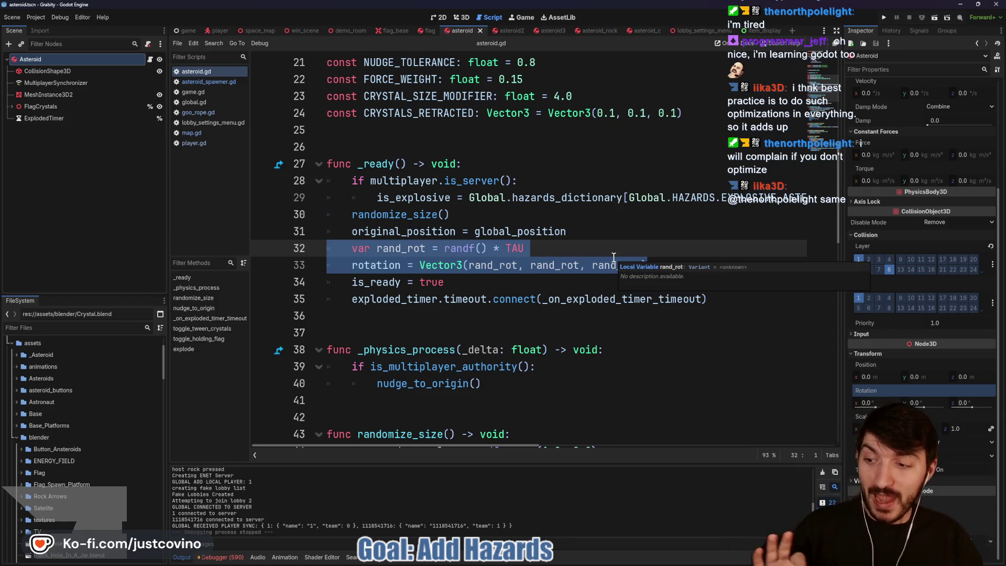
left_click(580, 247)
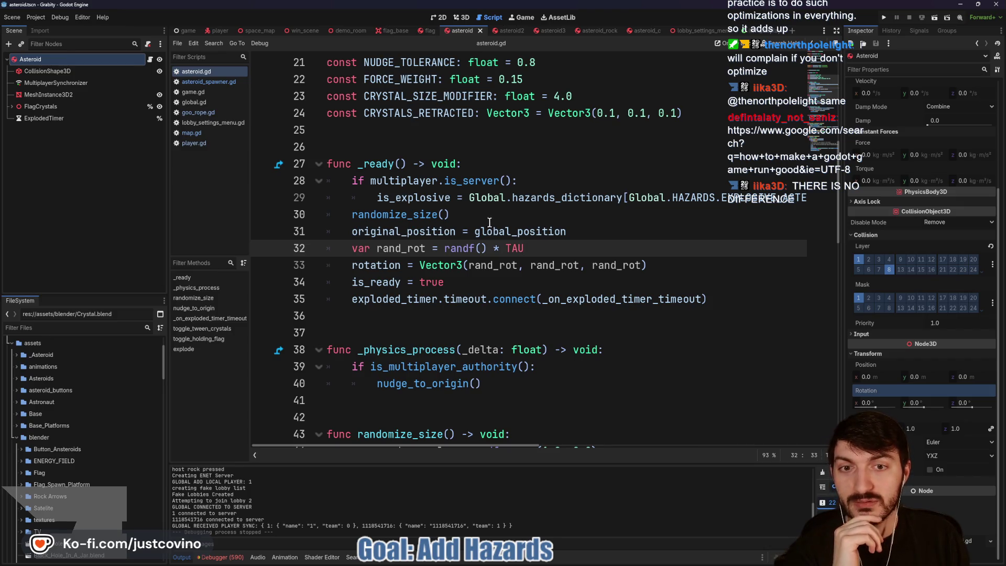
mouse_move(523, 248)
left_mouse_down()
mouse_move(431, 248)
mouse_move(443, 248)
left_mouse_up()
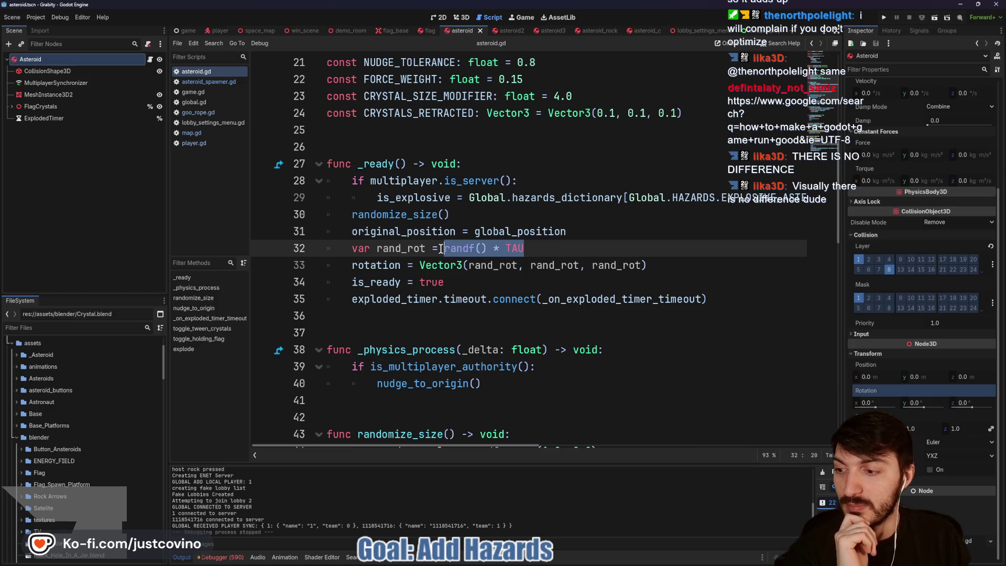
left_click(532, 252)
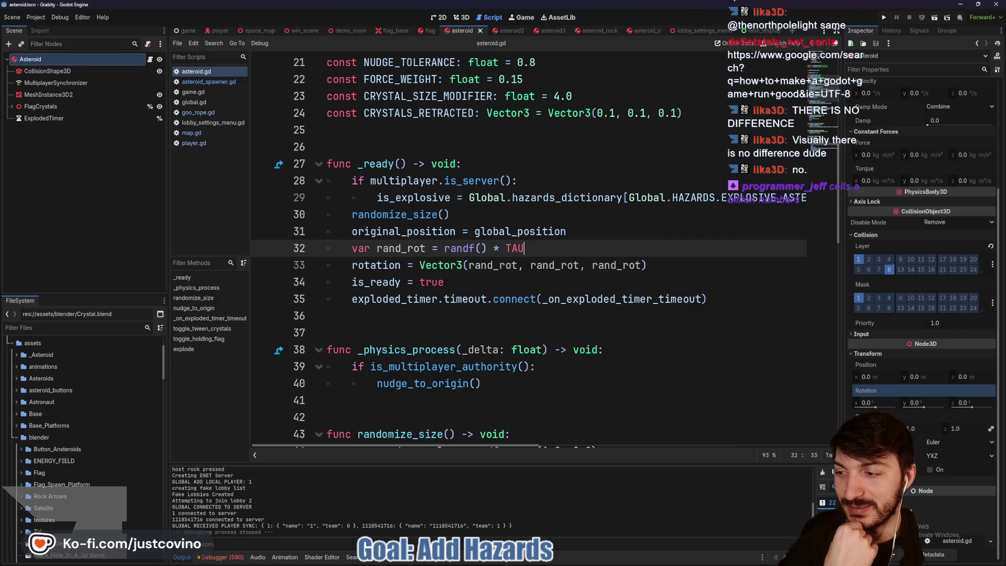
key("alt+Tab")
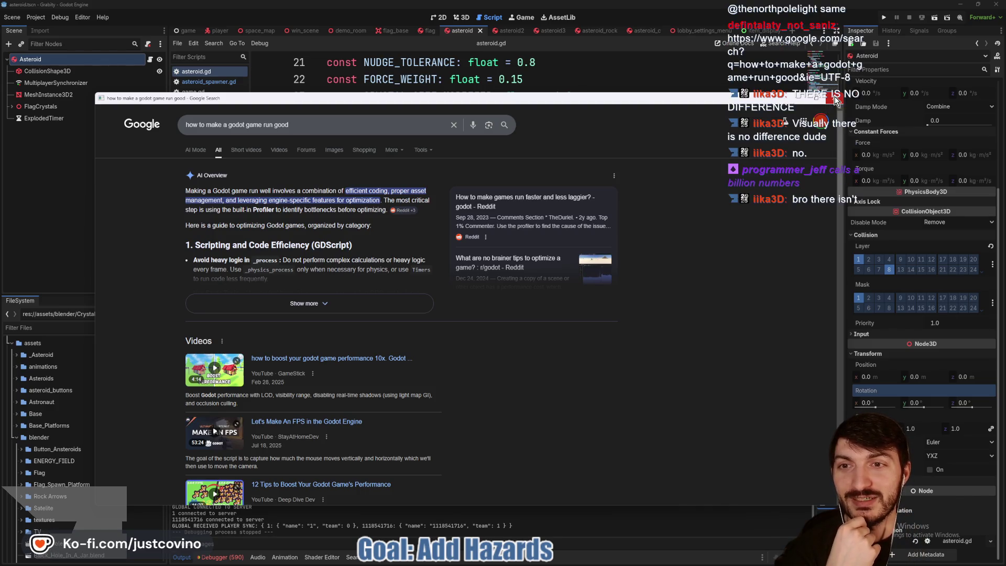
left_click(833, 98)
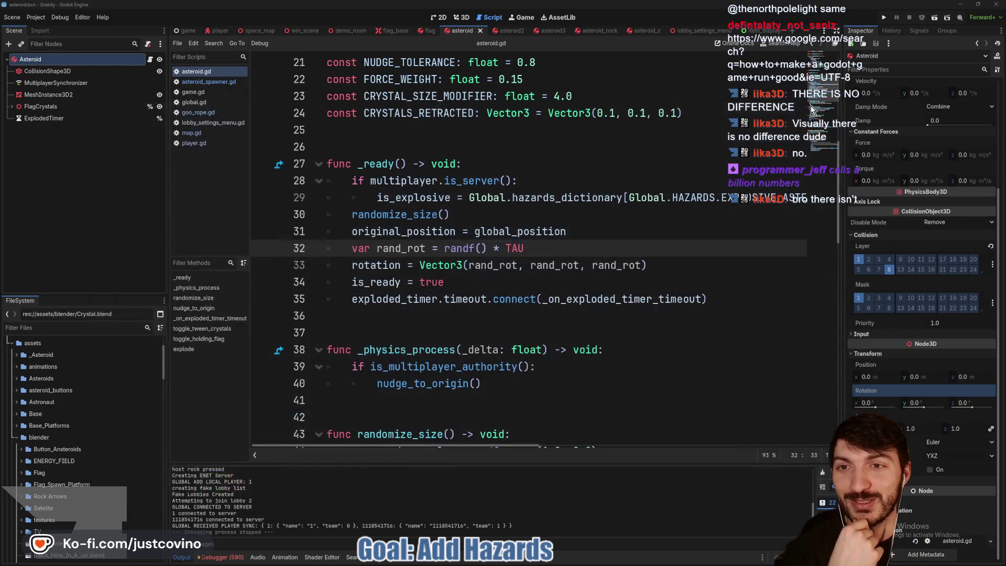
left_click(518, 209)
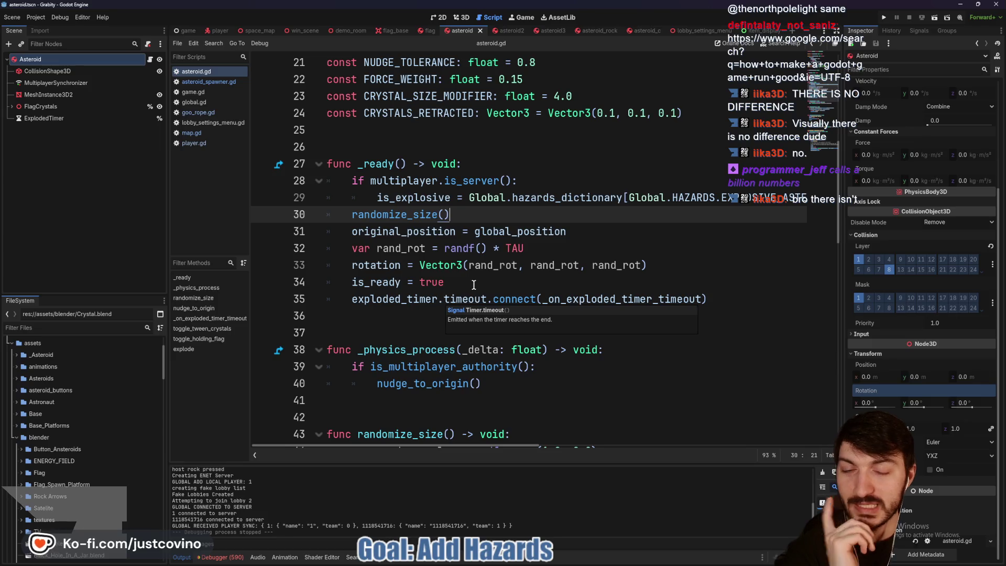
left_click(480, 265)
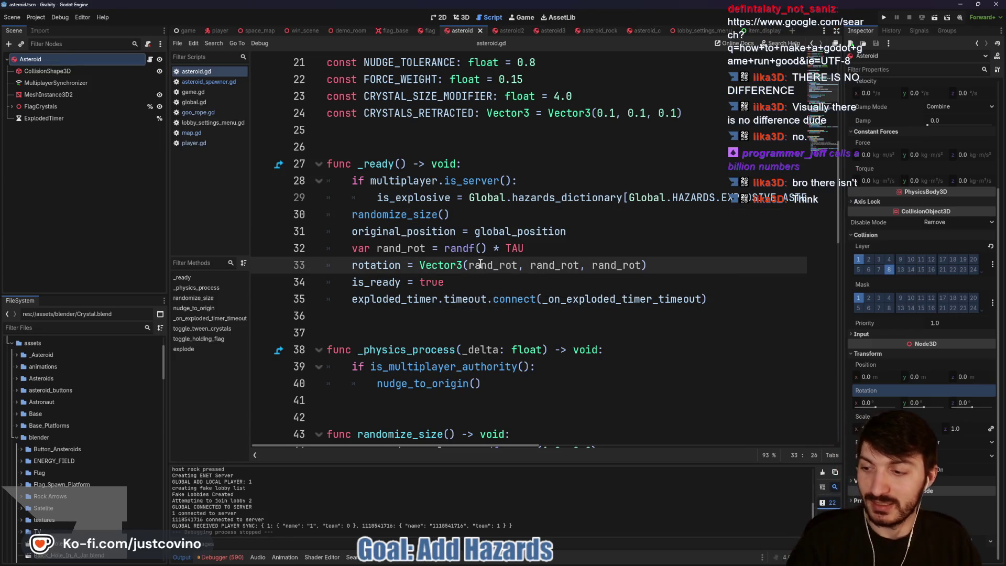
mouse_move(500, 273)
left_mouse_down()
mouse_move(537, 292)
mouse_move(565, 279)
mouse_move(660, 303)
left_mouse_up()
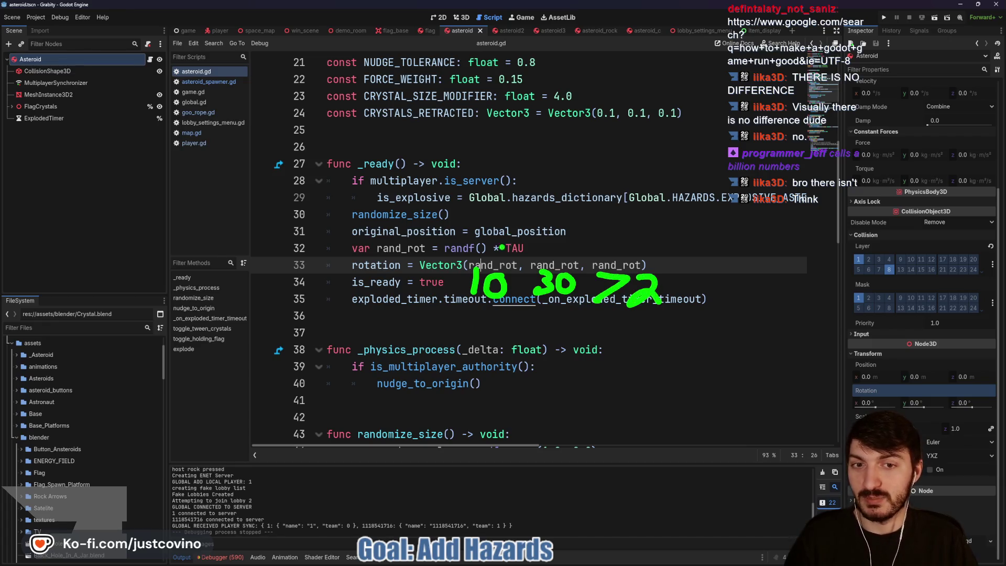
mouse_move(554, 229)
left_mouse_down()
mouse_move(550, 254)
mouse_move(569, 233)
mouse_move(629, 229)
left_mouse_up()
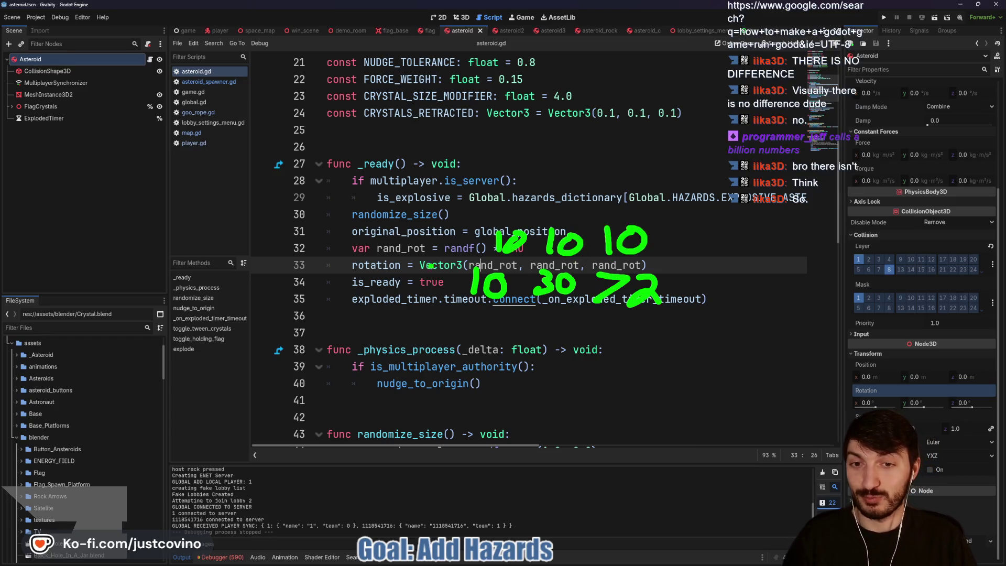
key("Escape")
mouse_move(358, 228)
left_mouse_down()
mouse_move(343, 283)
mouse_move(473, 212)
mouse_move(352, 225)
left_mouse_up()
key("Escape")
left_click(557, 247)
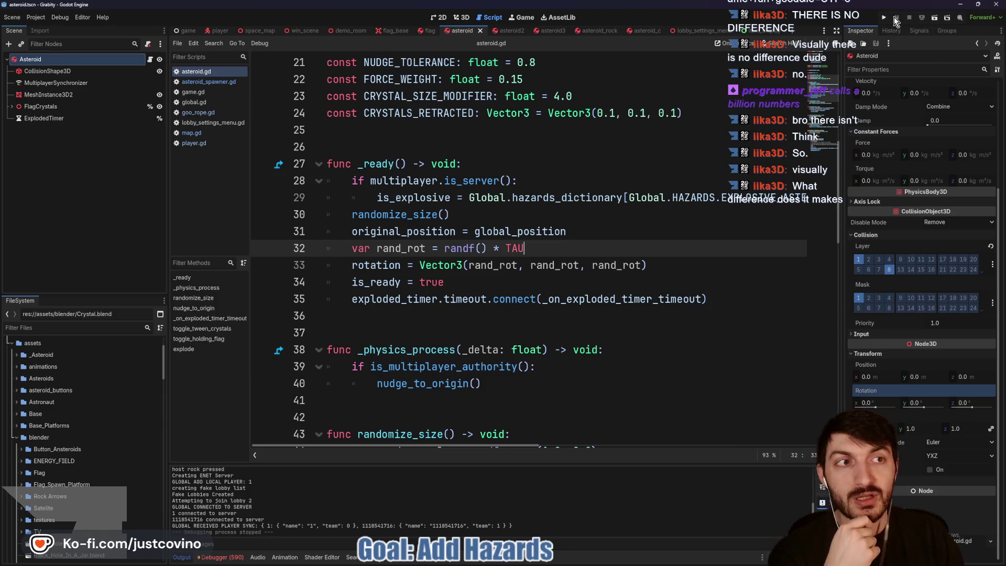
Run the game, tile both windows, host a lobby and join Lobby 2 from the right one.
key("F5")
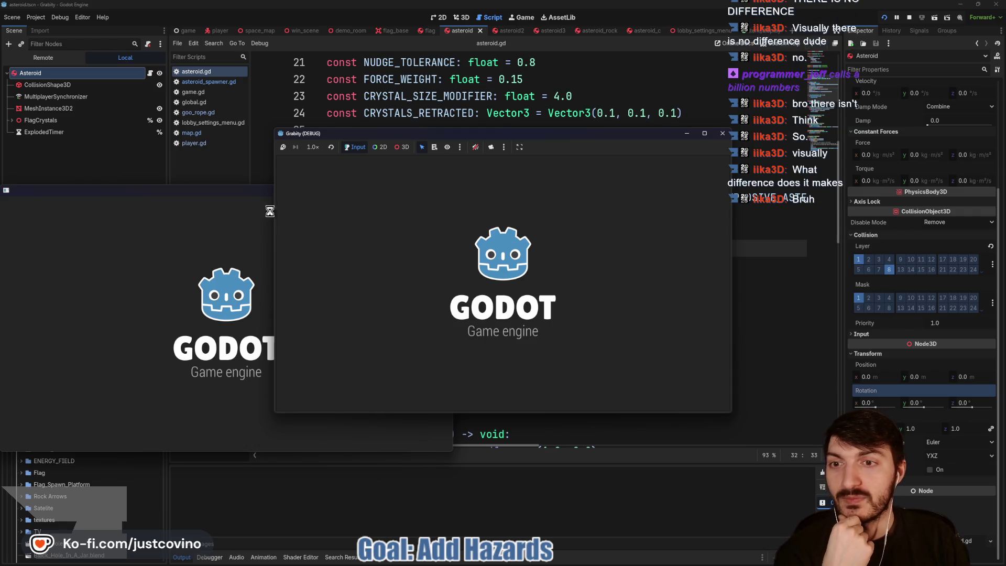
mouse_move(268, 192)
left_mouse_down()
mouse_move(402, 195)
mouse_move(769, 144)
left_mouse_up()
mouse_move(583, 133)
left_mouse_down()
mouse_move(318, 143)
mouse_move(381, 153)
left_mouse_up()
left_click(104, 249)
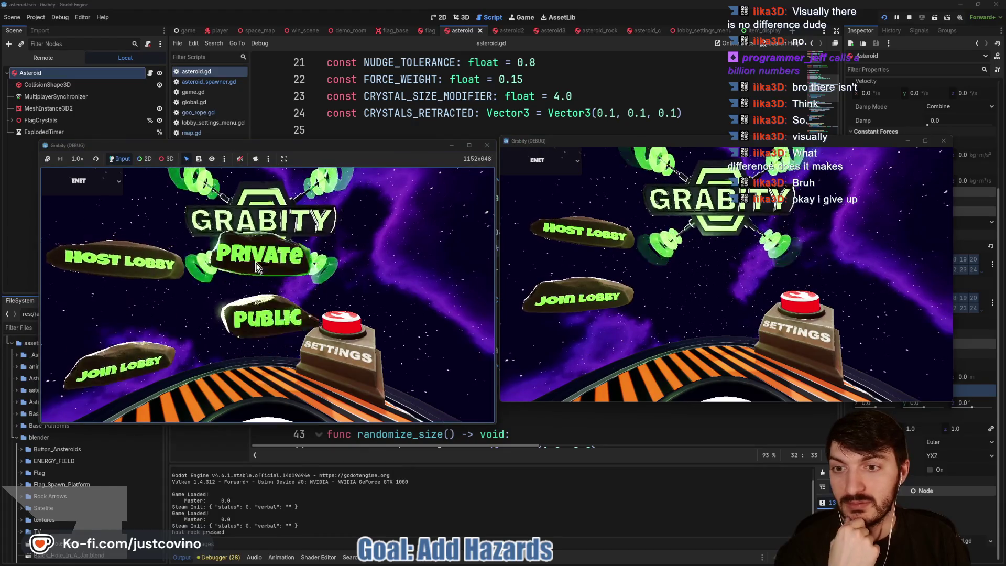
left_click(265, 264)
left_click(609, 297)
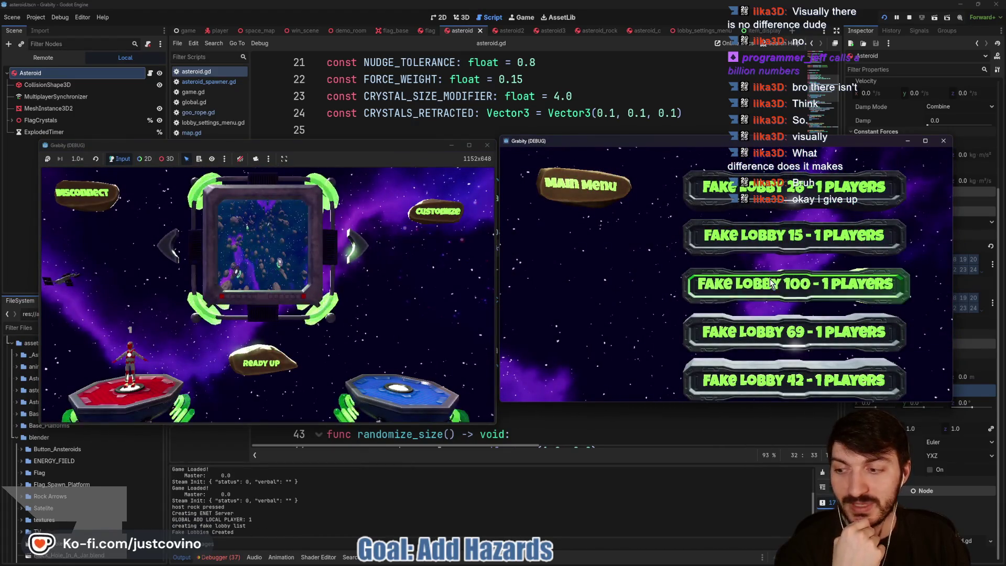
left_click(768, 290)
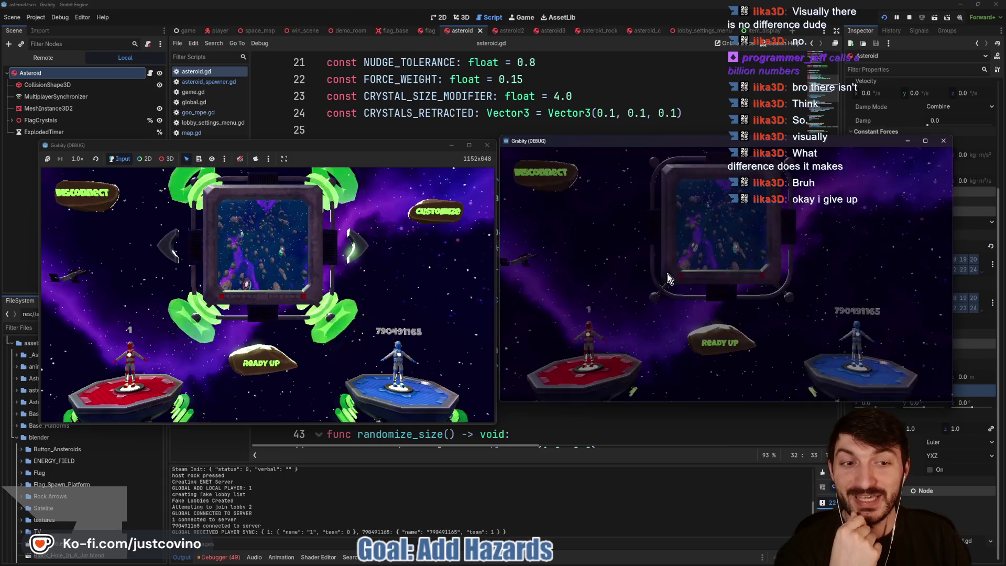
Ready the blue player, check Hazards Toggle under Customize, start the match and bring up Notion.
left_click(715, 339)
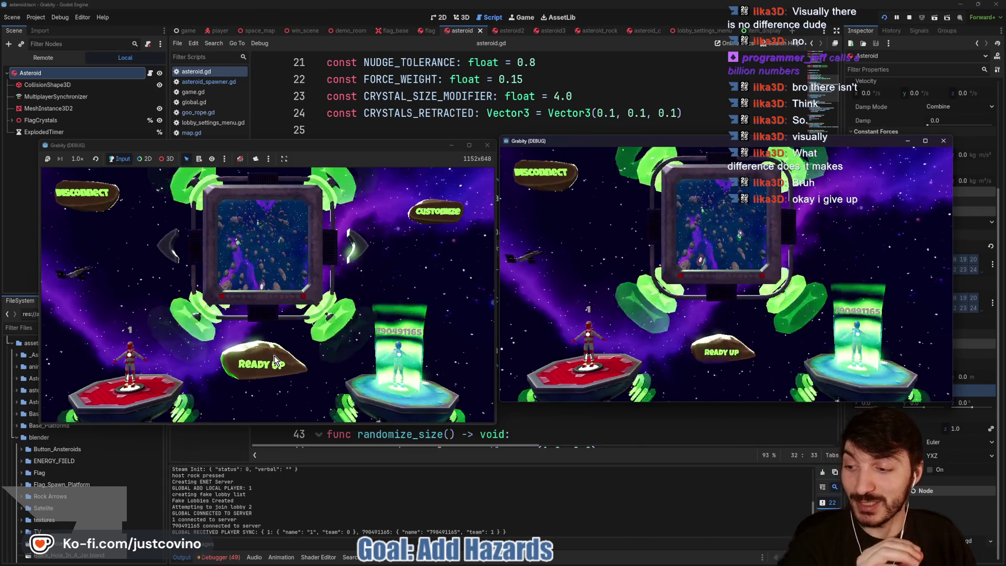
left_click(414, 218)
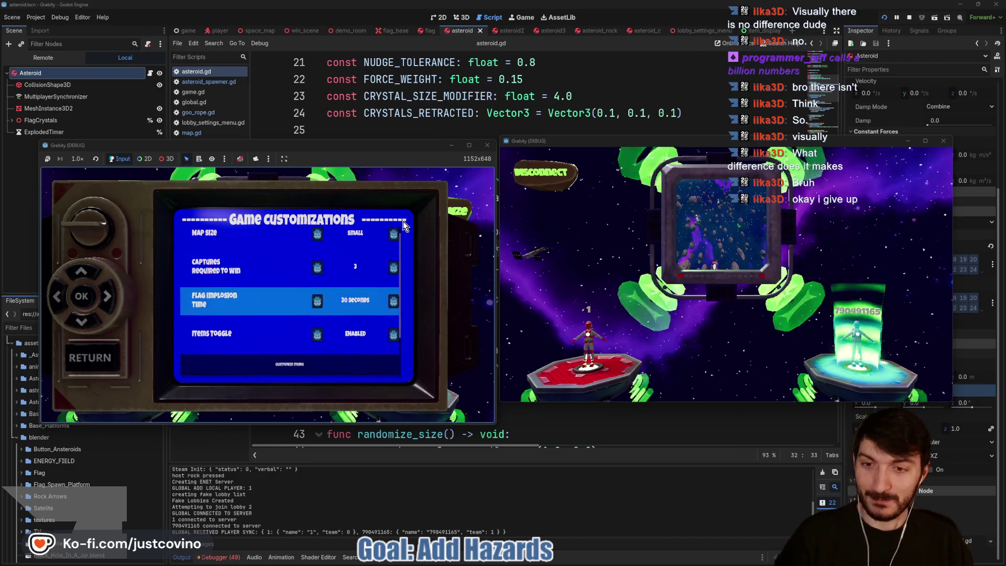
key("Down")
key("Down")
key("Down")
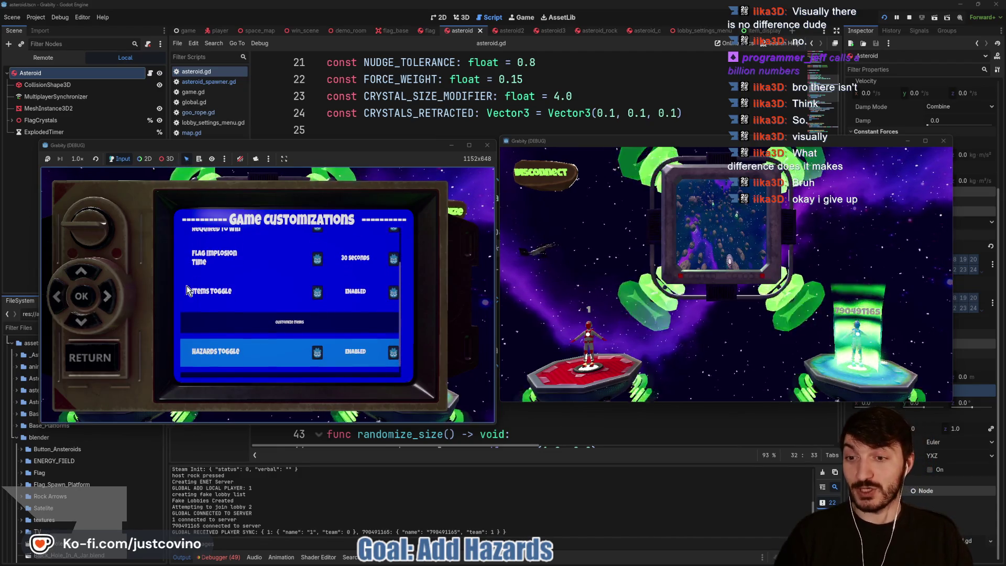
key("Escape")
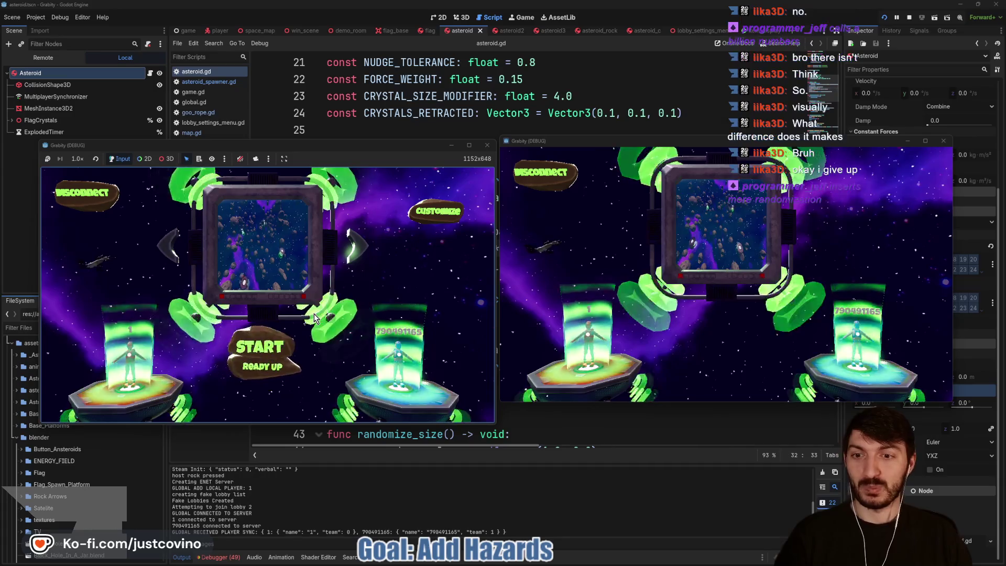
left_click(252, 351)
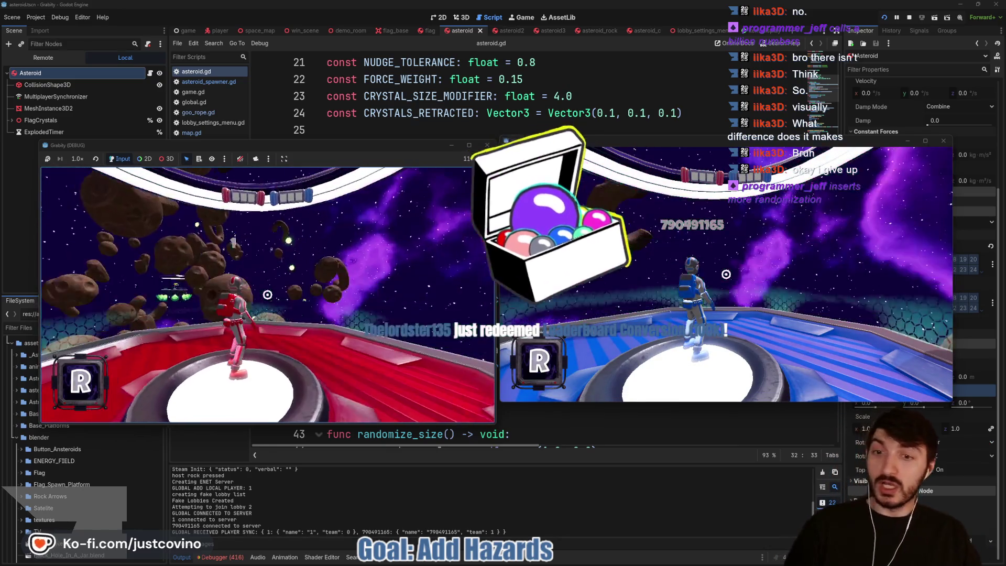
key("super")
key("Escape")
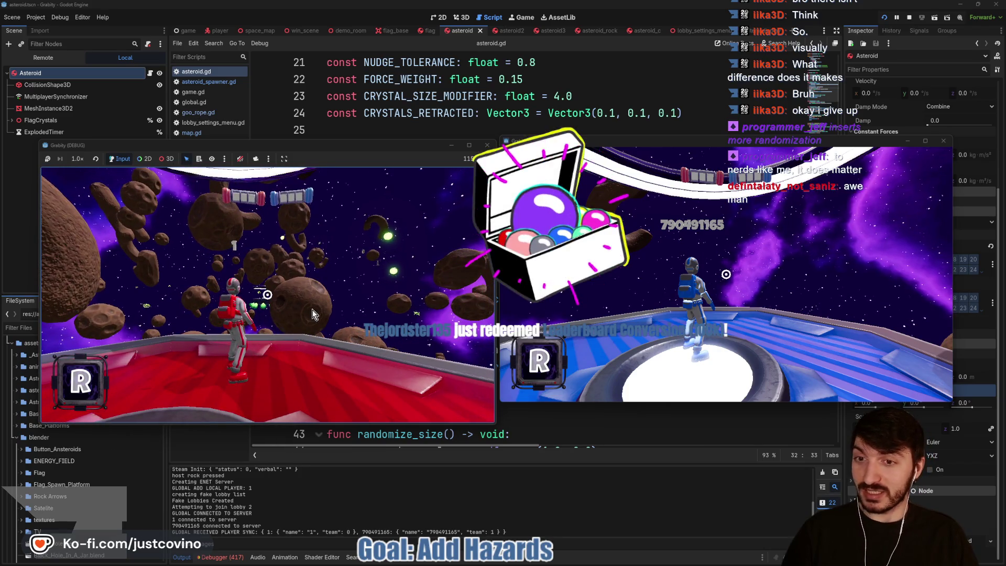
key("alt+Tab")
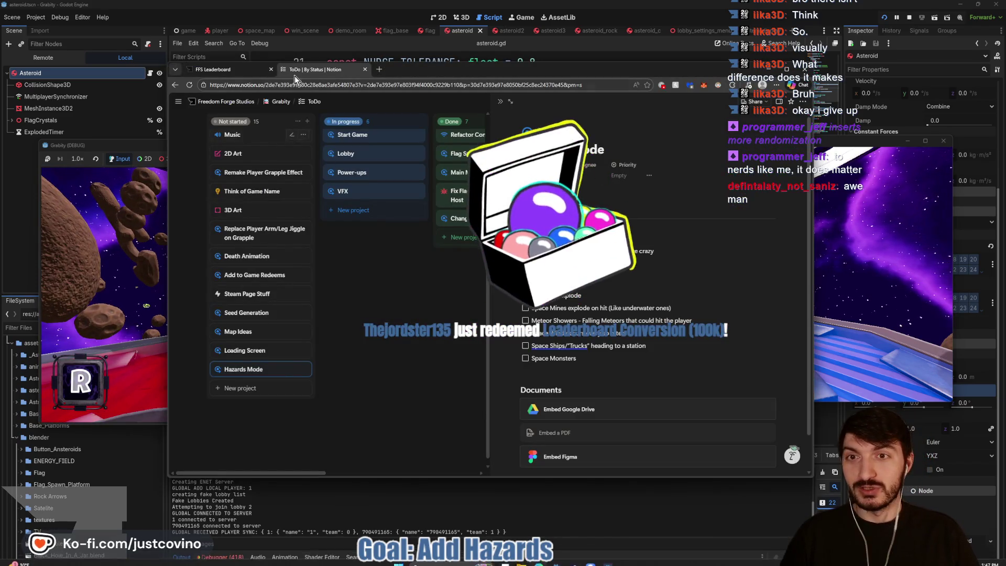
Switch to the FFS Leaderboard page and reload it to check updated rankings.
key("ctrl+Tab")
left_click(191, 87)
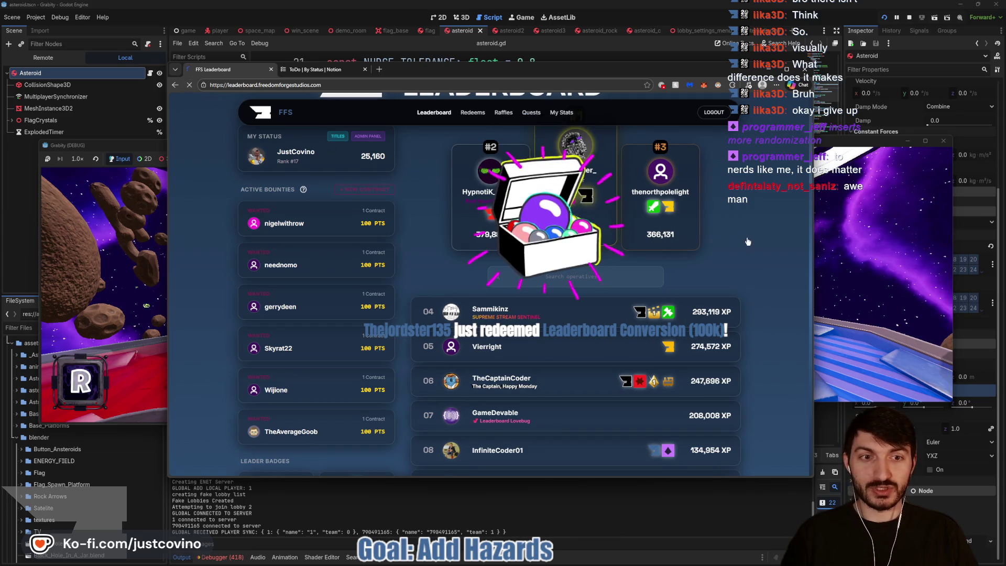
scroll(719, 233, "down", 1)
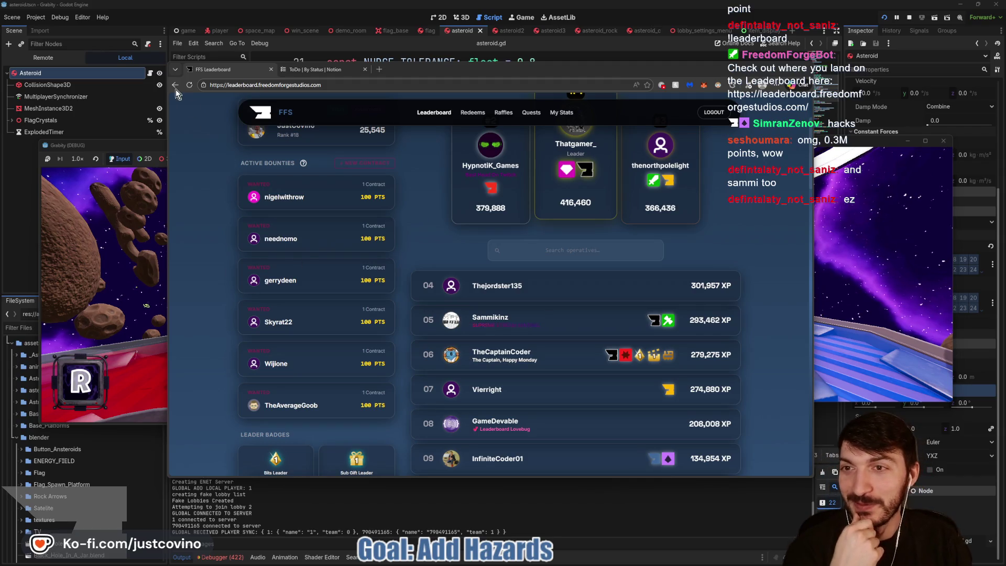
left_click(192, 85)
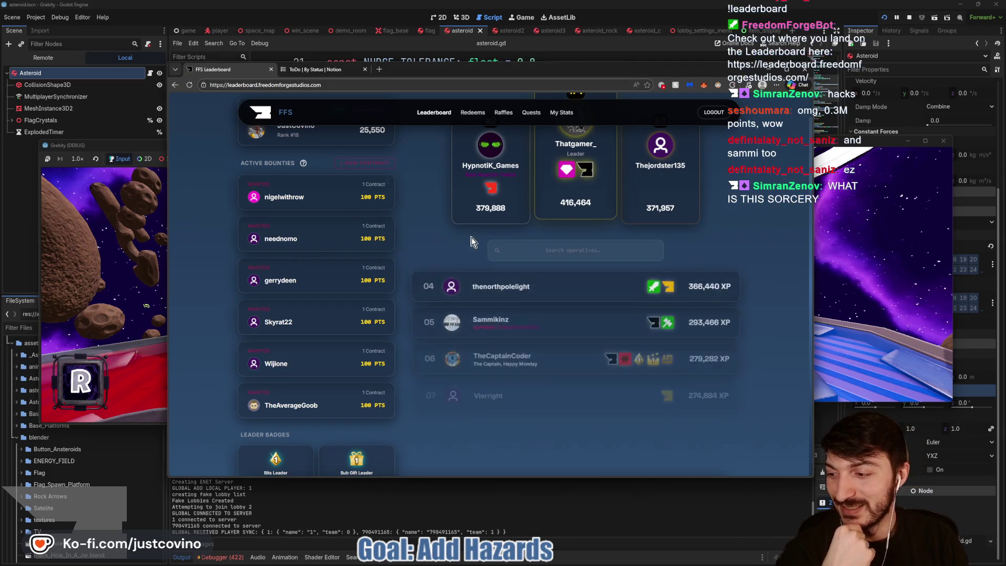
scroll(749, 231, "up", 2)
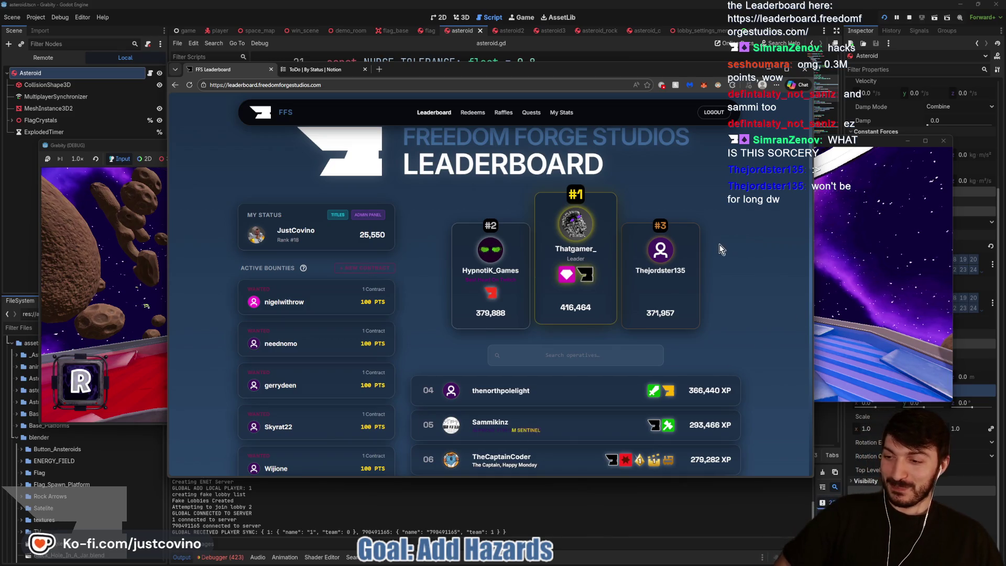
Open and dismiss the page's context menu, then return to Godot.
right_click(689, 229)
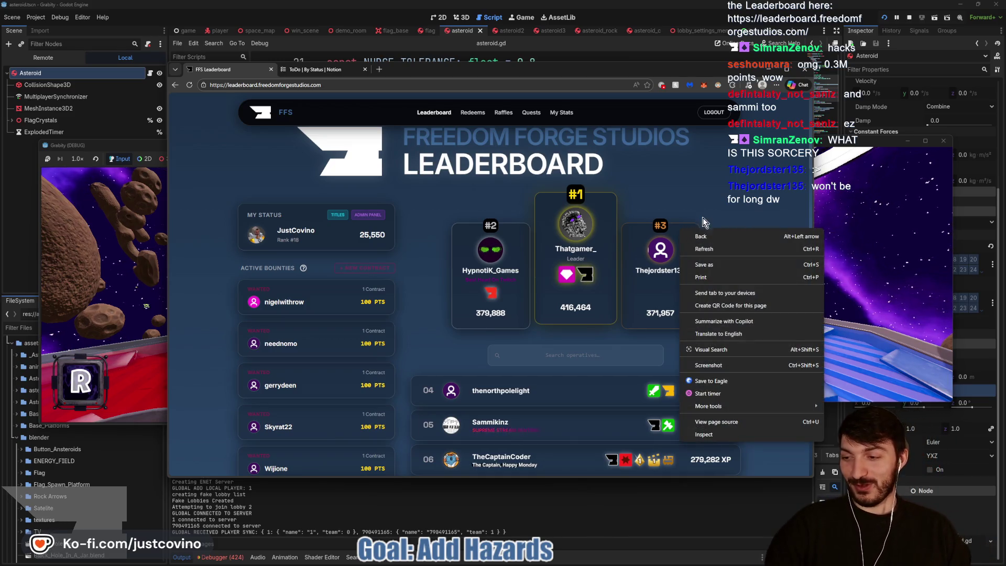
left_click(714, 197)
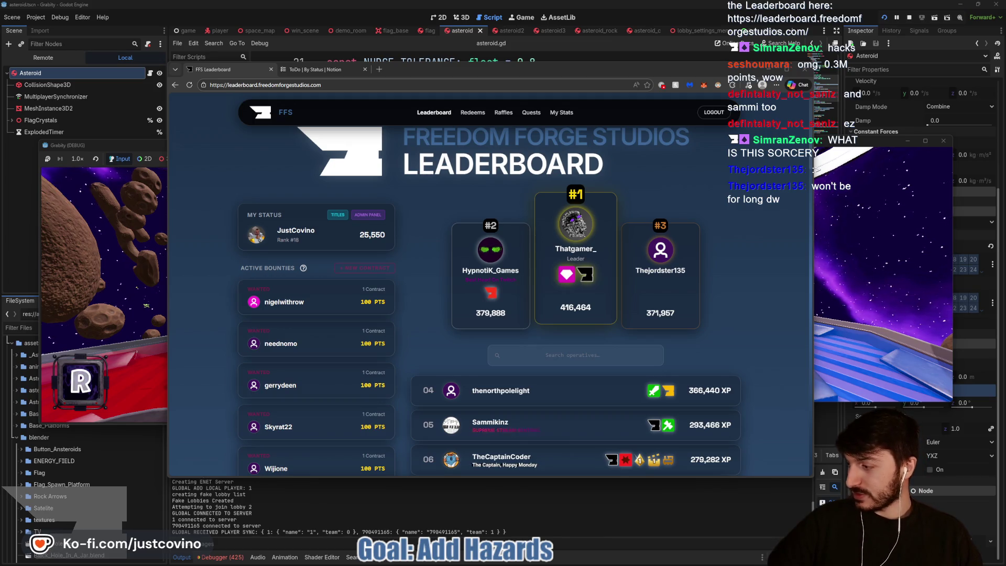
key("alt+Tab")
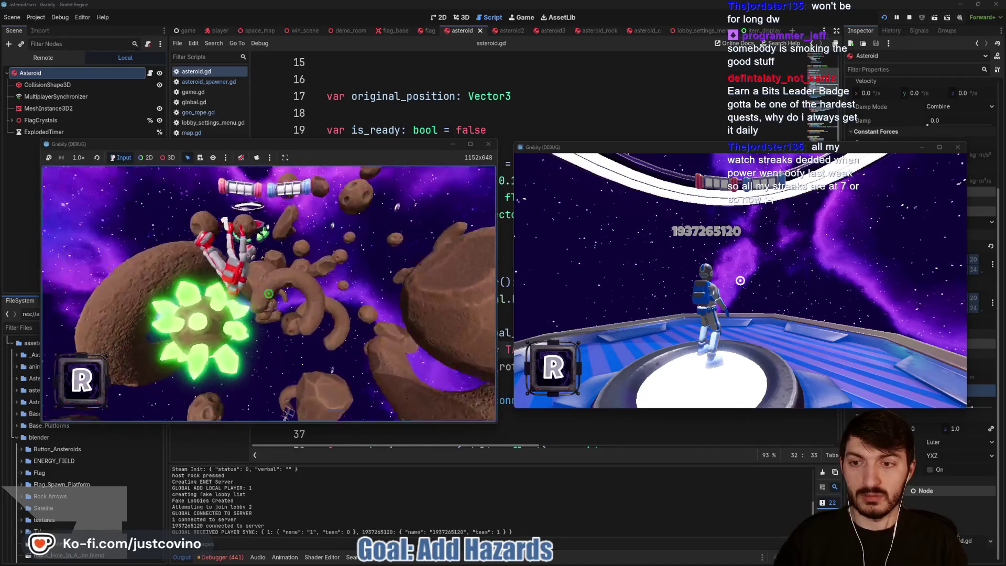
Stop the running game and return to asteroid.gd's _ready function.
key("F8")
left_click(436, 281)
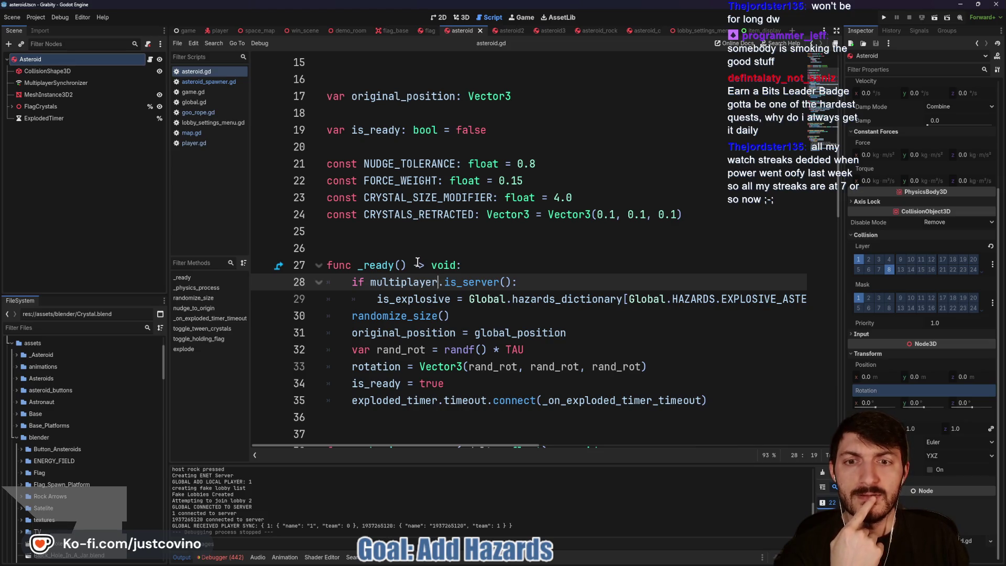
scroll(411, 234, "down", 2)
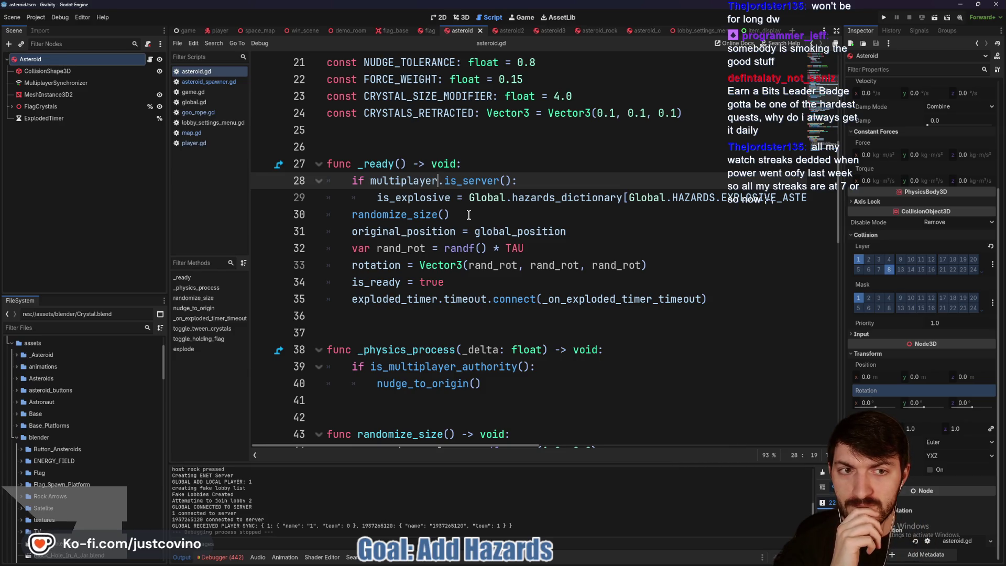
scroll(563, 208, "right", 5)
scroll(564, 208, "left", 5)
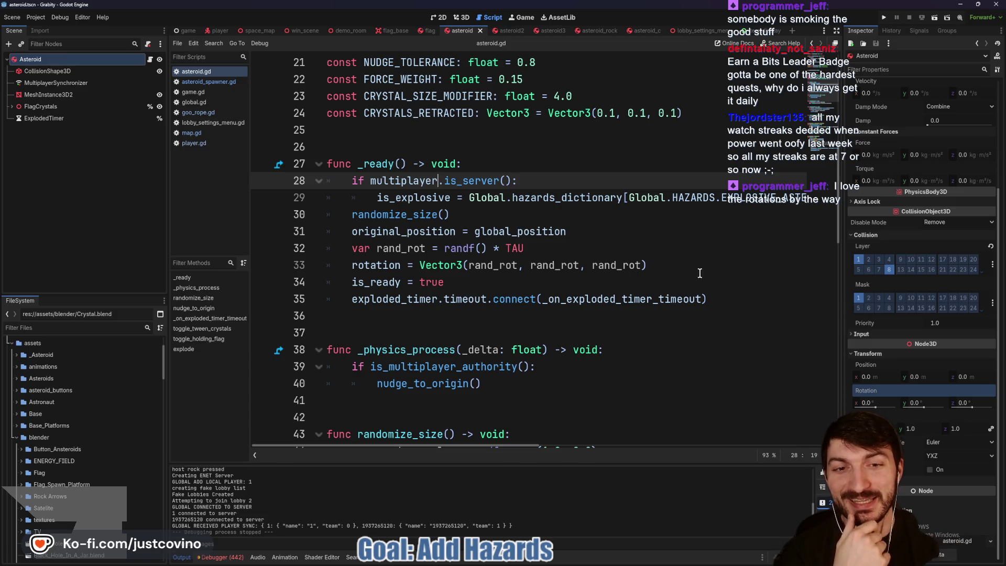
Select and review the random rotation lines 32–33 in _ready.
left_click_drag(691, 274, 326, 248)
left_click(496, 211)
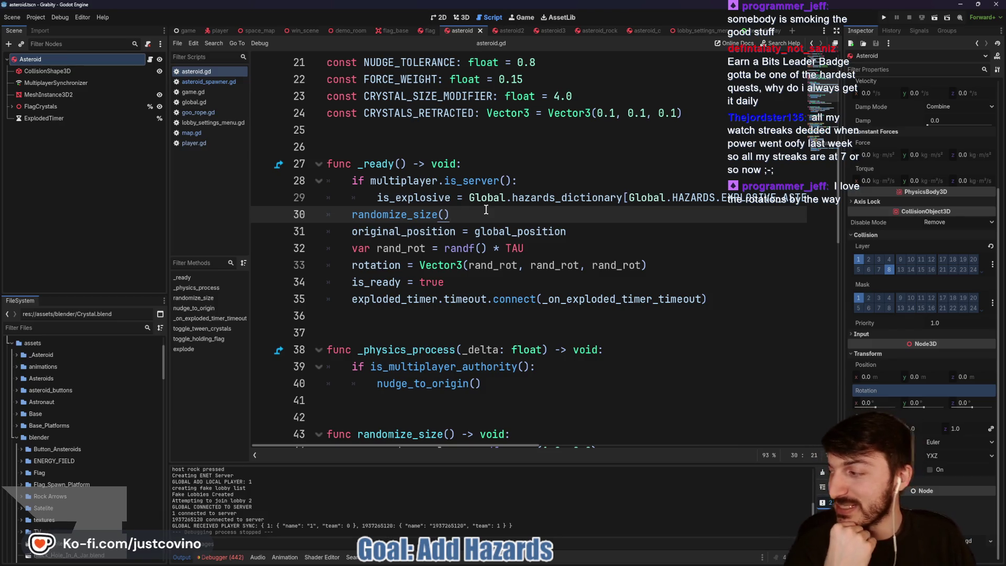
left_click(397, 145)
scroll(428, 173, "up", 3)
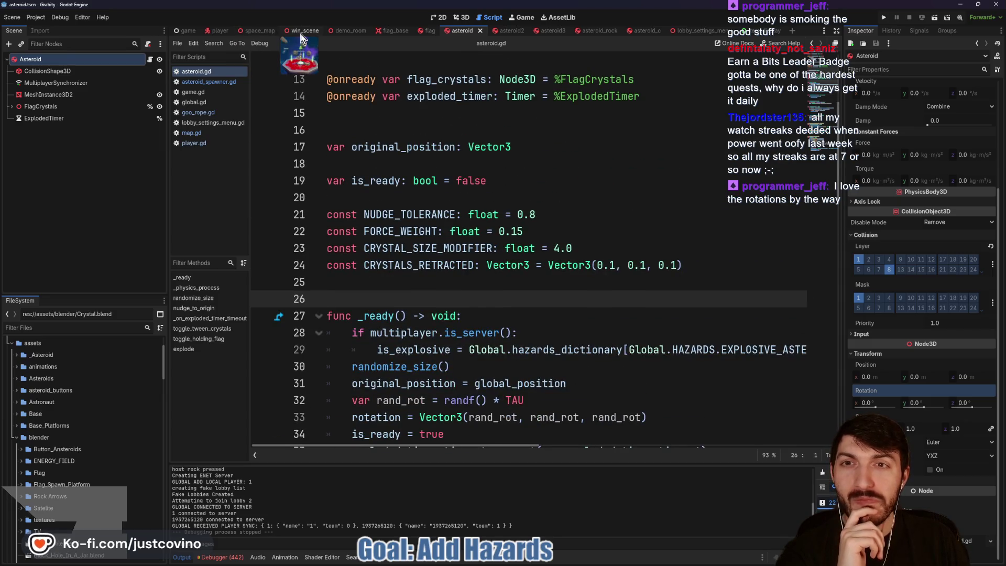
mouse_move(566, 562)
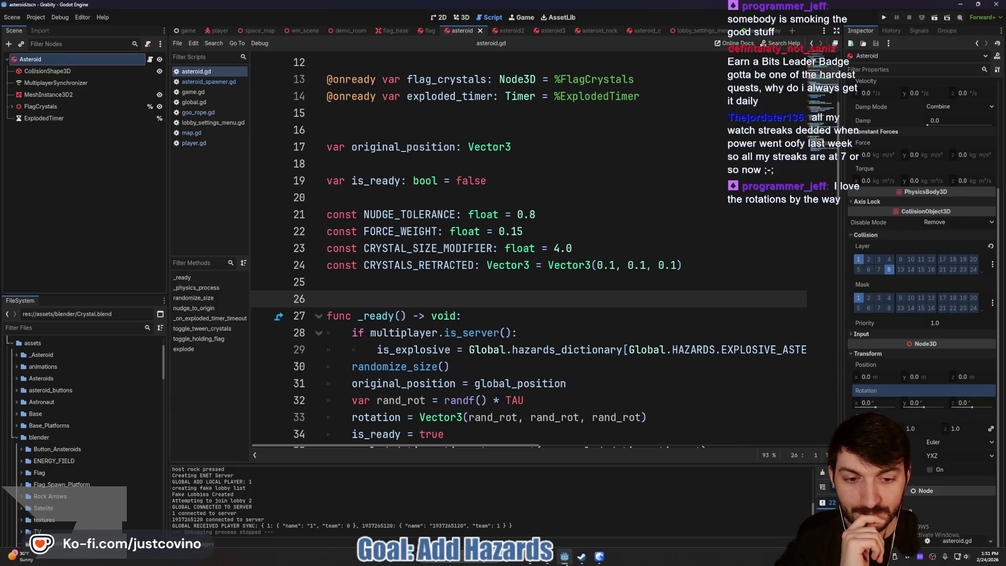
key("super")
Launch GitHub Desktop and commit 12 files to MultiplayerRework with a rotation/hazards-toggle summary.
type("github")
key("Return")
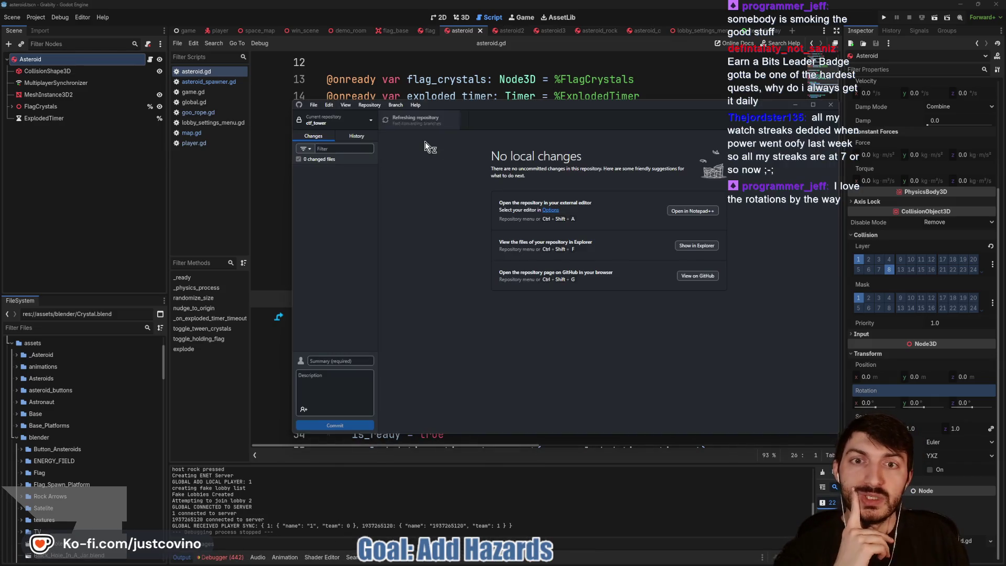
left_click(340, 360)
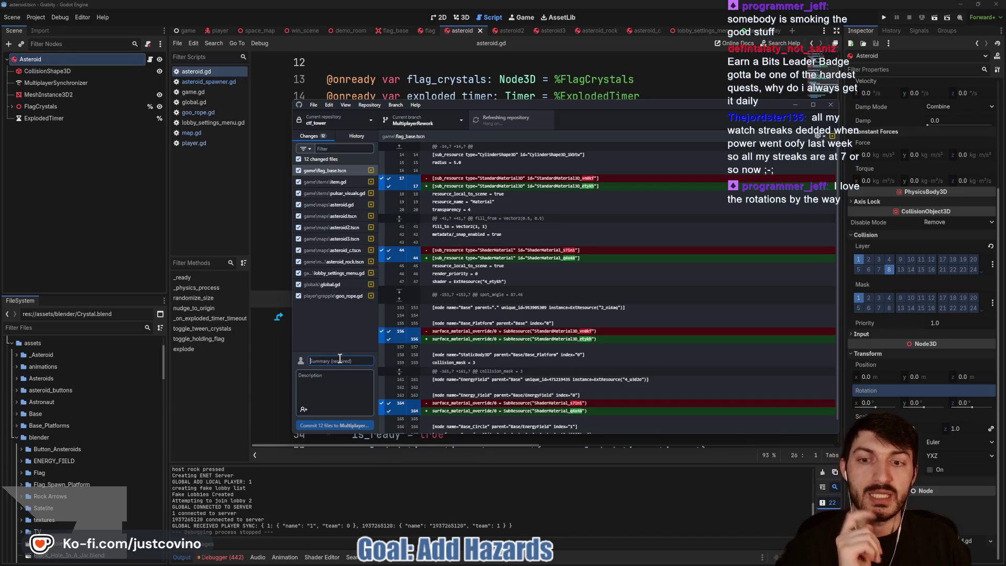
type("rand rotations on asteroids")
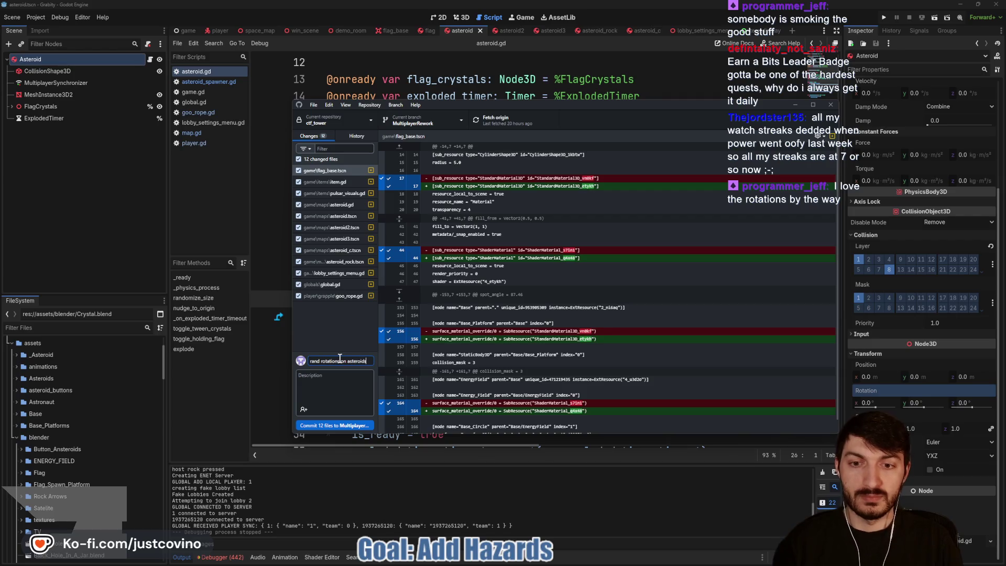
type(" Hazards toggle + exp")
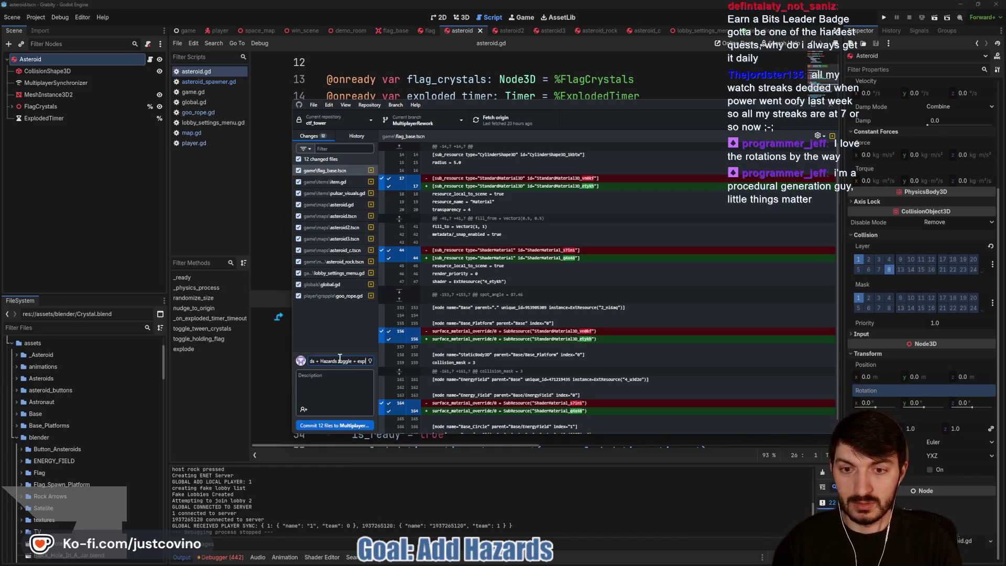
type(" asteroids")
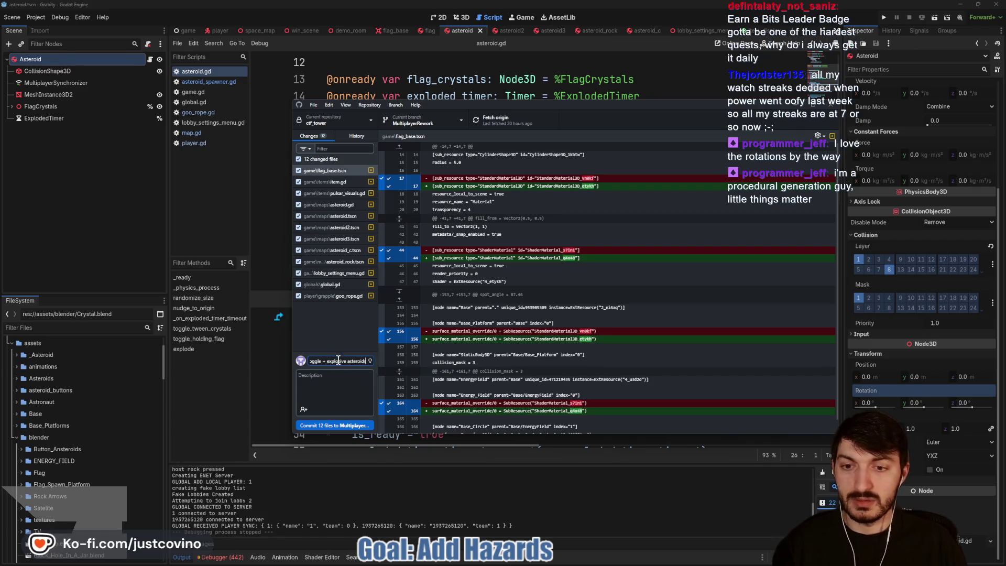
left_click(352, 425)
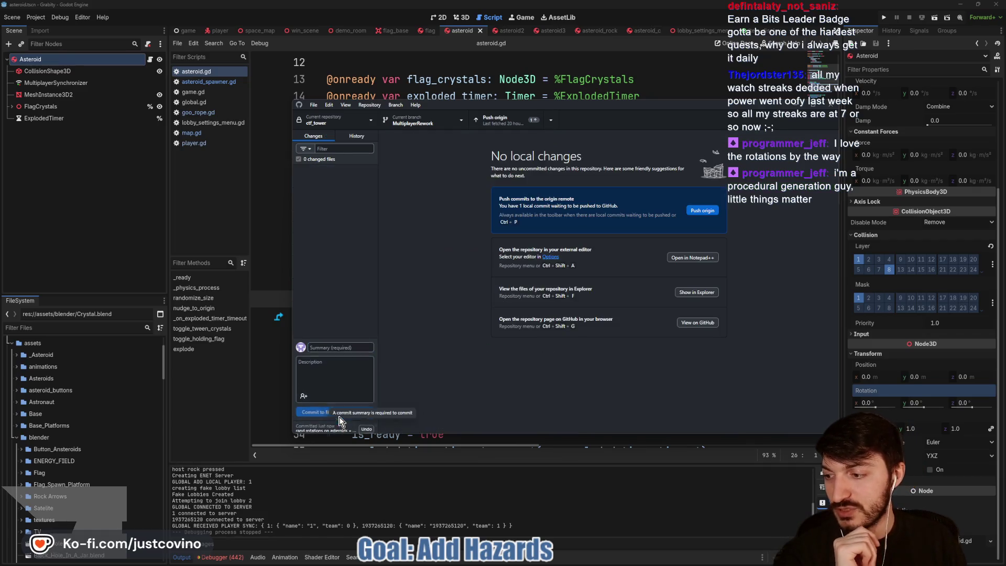
Push the commit to origin and return to Godot's space_map scene.
left_click(691, 212)
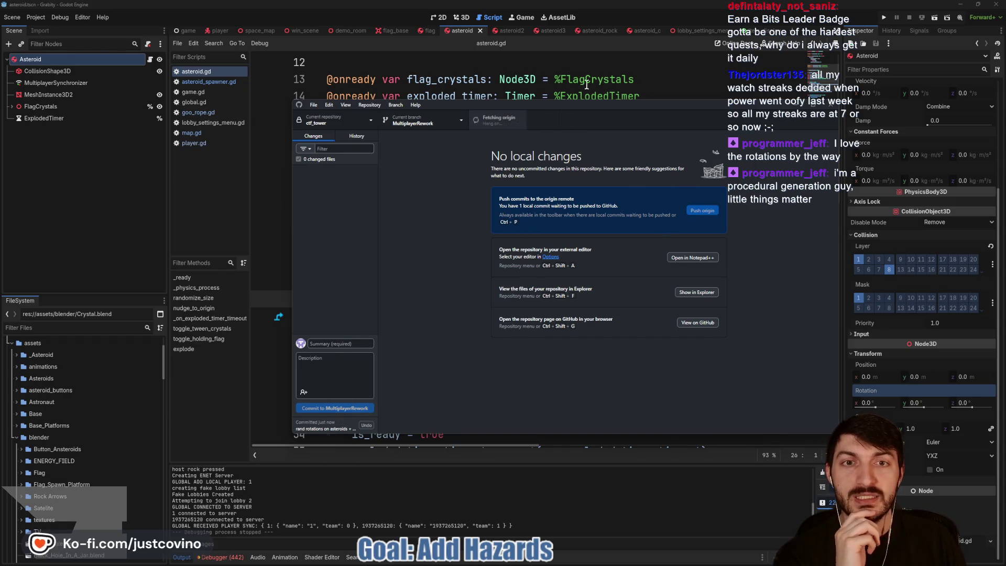
left_click(552, 84)
left_click(269, 33)
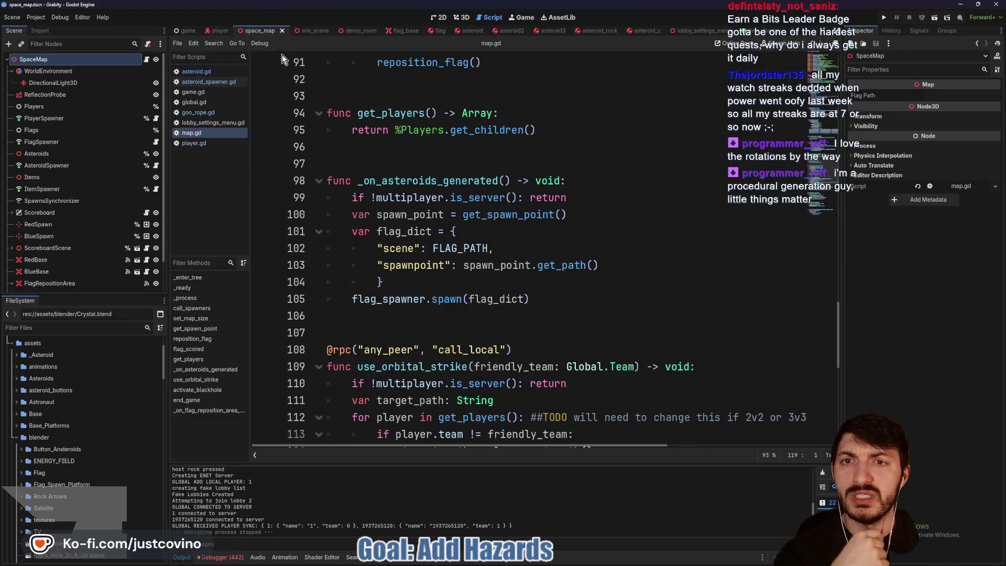
Check line 112 of map.gd, then switch to the lobby_settings_menu script.
scroll(456, 211, "down", 3)
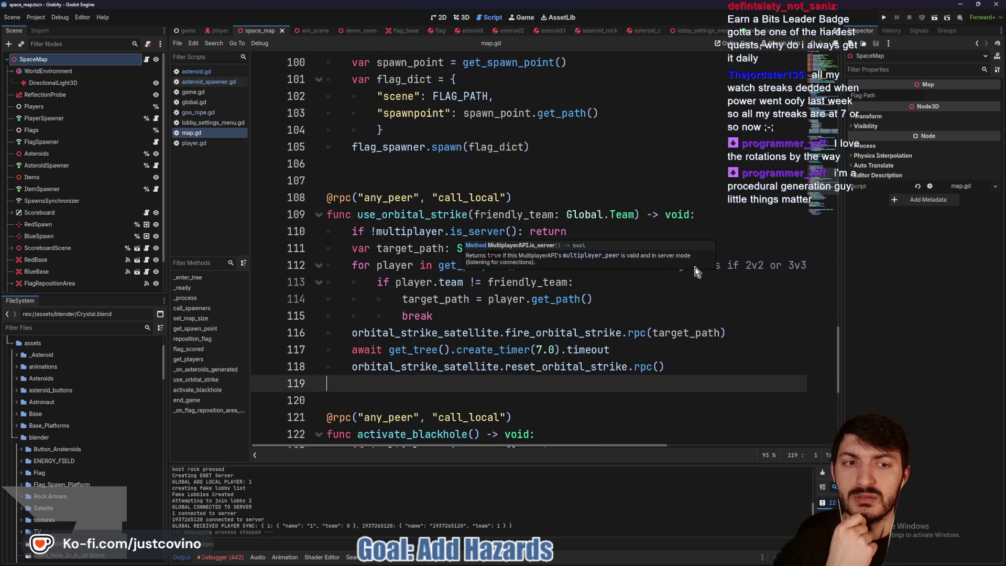
left_click(752, 266)
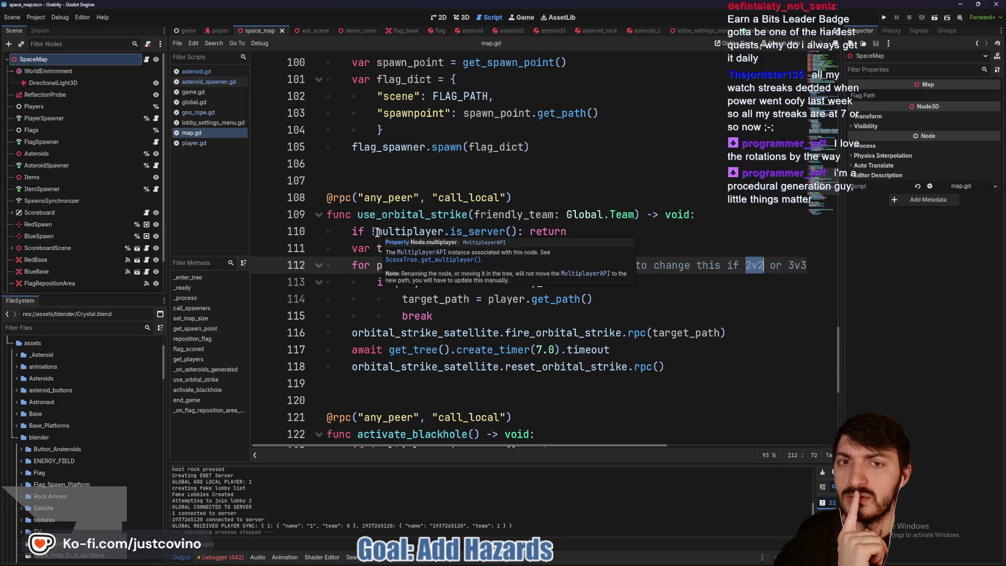
left_click(681, 30)
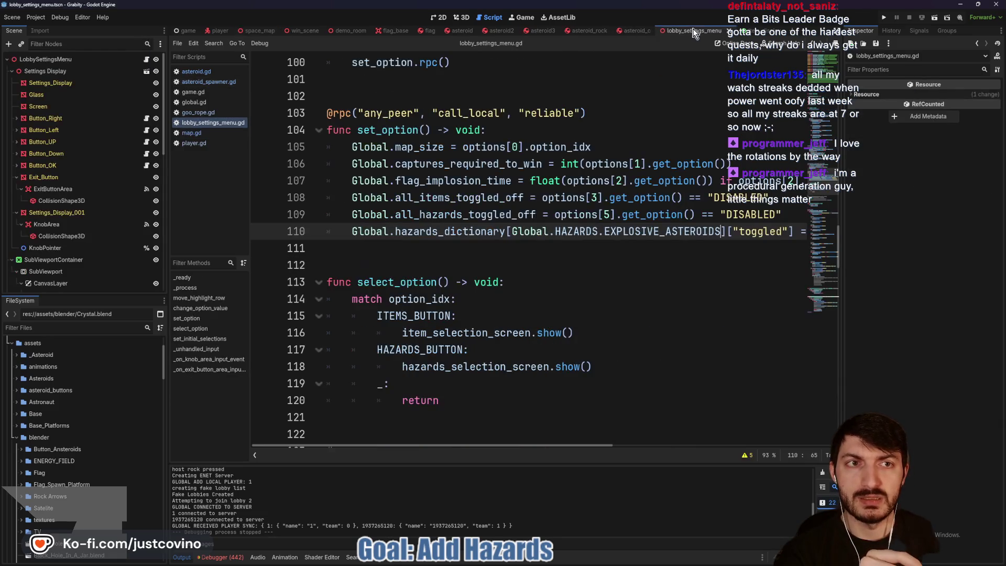
scroll(535, 240, "right", 8)
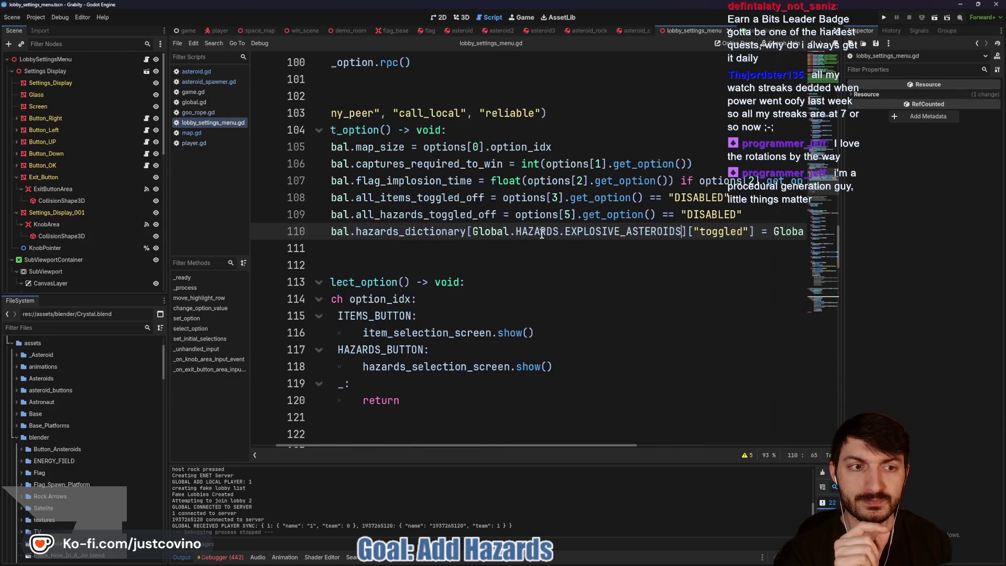
scroll(541, 235, "left", 5)
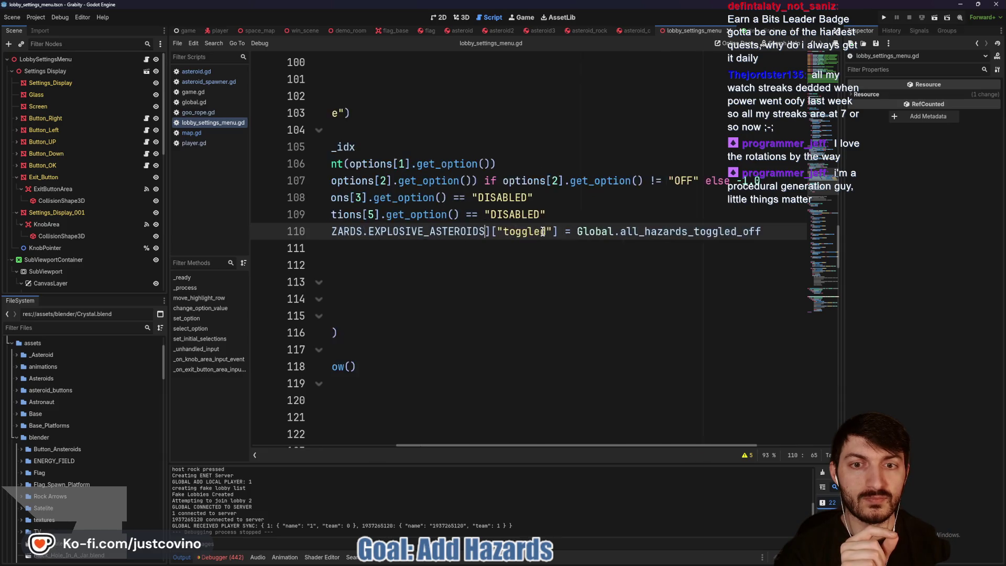
scroll(462, 234, "left", 4)
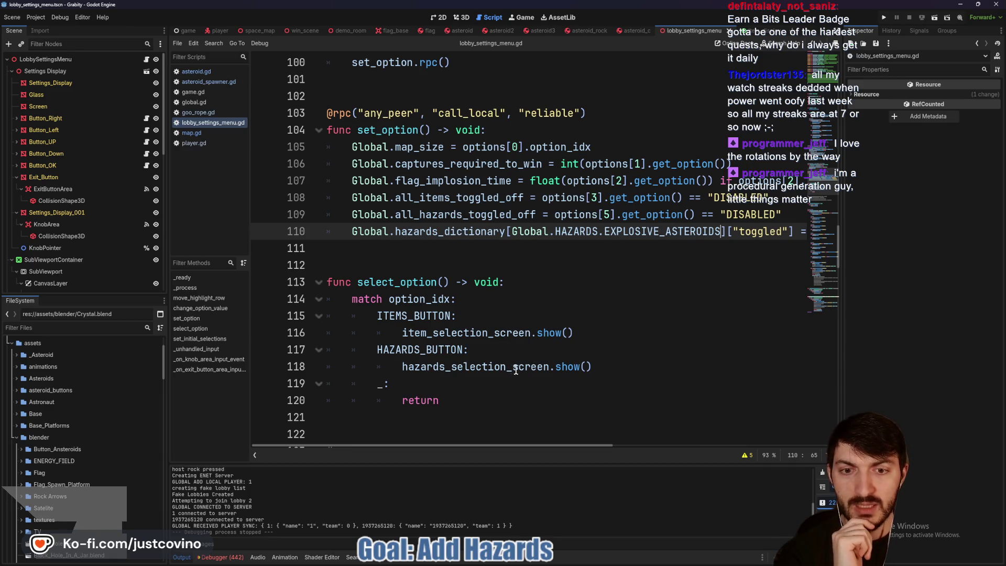
Scroll through lobby_settings_menu.gd and select the set_items_toggle function to inspect it.
scroll(105, 250, "down", 5)
scroll(102, 257, "down", 3)
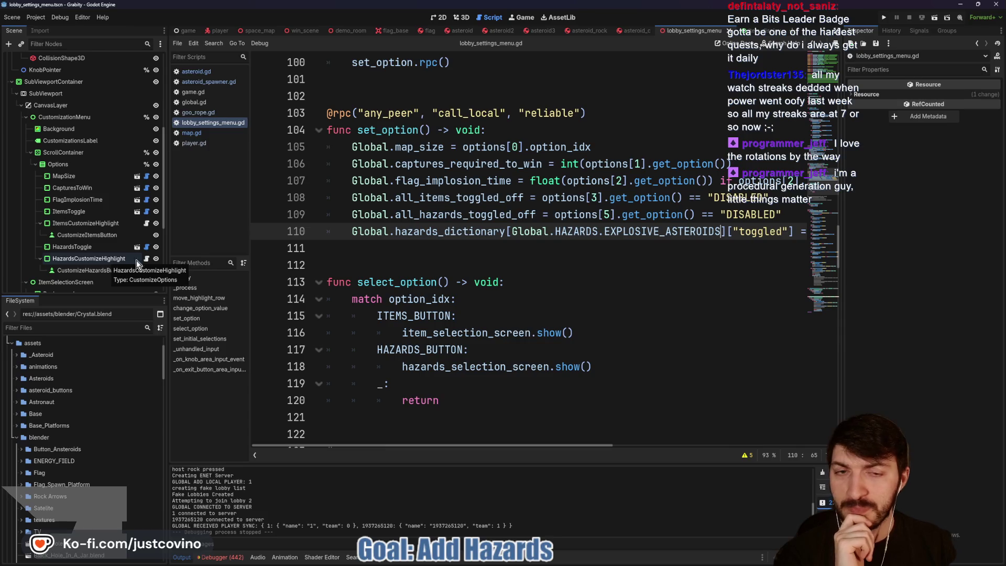
scroll(578, 250, "down", 4)
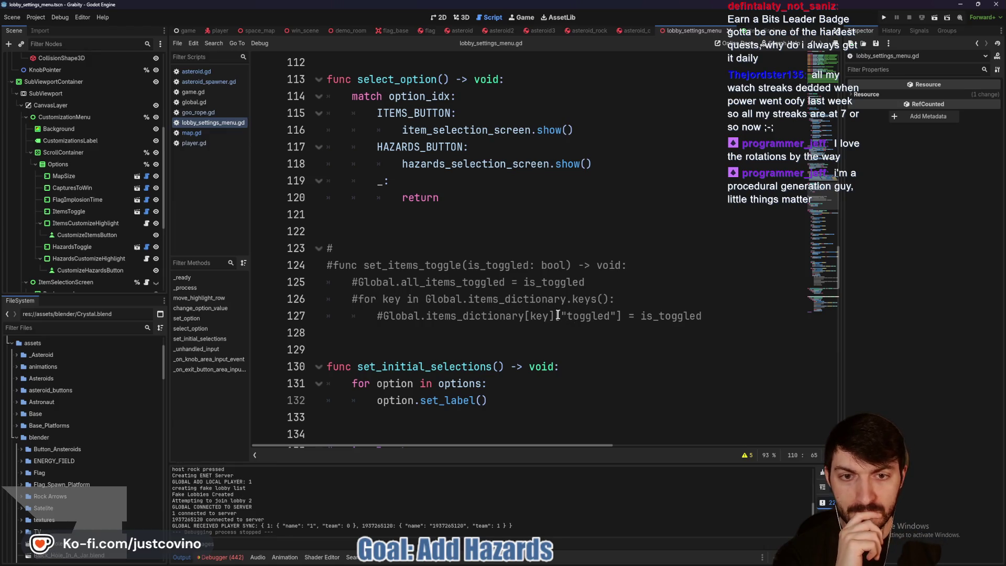
double_click(404, 266)
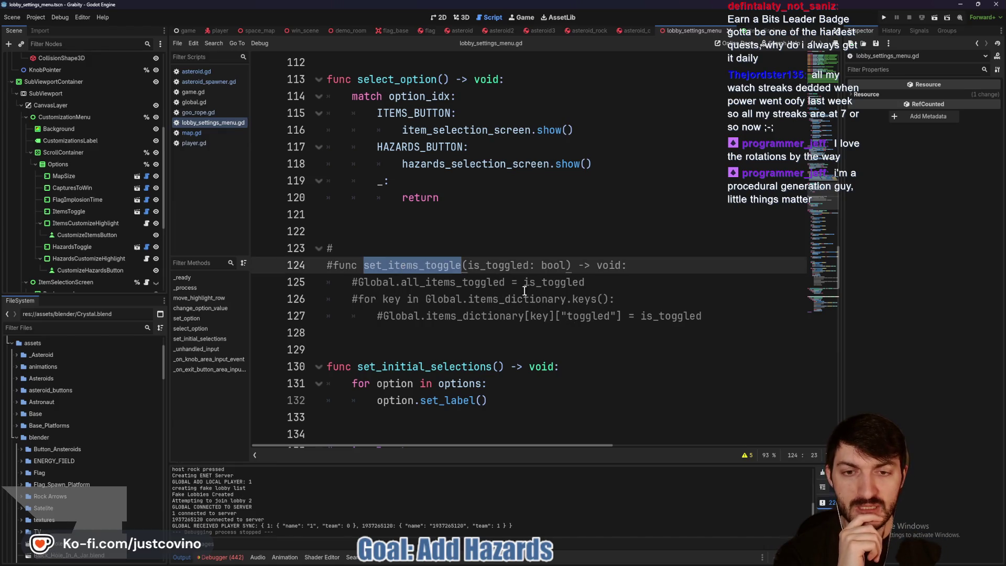
scroll(528, 290, "up", 15)
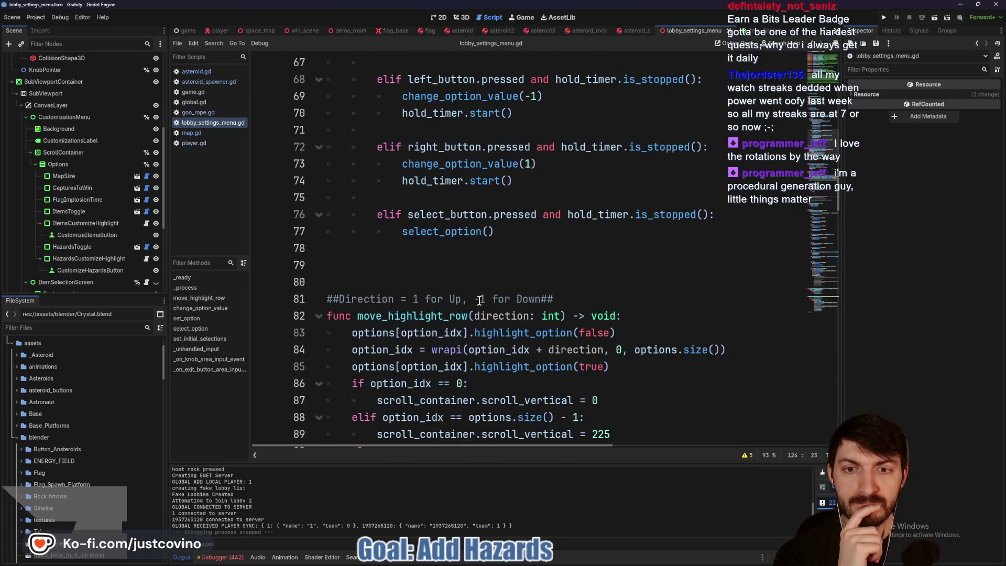